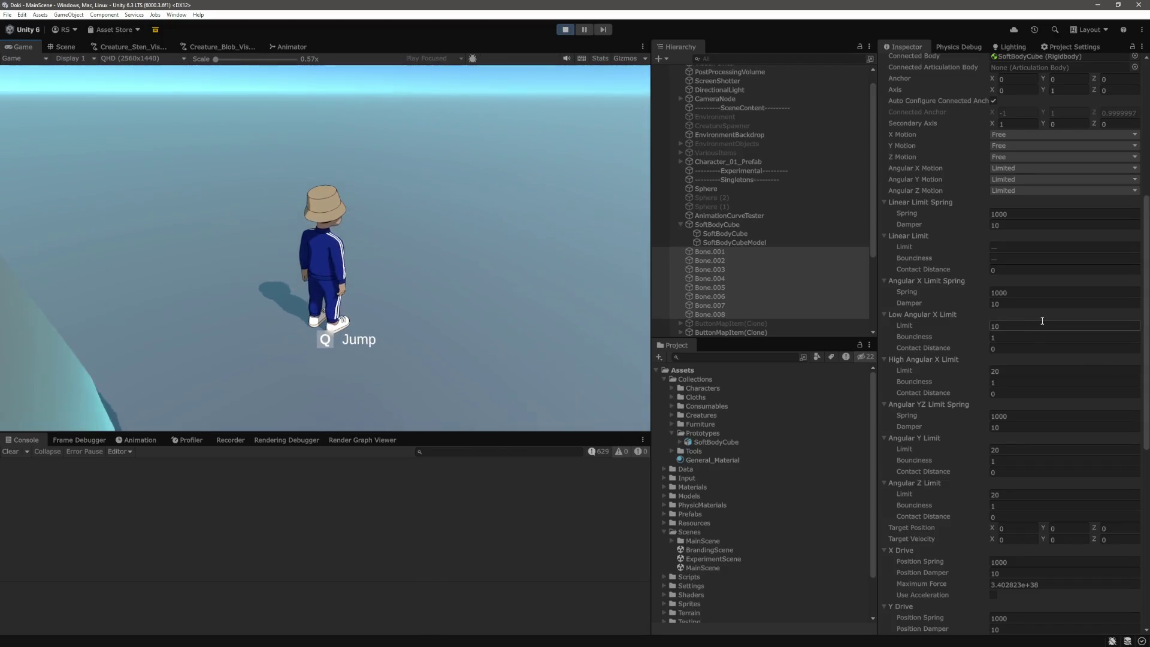
Step: Expand the bones' Angular X and Angular YZ Drives and set Position Spring 1000, Position Damper 10
scroll(997, 407, "down", 10)
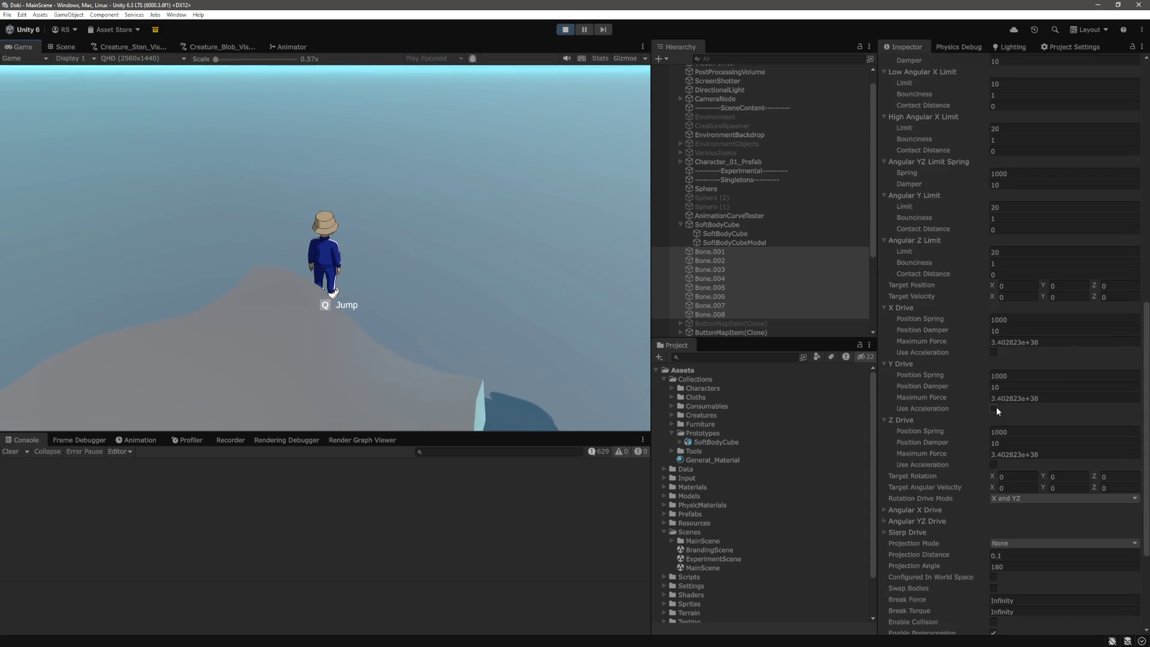
scroll(996, 408, "down", 3)
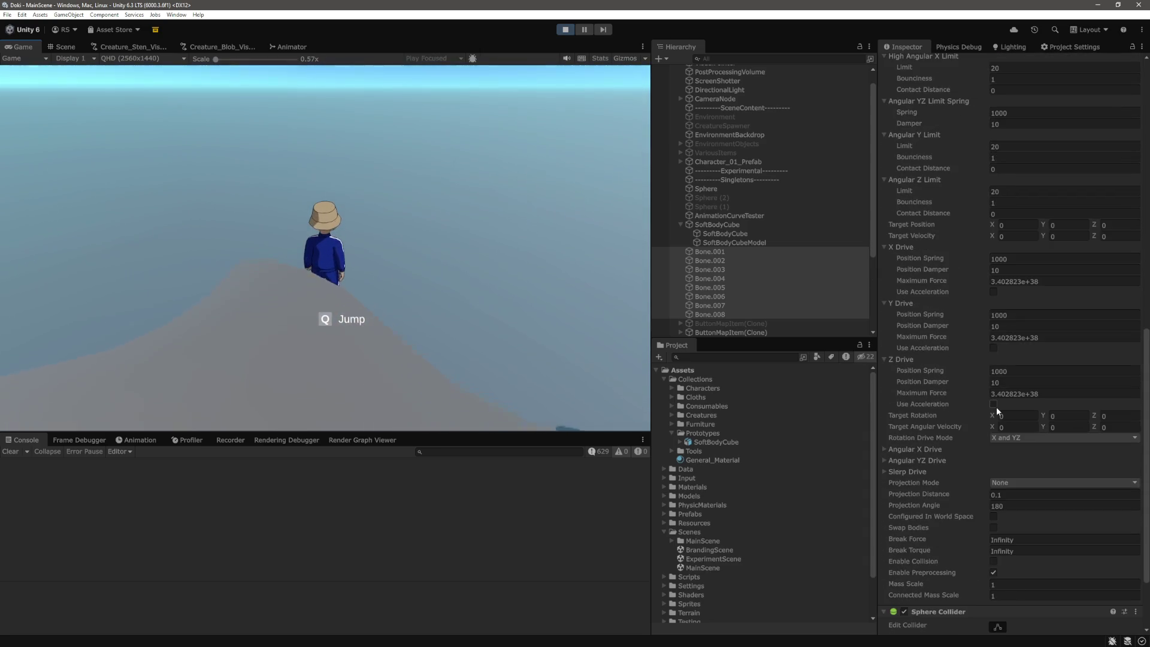
left_click(912, 449)
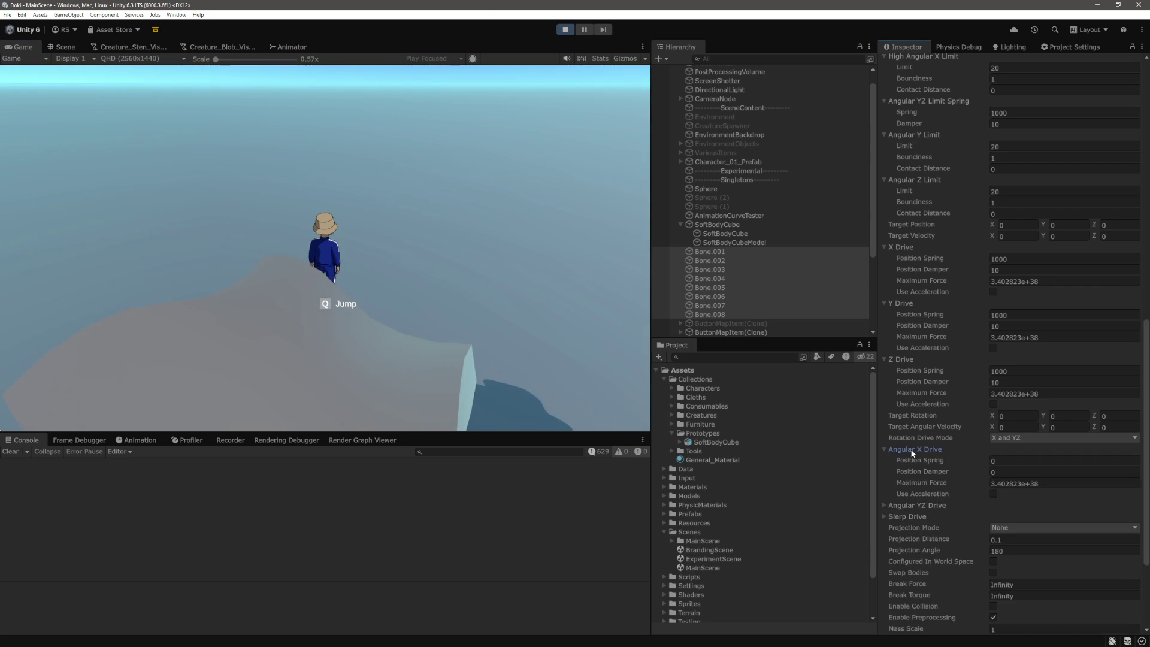
left_click(918, 508)
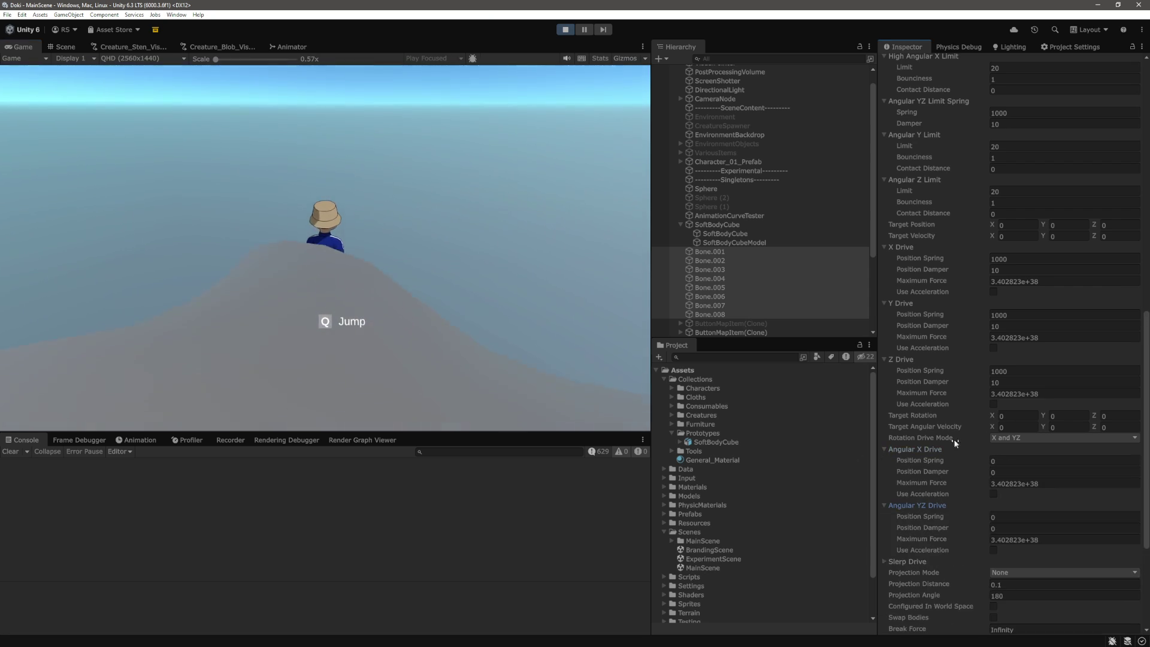
left_click(662, 315)
left_click(554, 314)
left_click(1039, 461)
type("1")
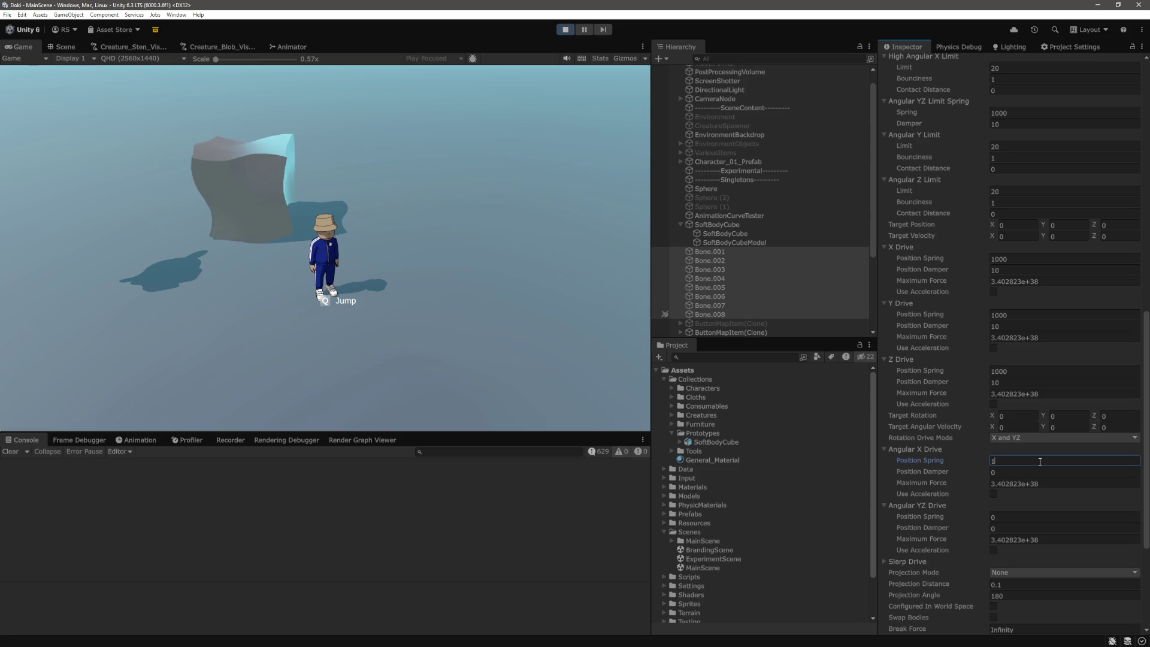
type("1000")
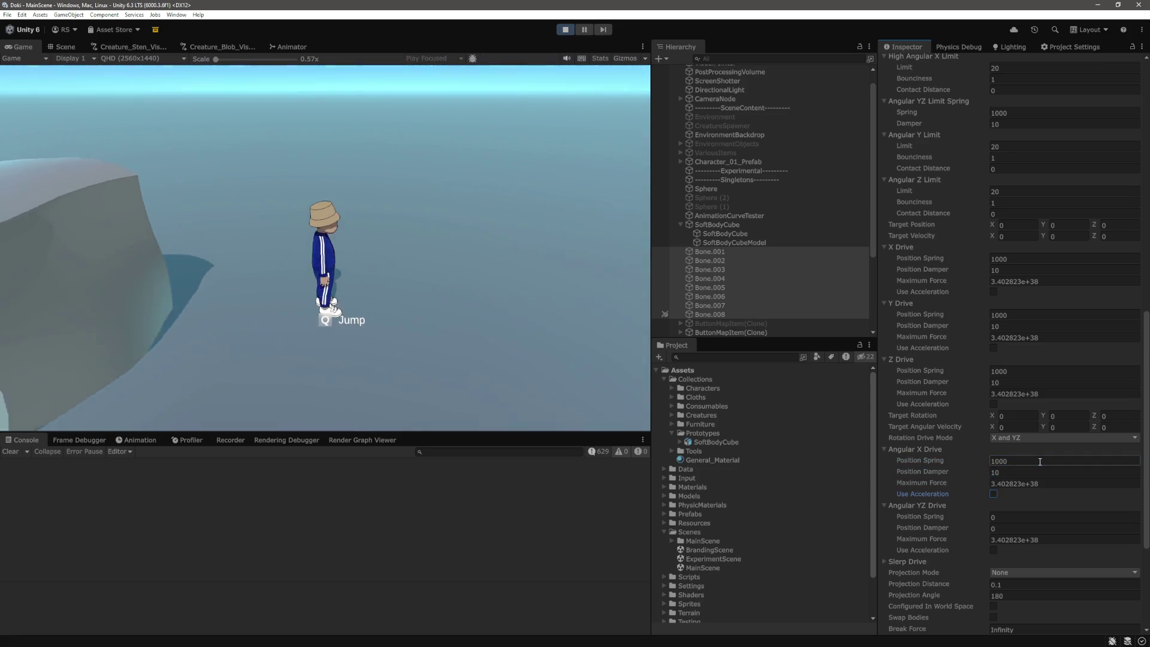
key("Tab")
key("Tab")
type("1000")
key("Tab")
type("10")
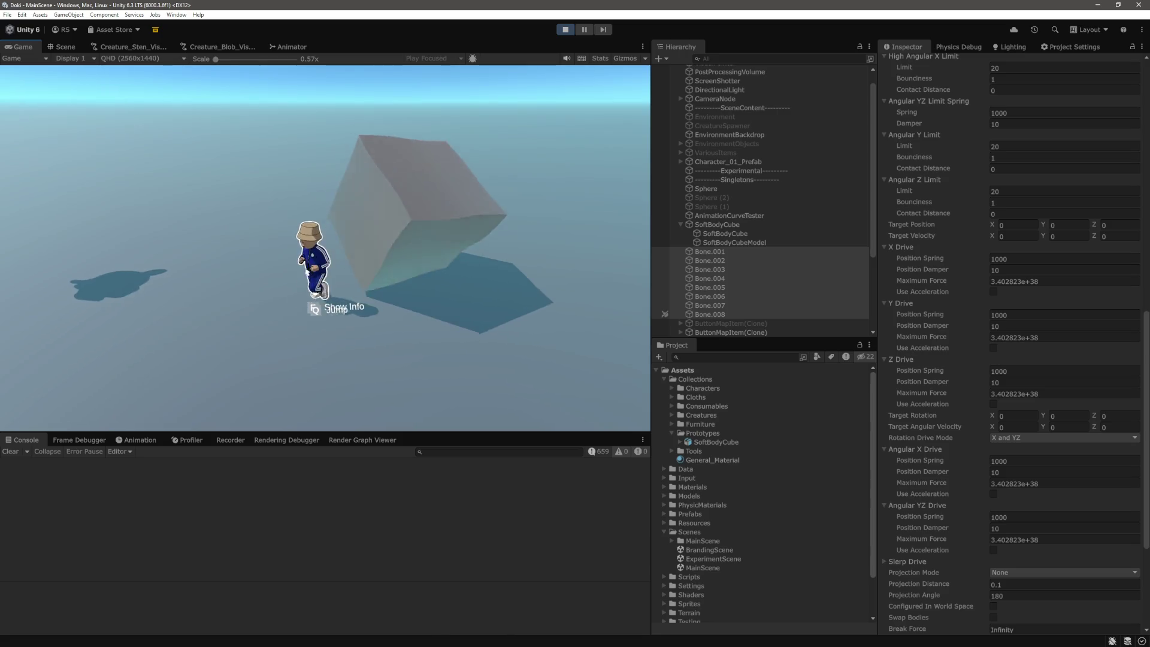
Step: Set the Angular X, Y and Z drive position dampers to 0, watch the cube, then stop play
scroll(1054, 396, "down", 3)
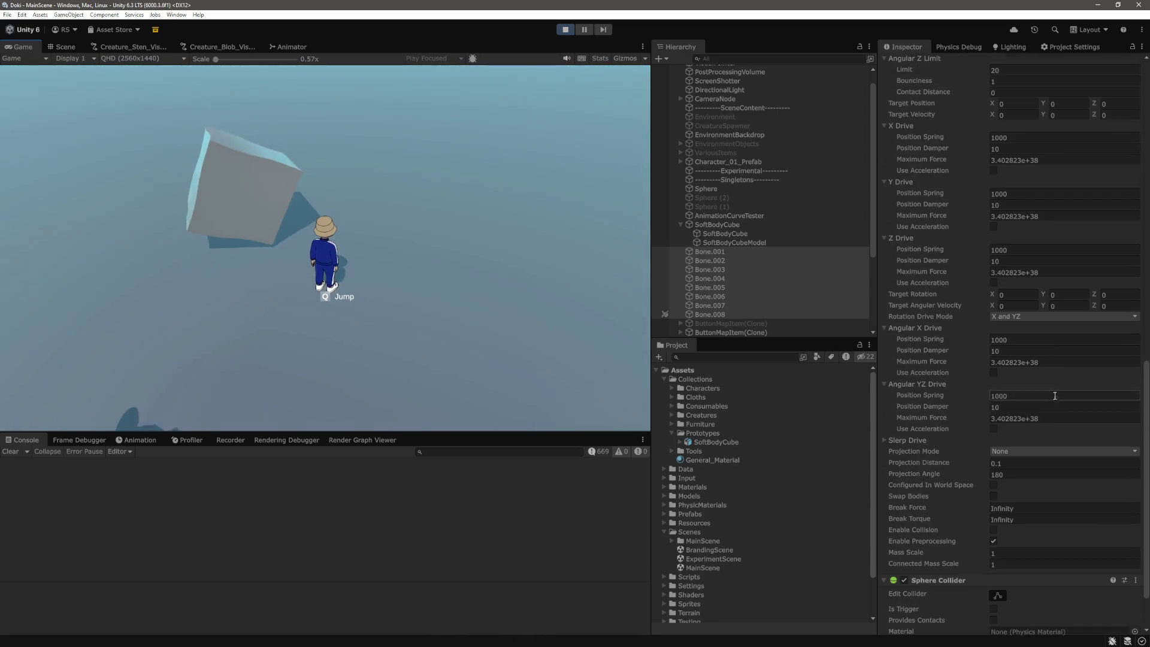
left_click(1021, 351)
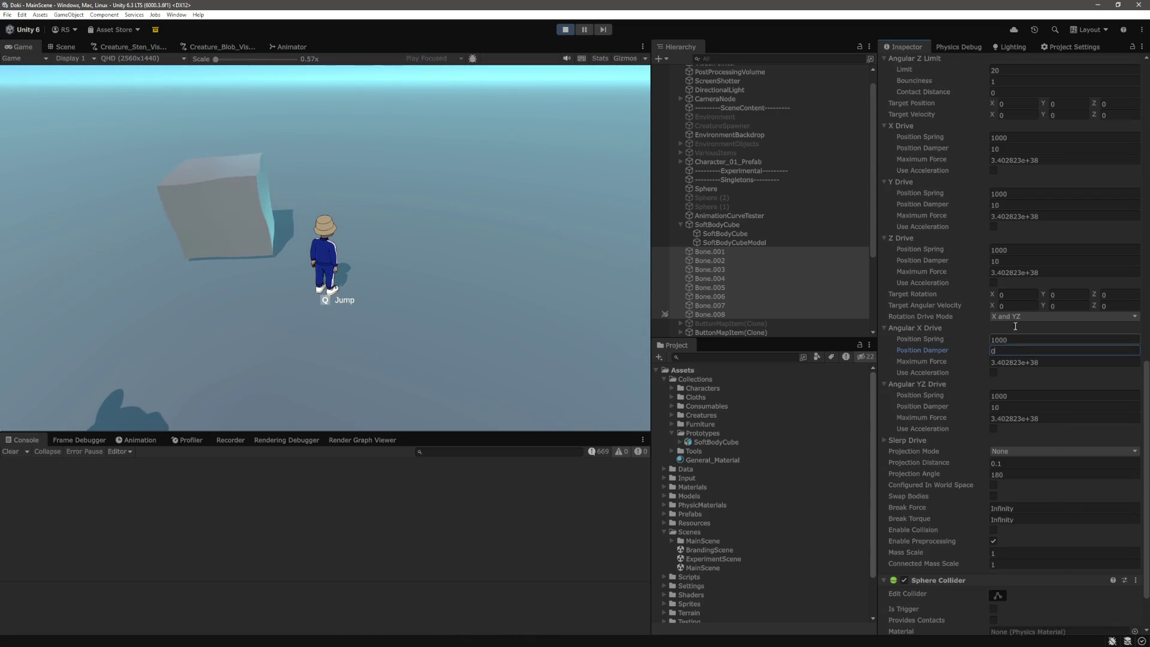
left_click(1021, 261)
type("0")
left_click(1021, 204)
type("0")
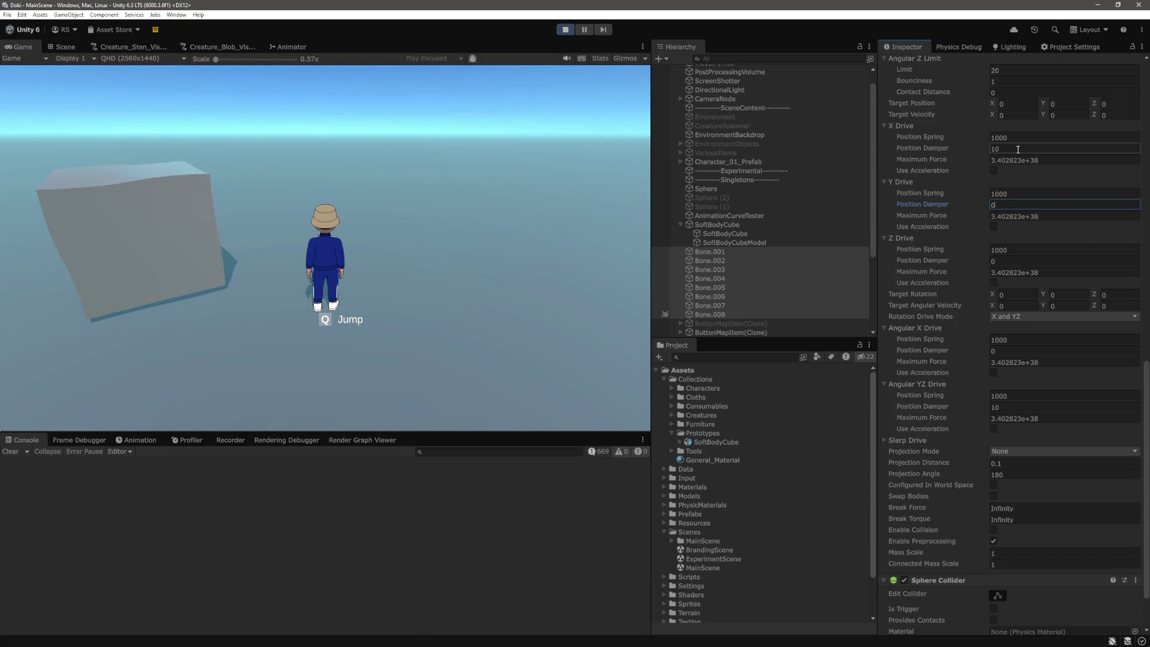
left_click(388, 347)
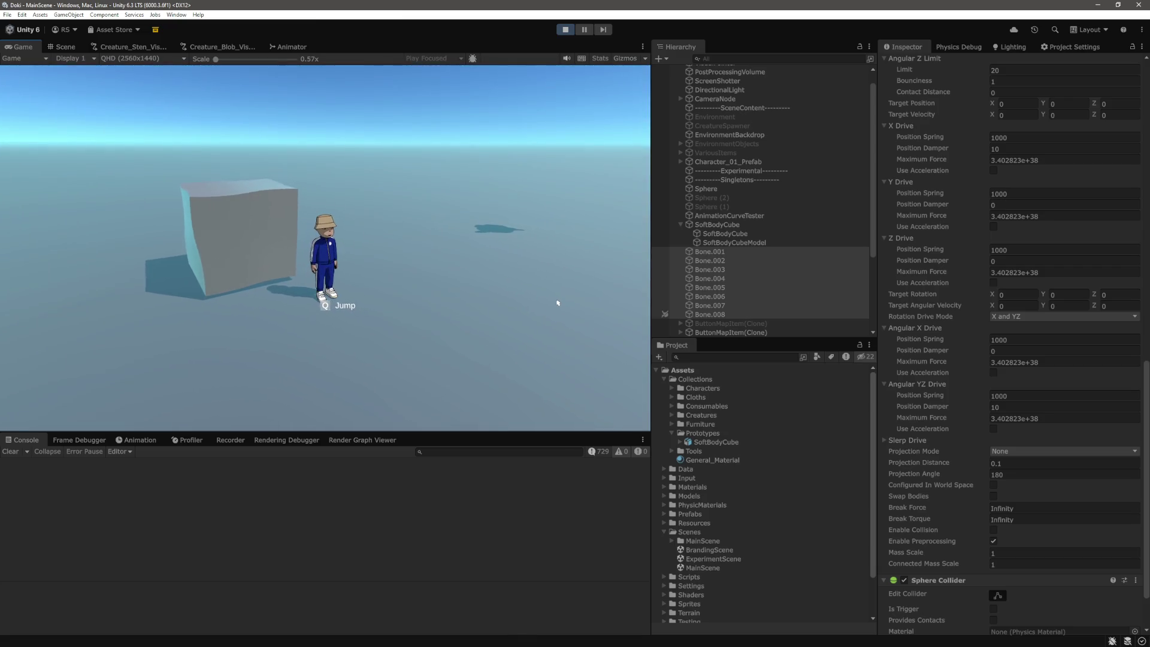
key("ctrl+p")
Step: Select Bone.001–Bone.008, give their angular drives spring 1000 and damper 10, and start Play
left_click(725, 259, "shift")
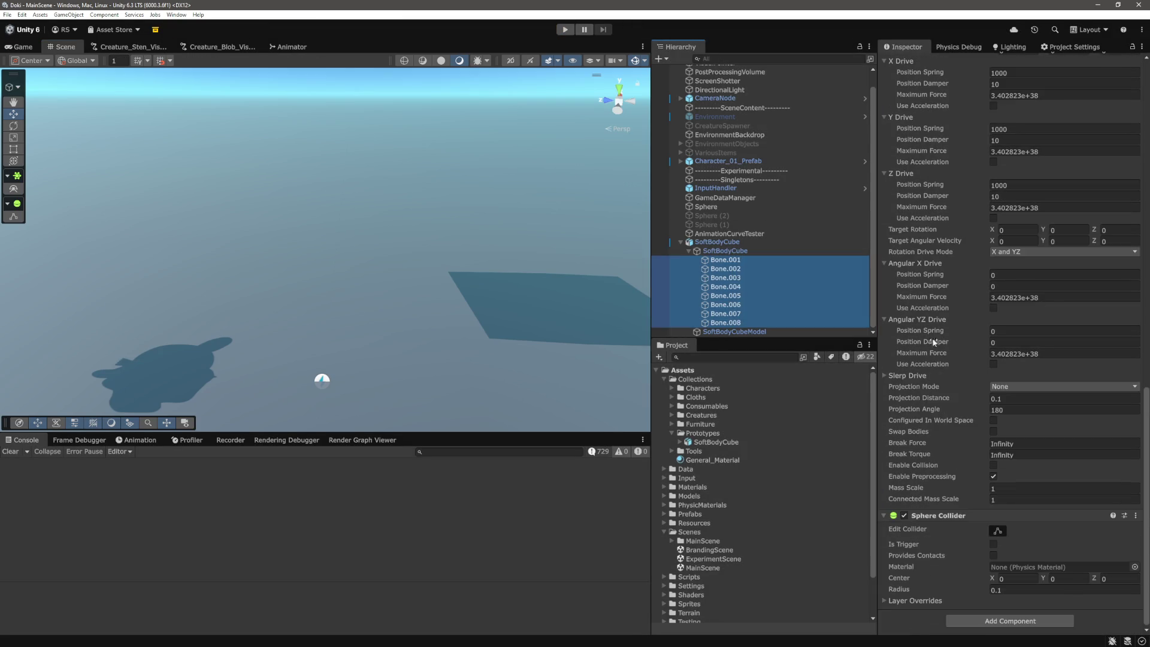
left_click(1012, 304)
type("10")
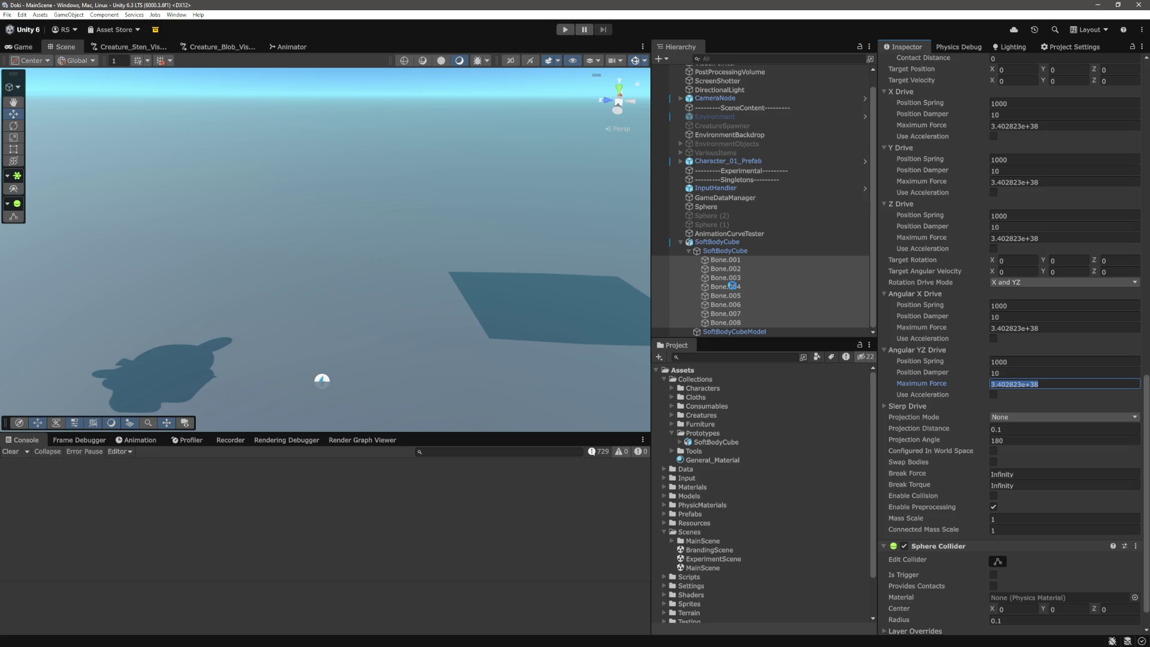
left_click(565, 31)
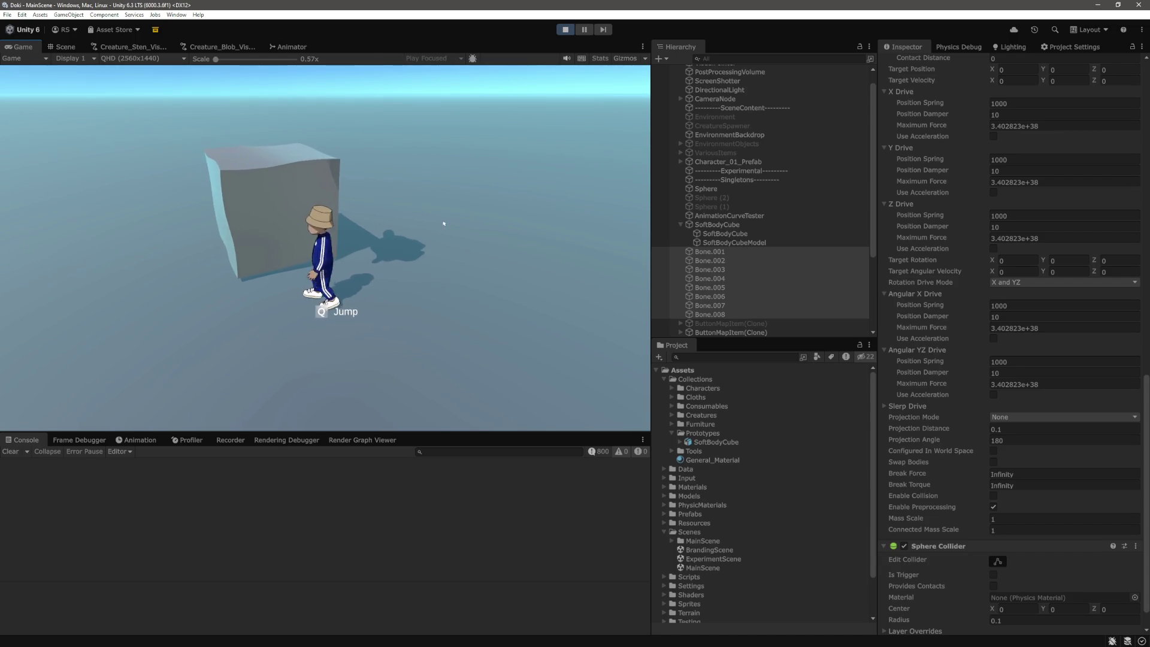
Step: Steer the character with A, D, S and W into the soft-body cube so it dents and wobbles
key("a")
key("d")
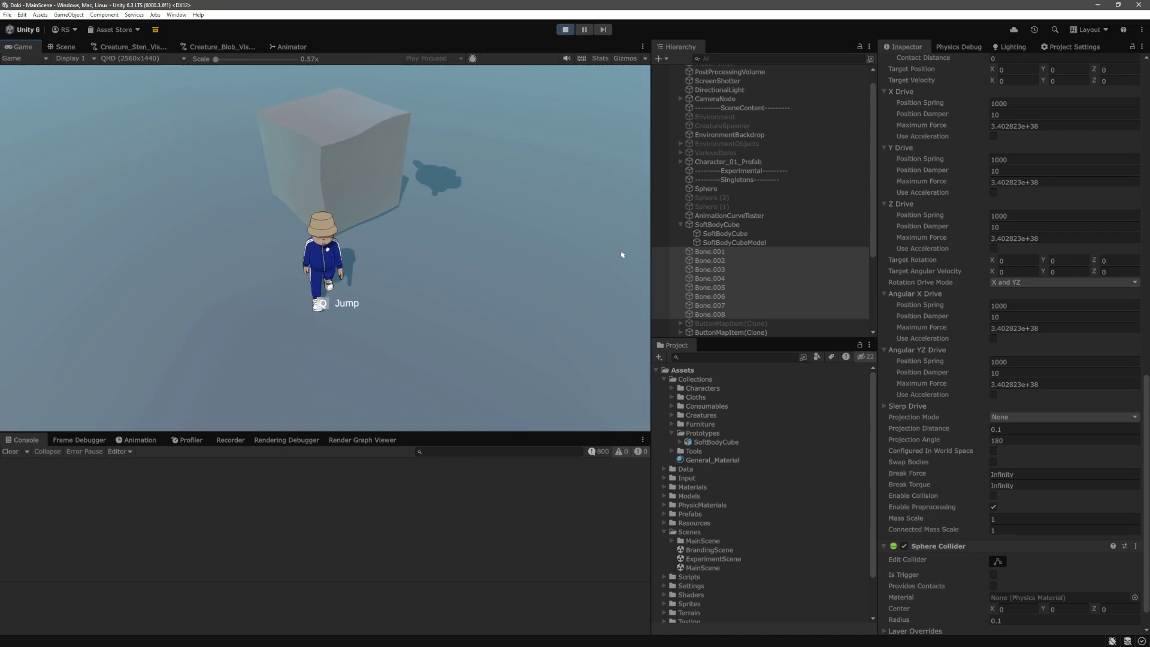
key("s")
key("w")
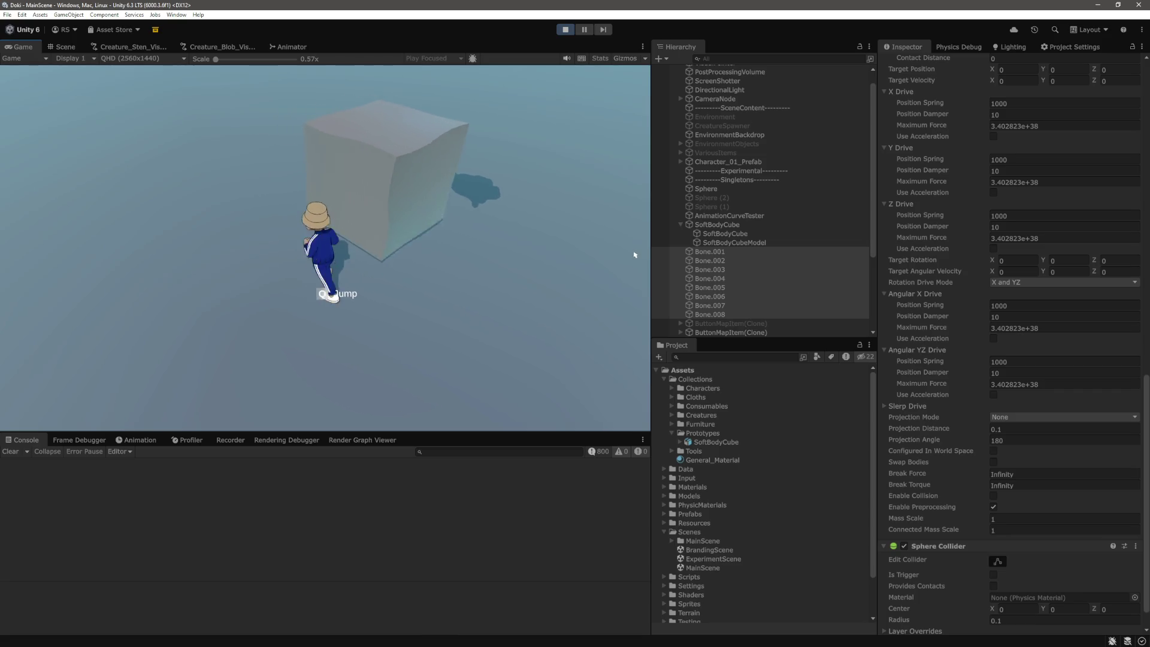
key("d")
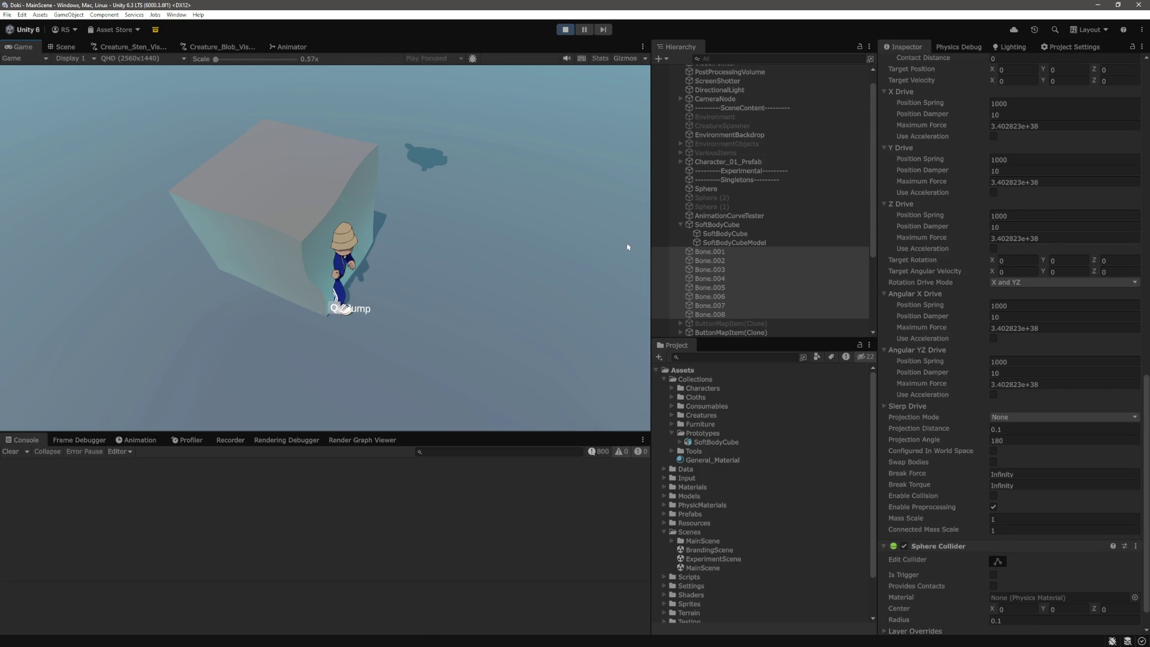
key("w")
scroll(960, 292, "up", 15)
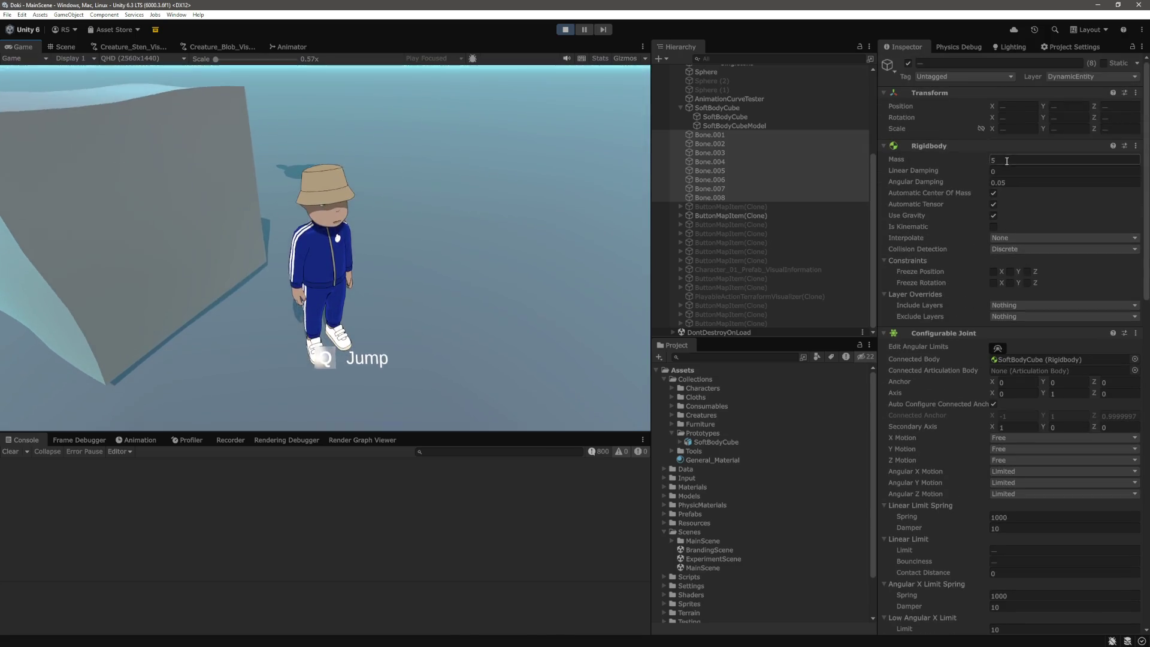
Step: Lower the bones' Rigidbody mass to 1 and stop the running game
left_click_drag(910, 160, 895, 161)
left_click(339, 221)
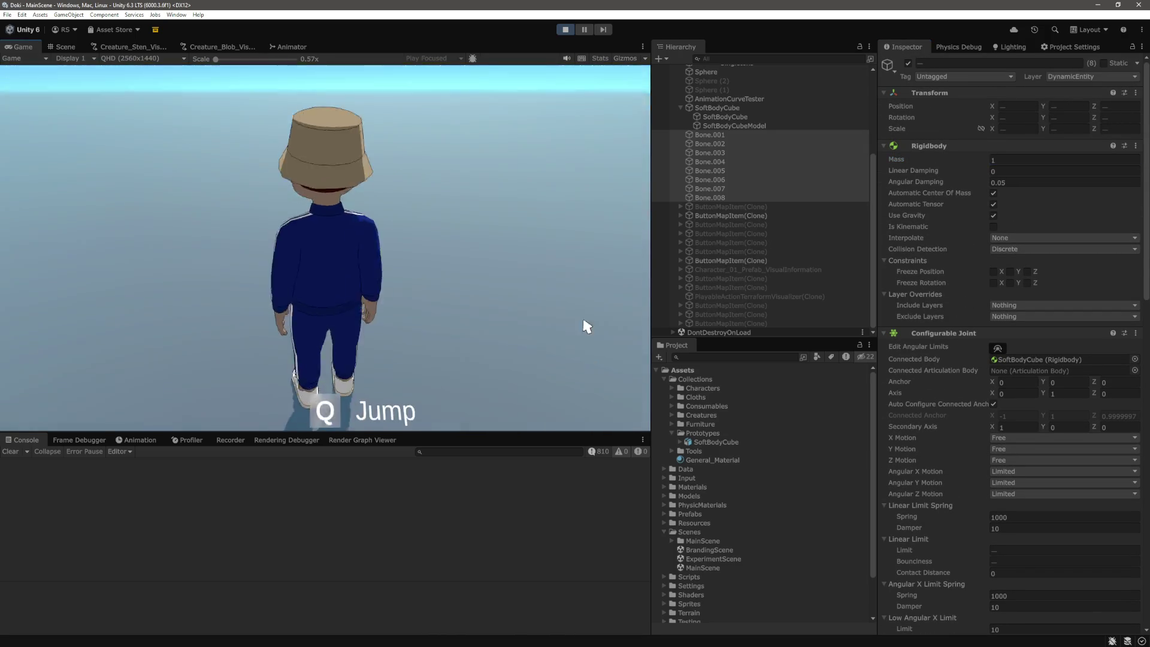
key("ctrl+p")
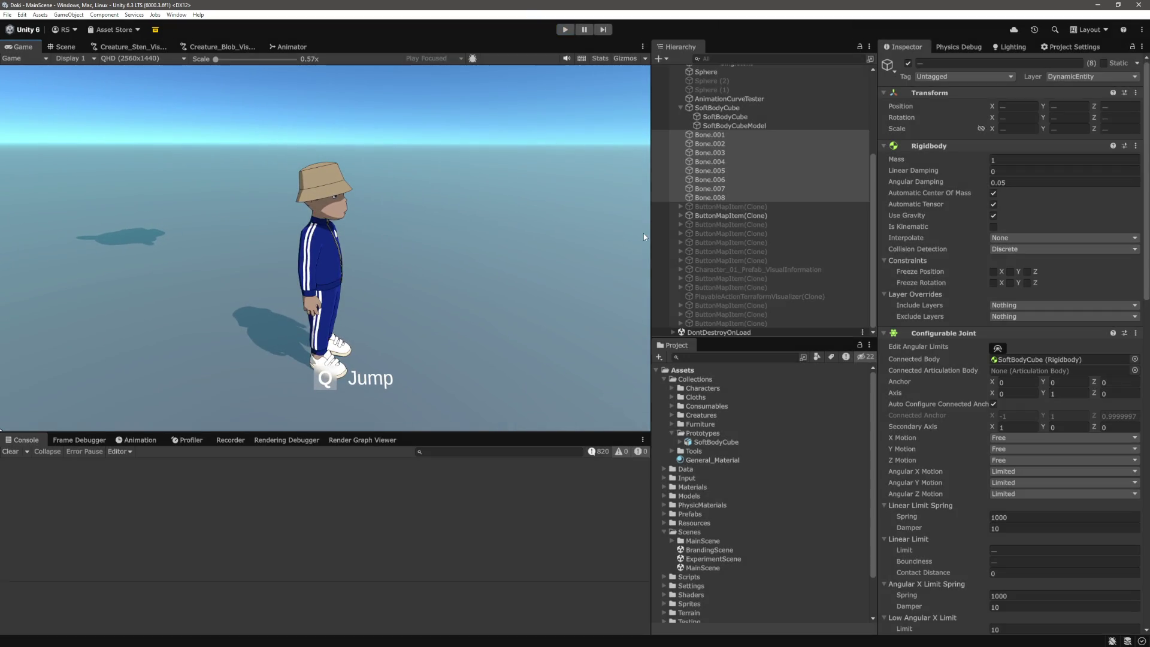
Step: Set all eight bones' Linear, Angular X, Y and Z limits to 0 and start the game with Ctrl+P
scroll(903, 415, "down", 5)
scroll(903, 416, "down", 5)
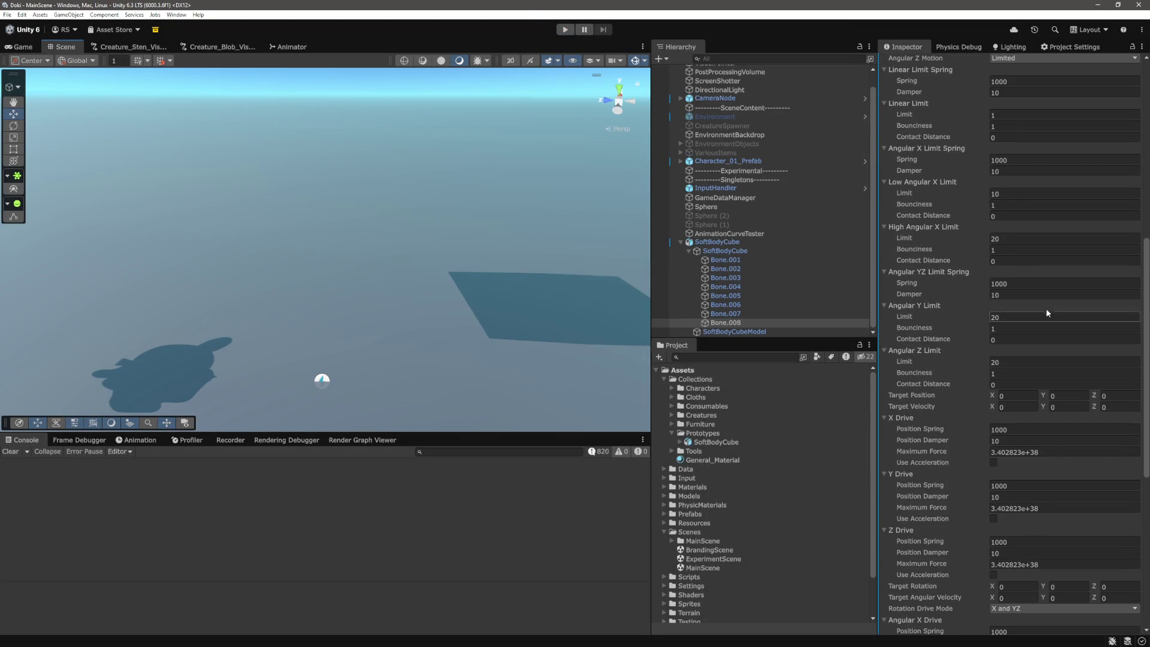
scroll(1014, 307, "up", 2)
left_click(1007, 254)
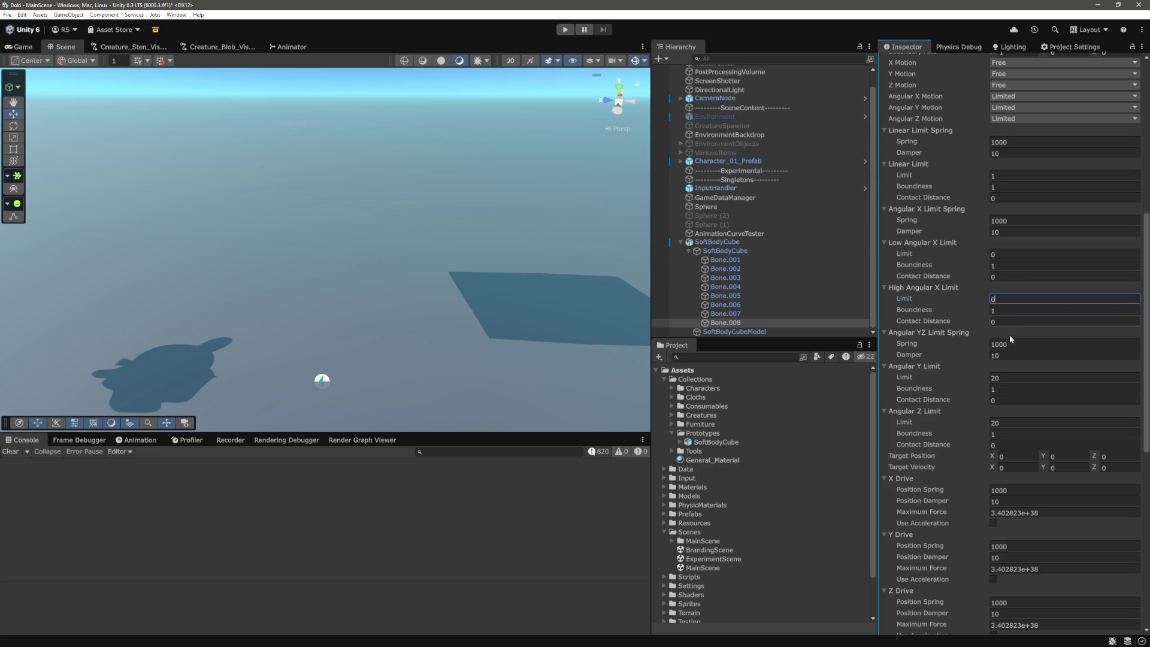
left_click(1006, 419)
type("0")
scroll(1015, 271, "up", 5)
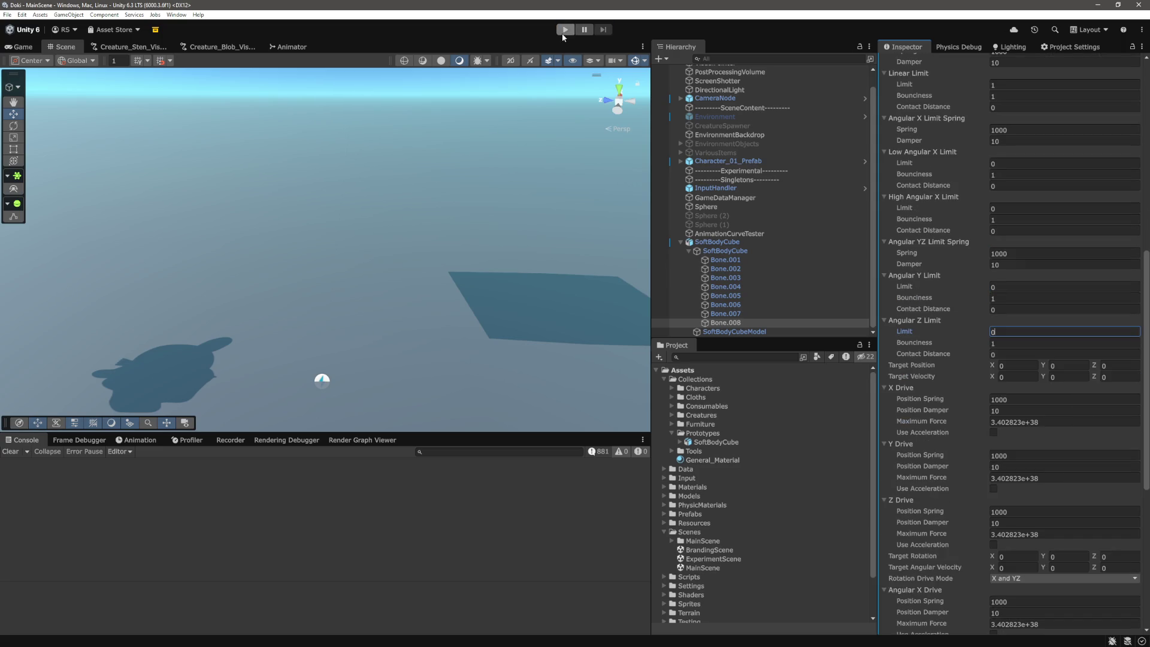
left_click(725, 259, "shift")
scroll(1044, 340, "down", 4)
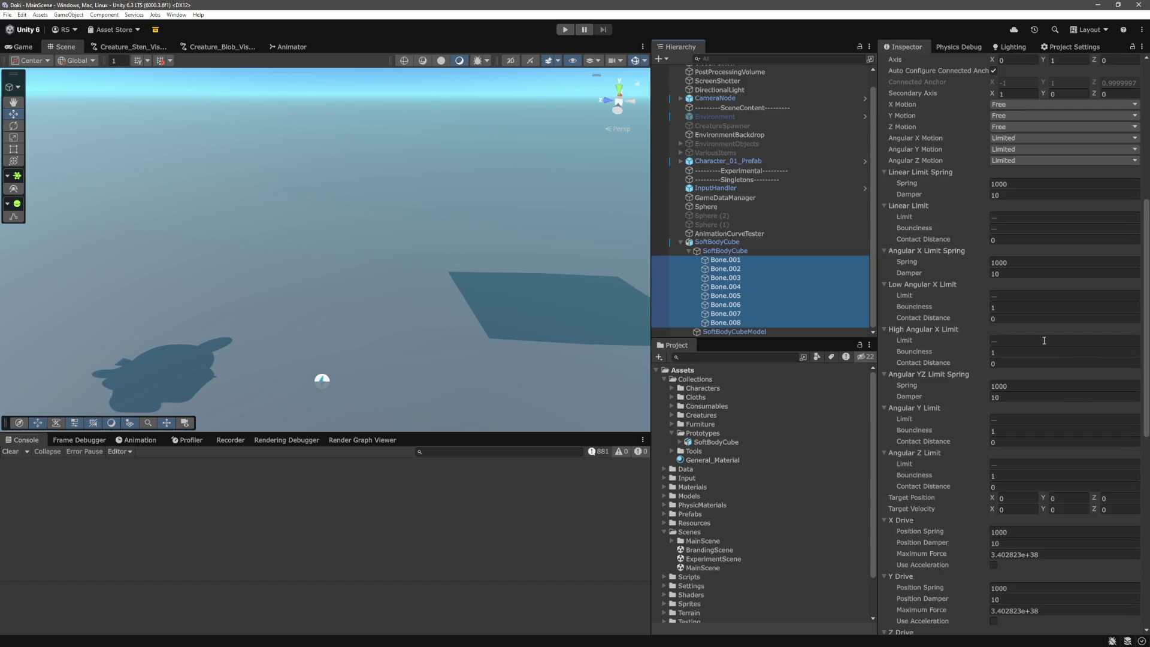
left_click(1017, 295)
left_click(1009, 416)
type("0")
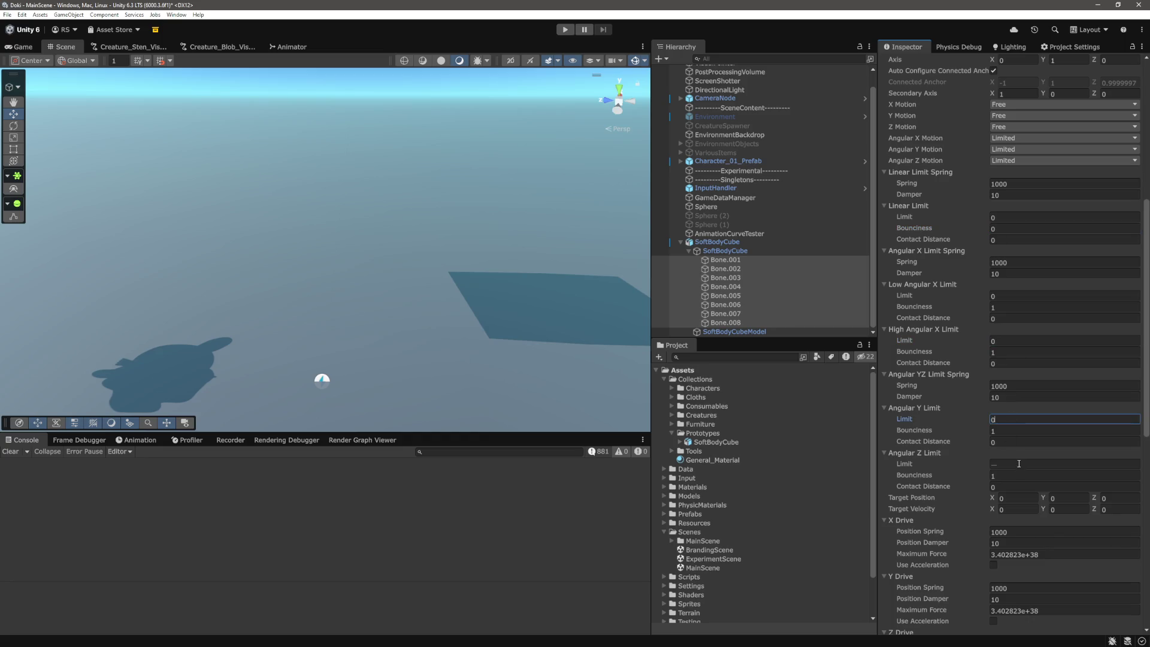
scroll(951, 406, "down", 3)
left_click(412, 288)
key("ctrl+p")
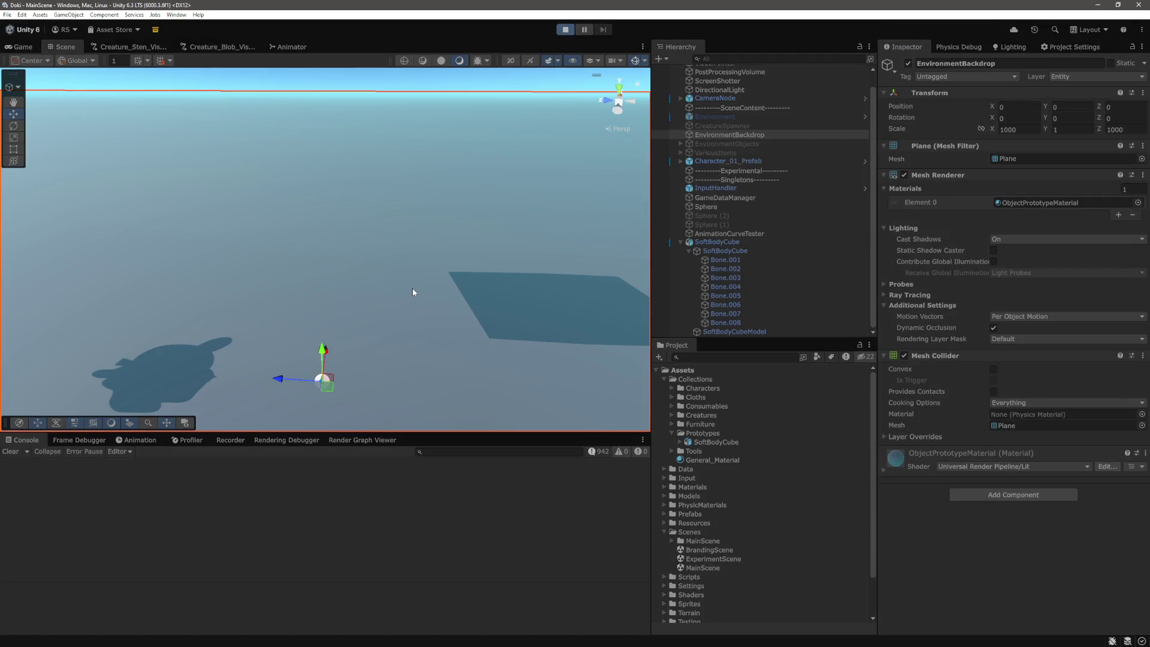
Step: Return focus to the Game view to push the character against the zero-limit cube
left_click(503, 290)
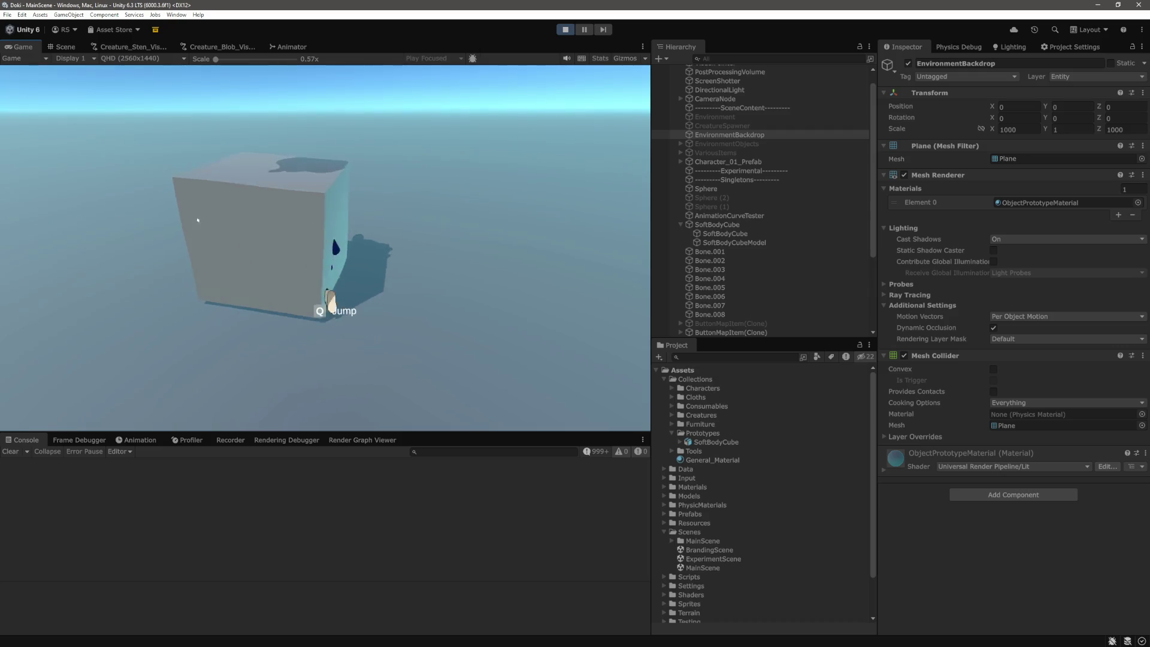
Step: Run the character around the soft-body cube, pushing into it several times
key("d")
key("w")
key("s")
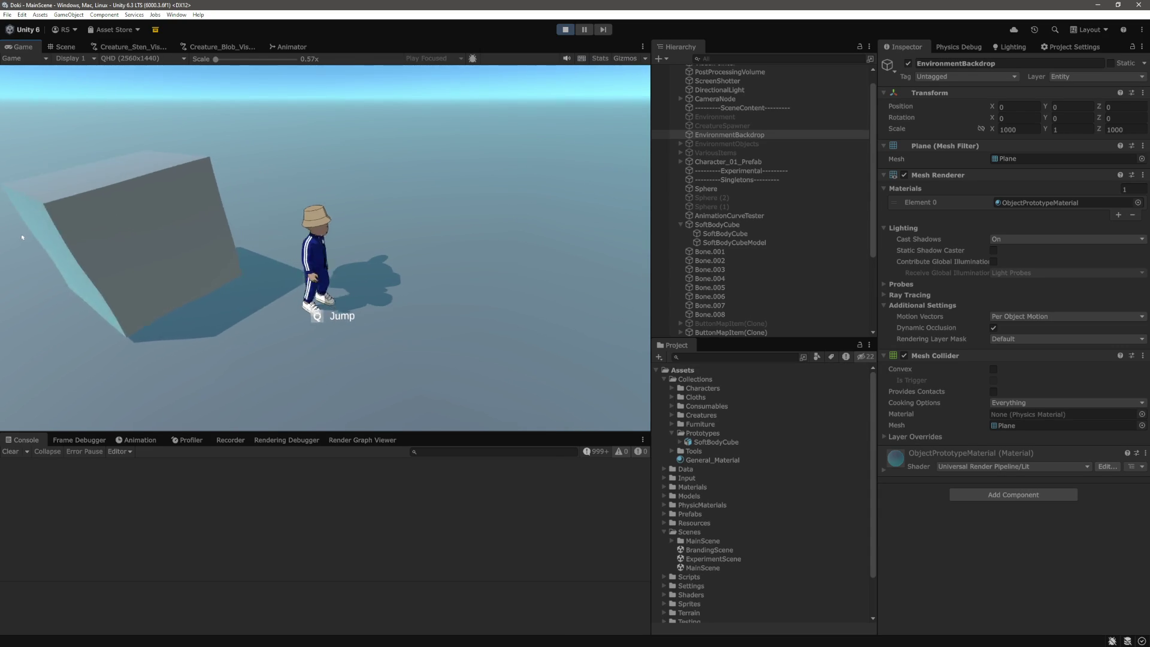
key("w")
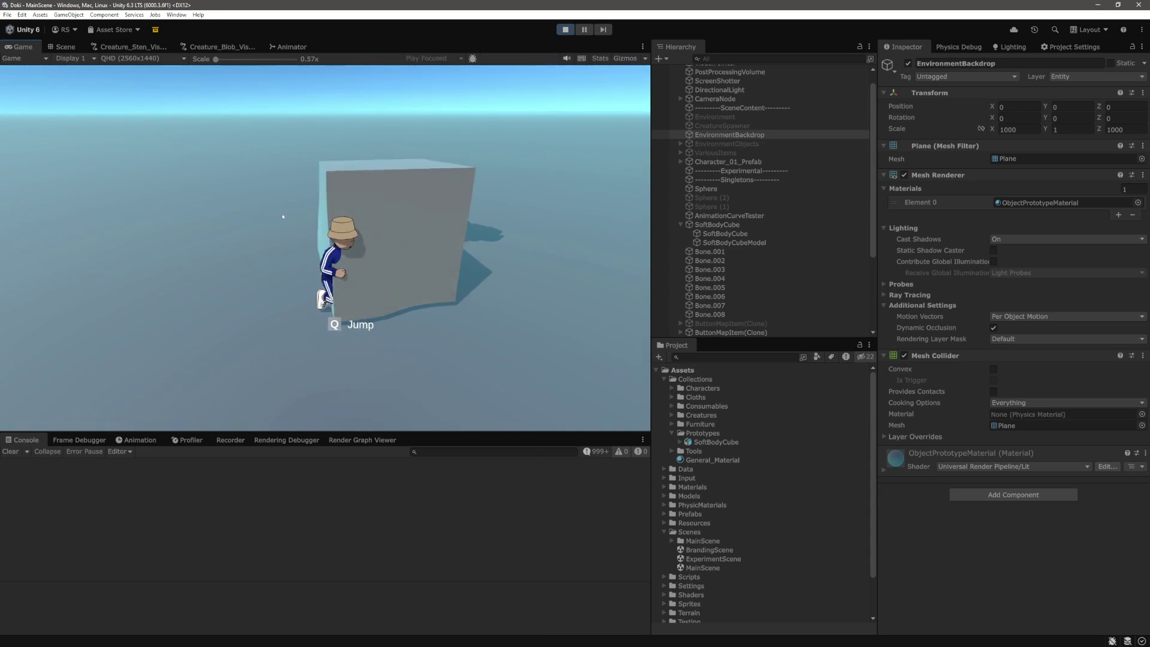
key("s")
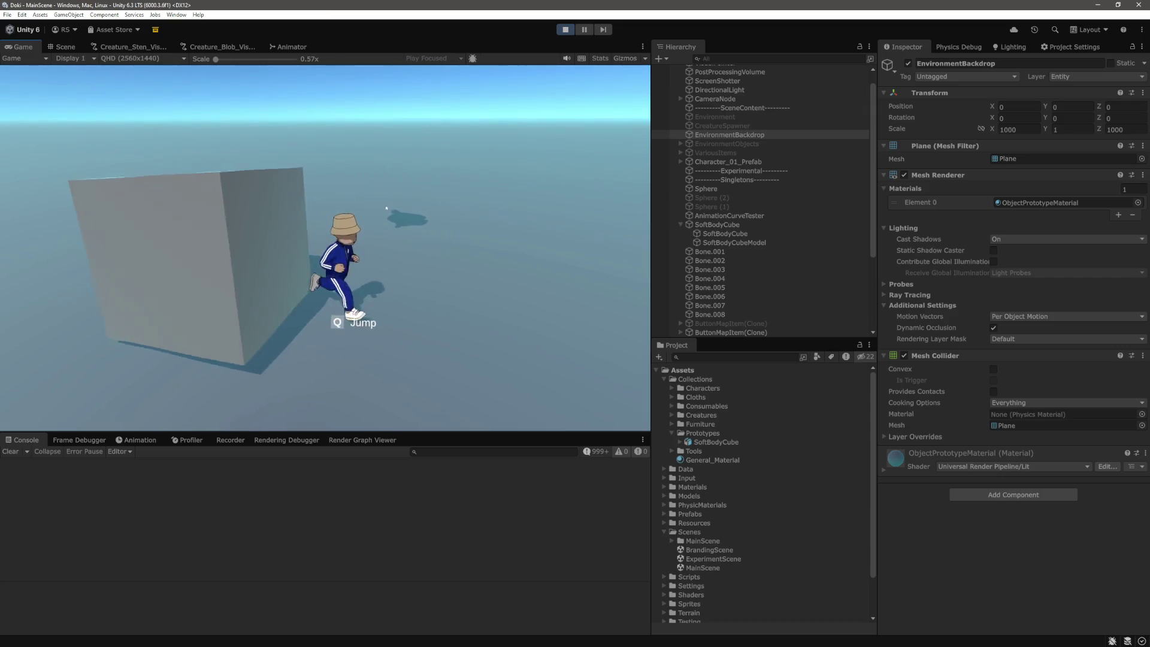
key("w")
key("w")
key("d")
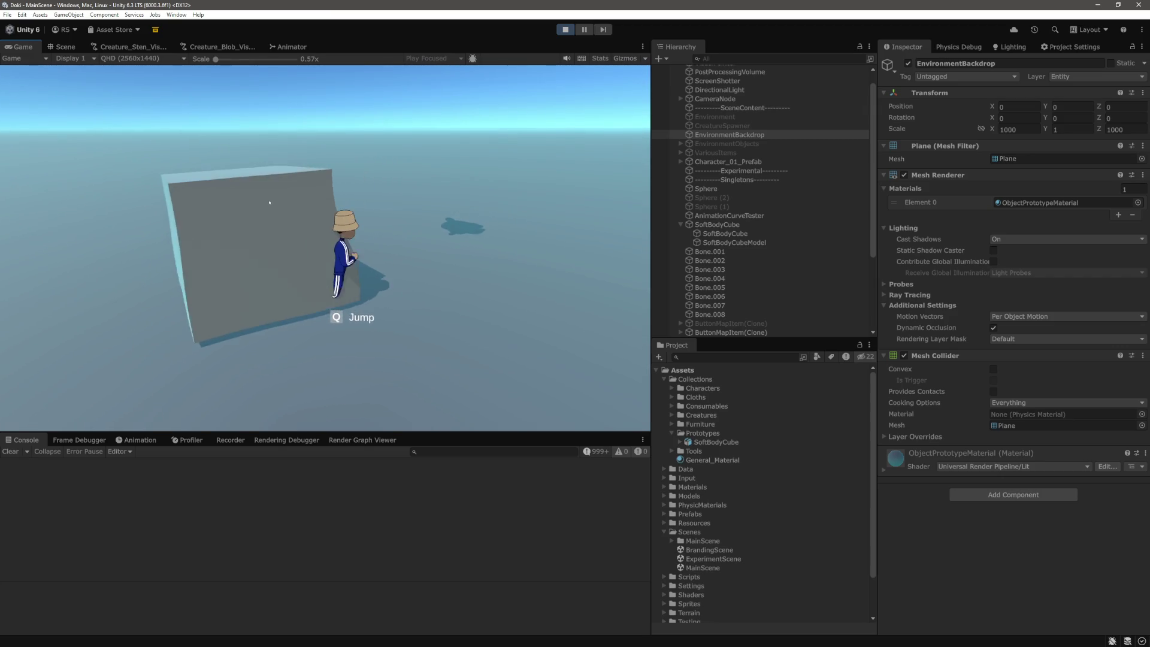
key("a")
Step: Run the character past and along the cube, then select SoftBodyCube to inspect its Joint Handler
key("s")
key("w")
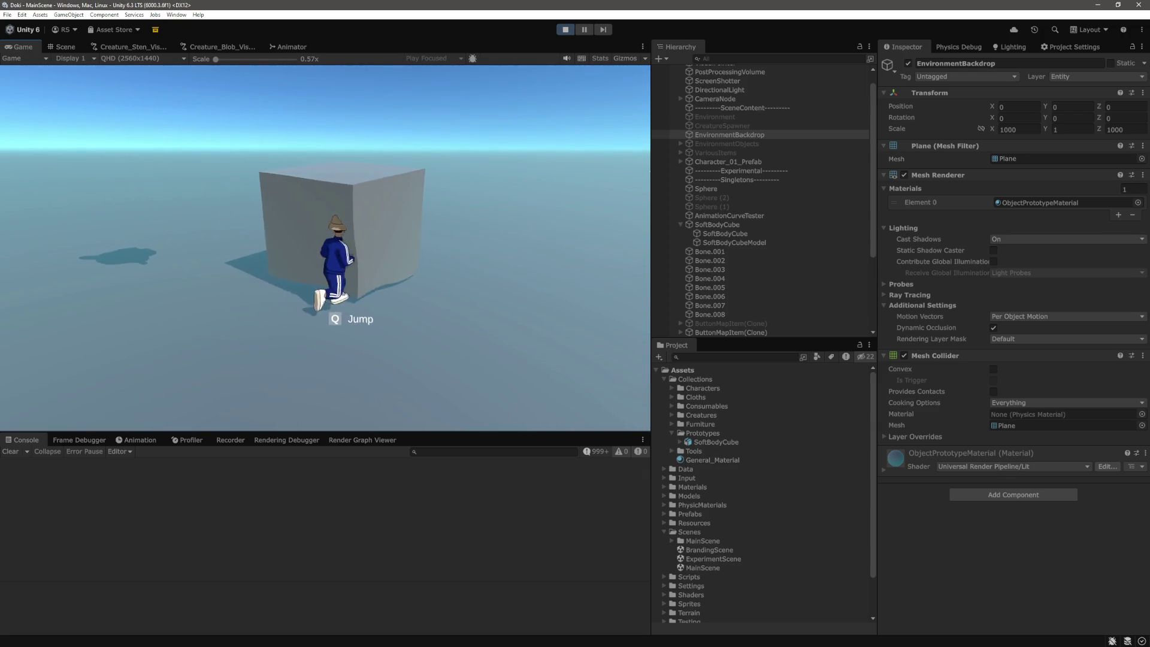
key("s")
key("w")
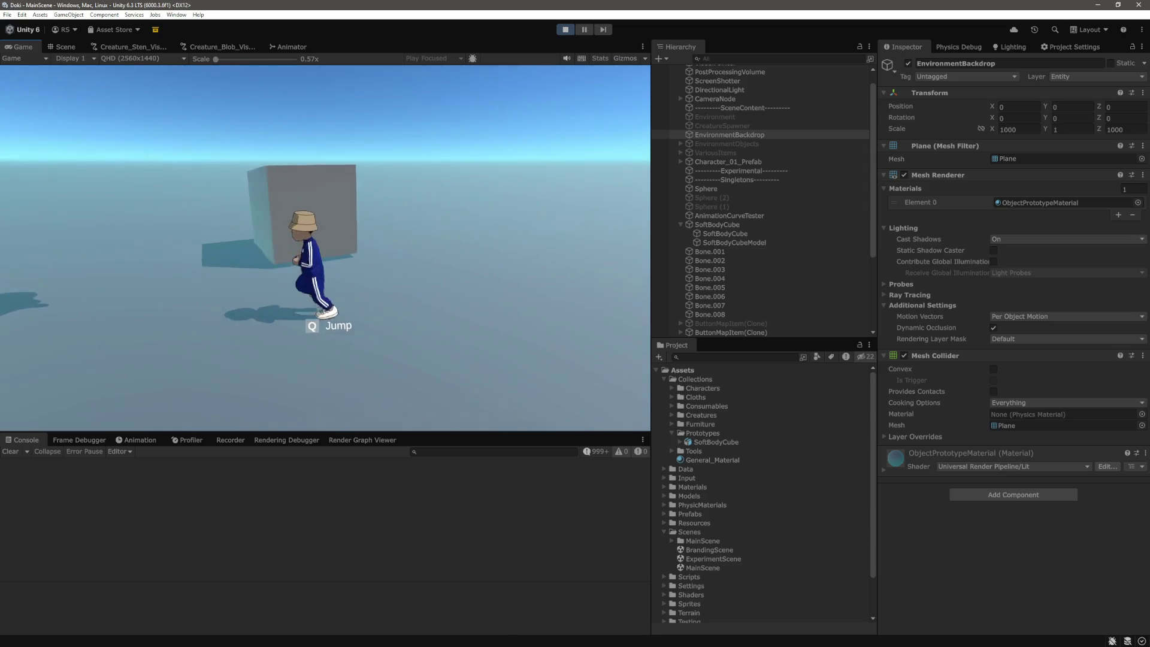
key("d")
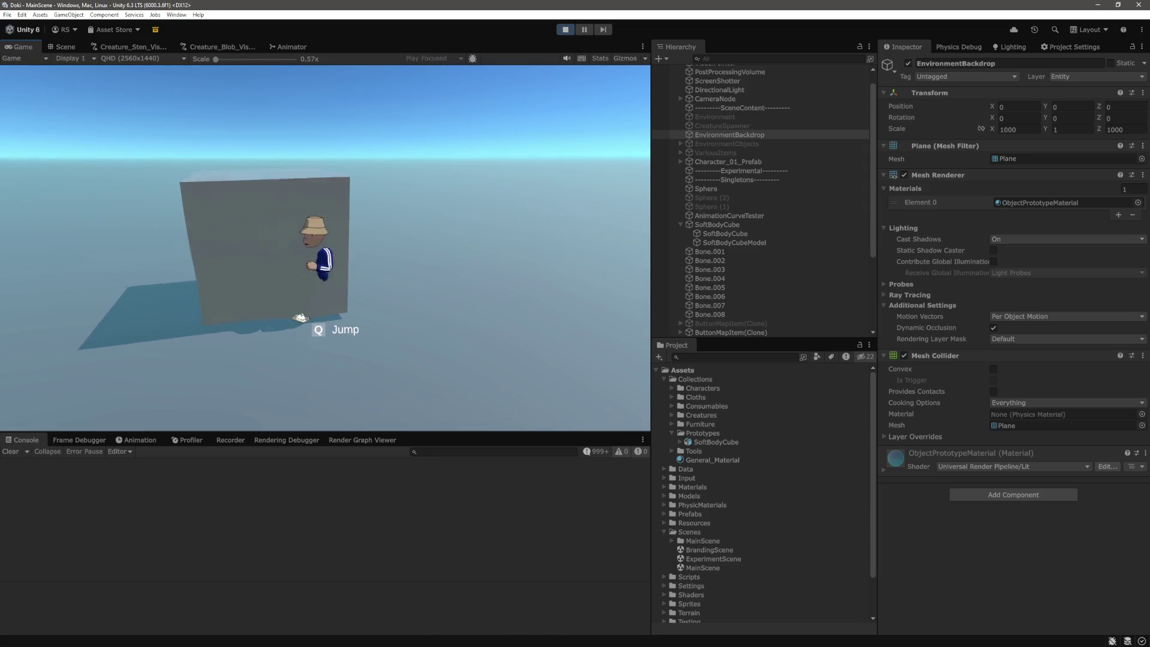
key("a")
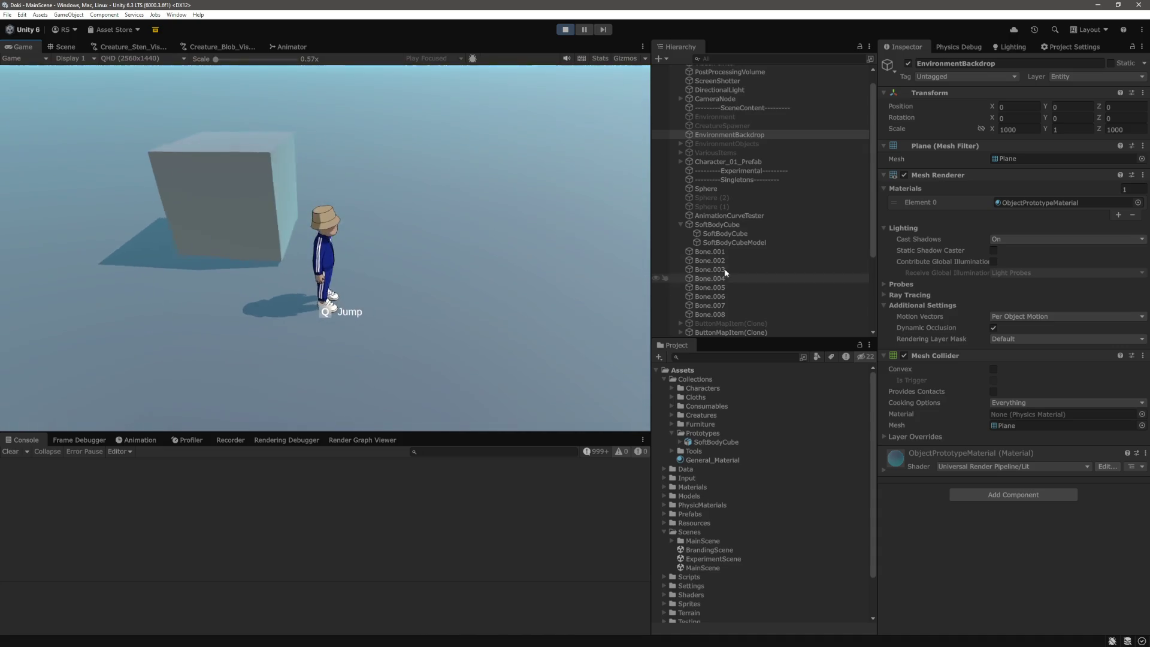
left_click(746, 223)
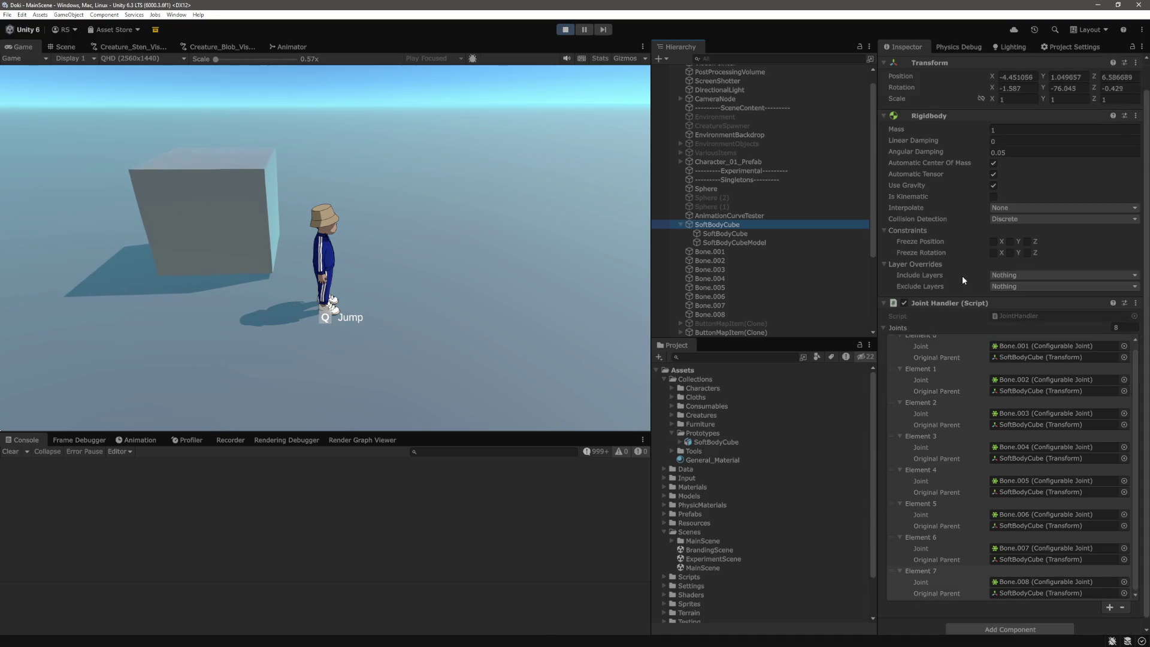
Step: Assign PrototypeCelShadingGrey150Material to SoftBodyCubeModel's Element 0 material slot via a 'celsha' search
left_click(761, 242)
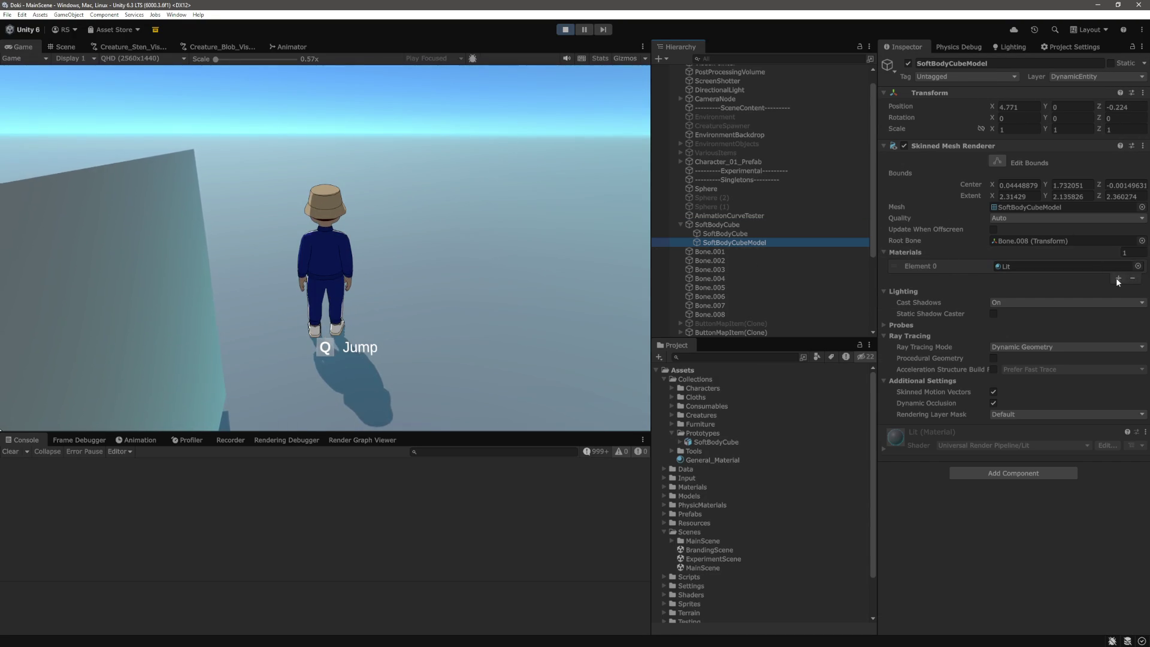
left_click(1069, 268)
left_click(1134, 267)
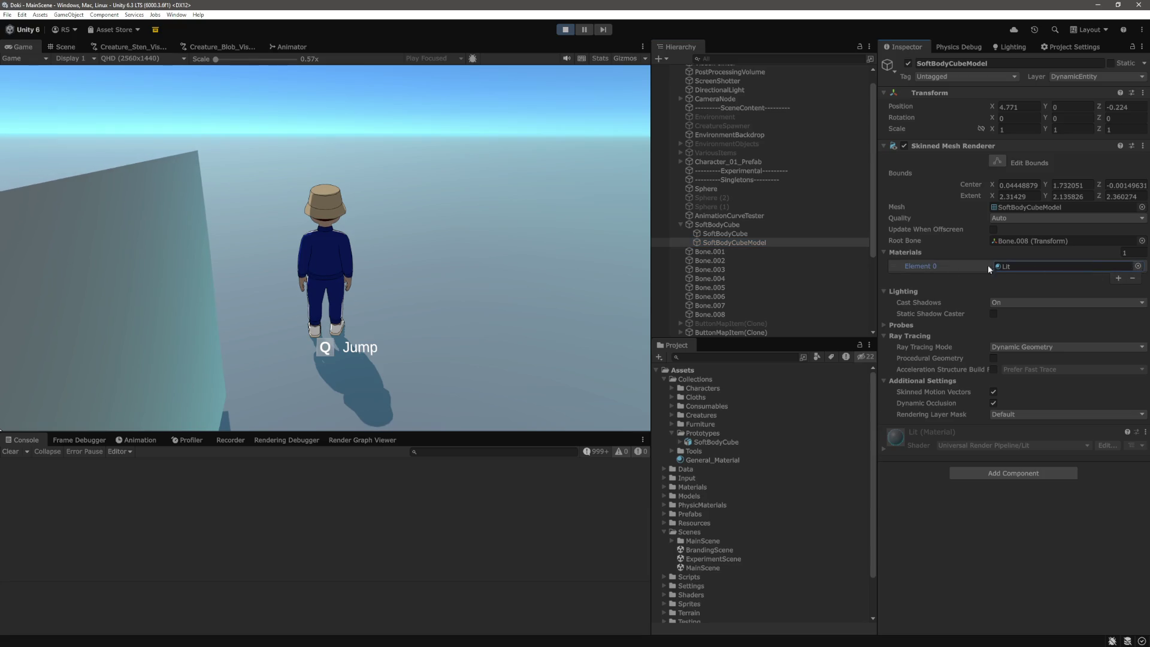
type("celshae")
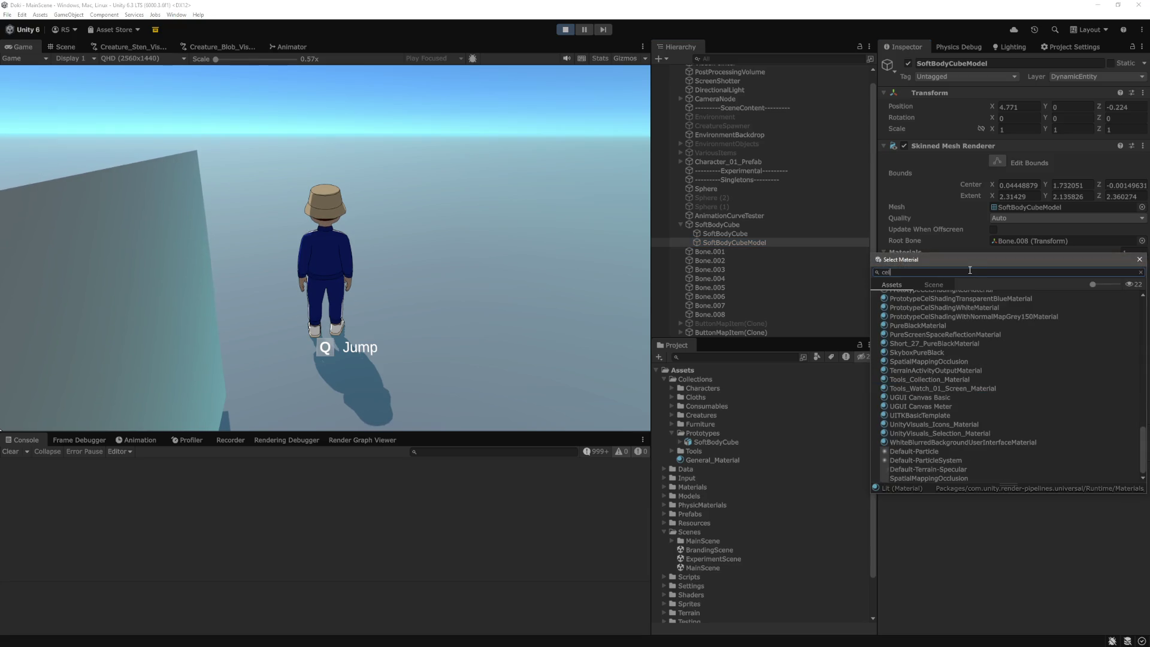
key("BackSpace")
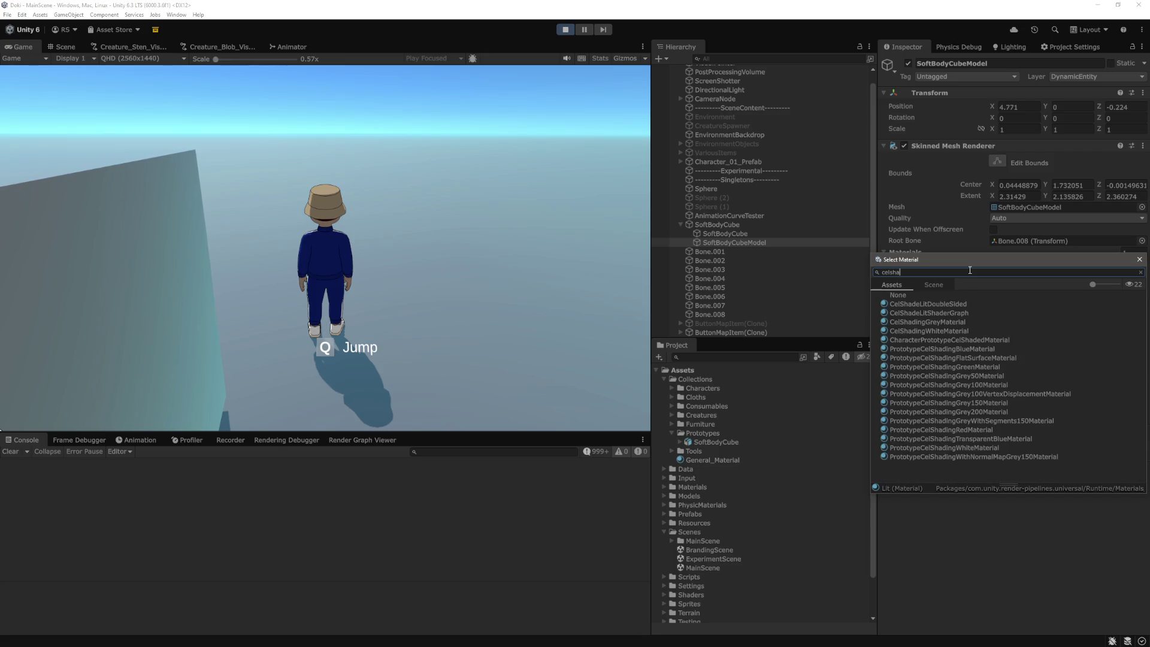
left_click(971, 402)
left_click(1139, 260)
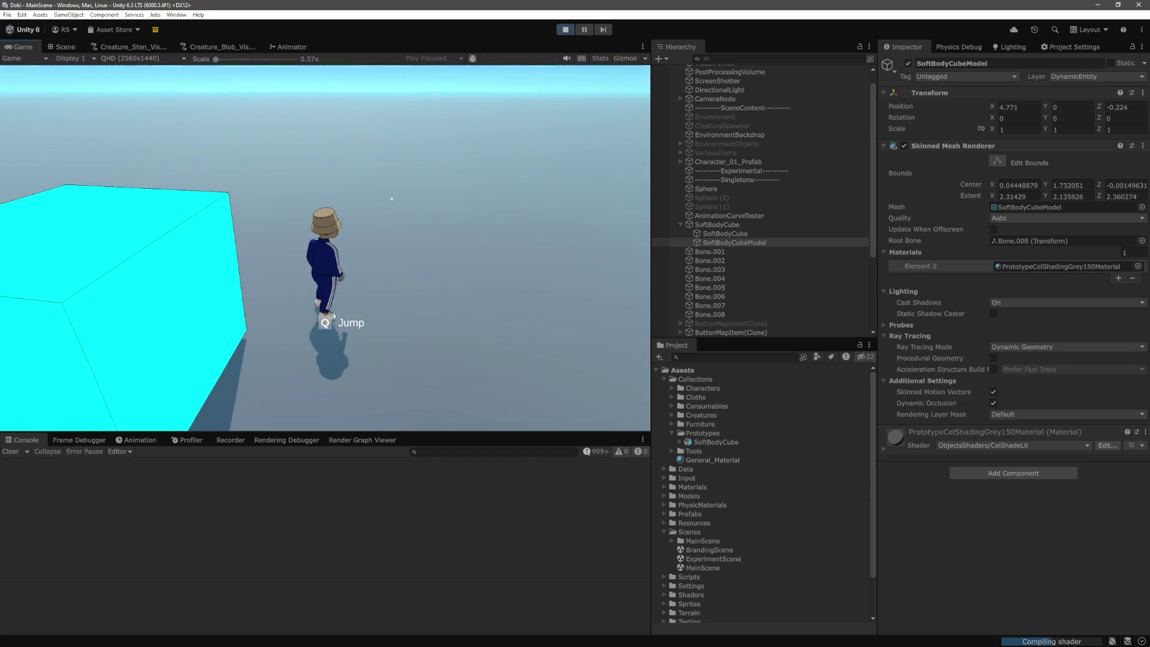
Step: Walk the character into the grey cube to dent it, then run away
key("a")
key("w")
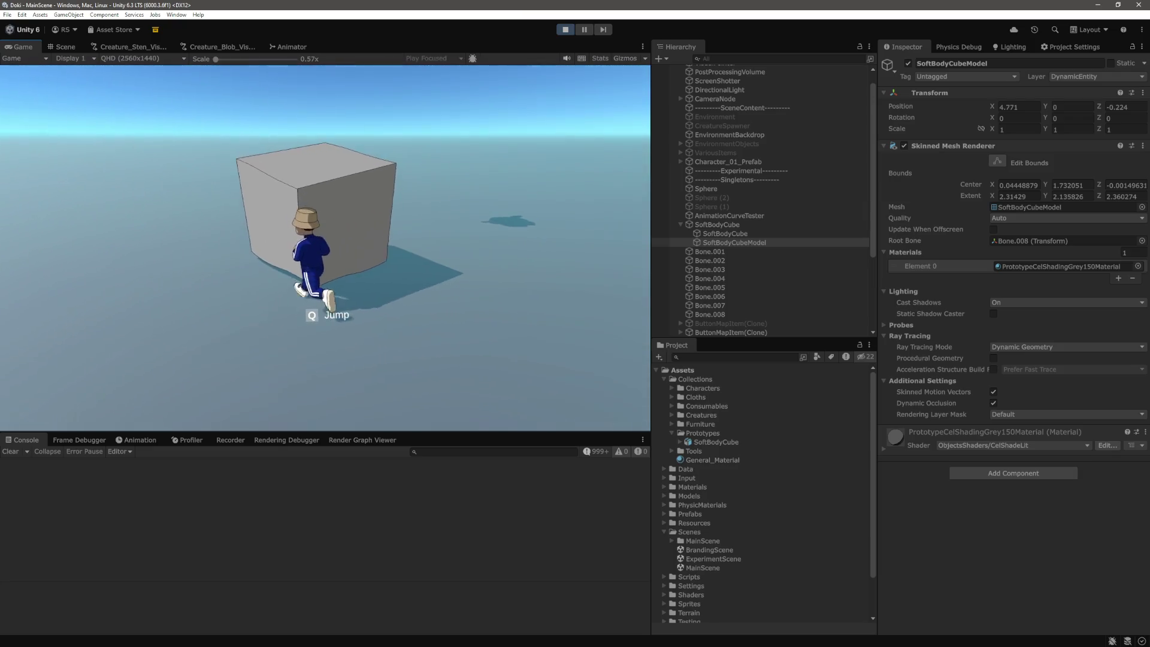
key("s")
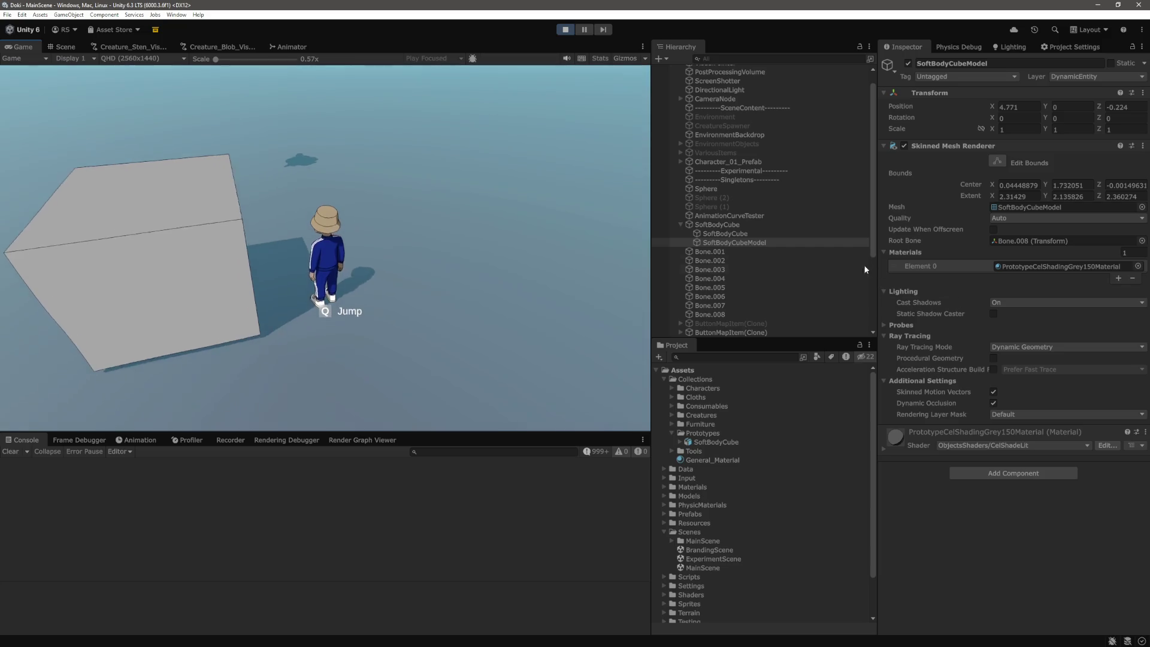
Step: Search 'blob' and assign Creature_Blob_Base_Material to the cube model's Element 0 slot
left_click(1137, 266)
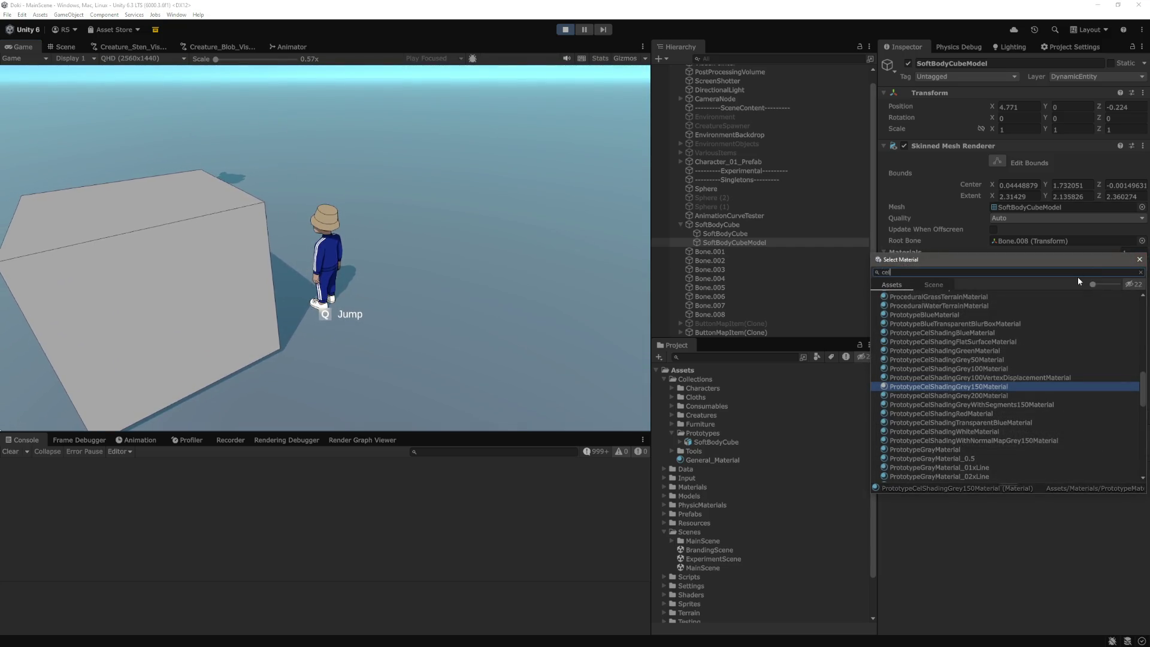
type("celshade")
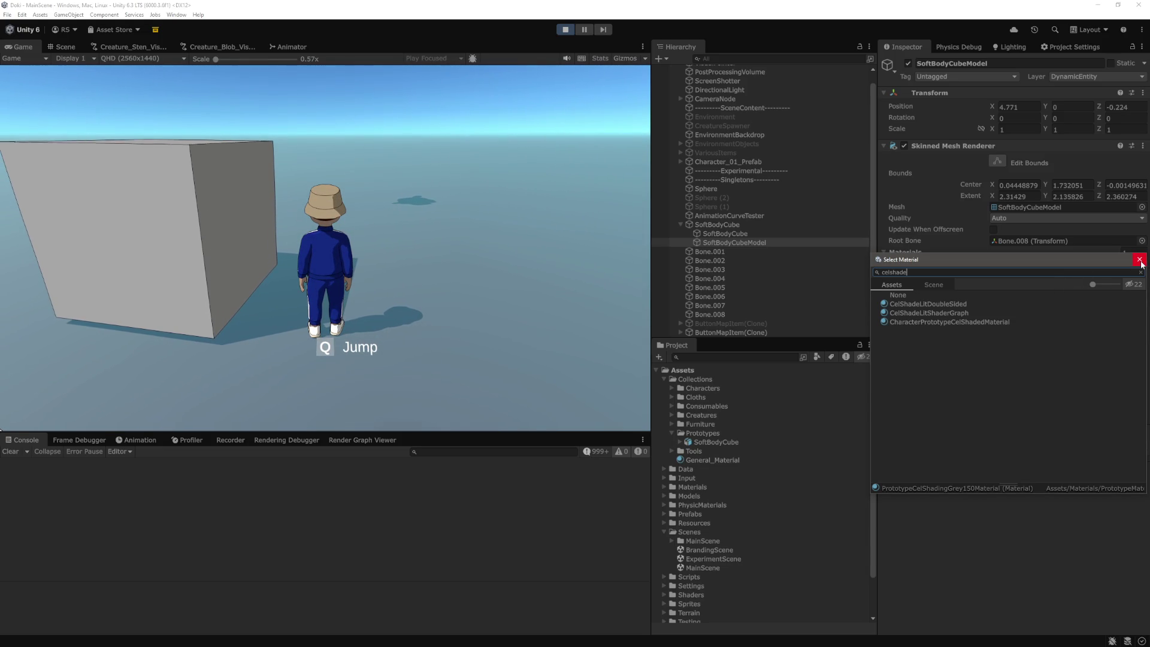
key("BackSpace")
key("BackSpace")
key("BackSpace")
type("blob")
double_click(958, 303)
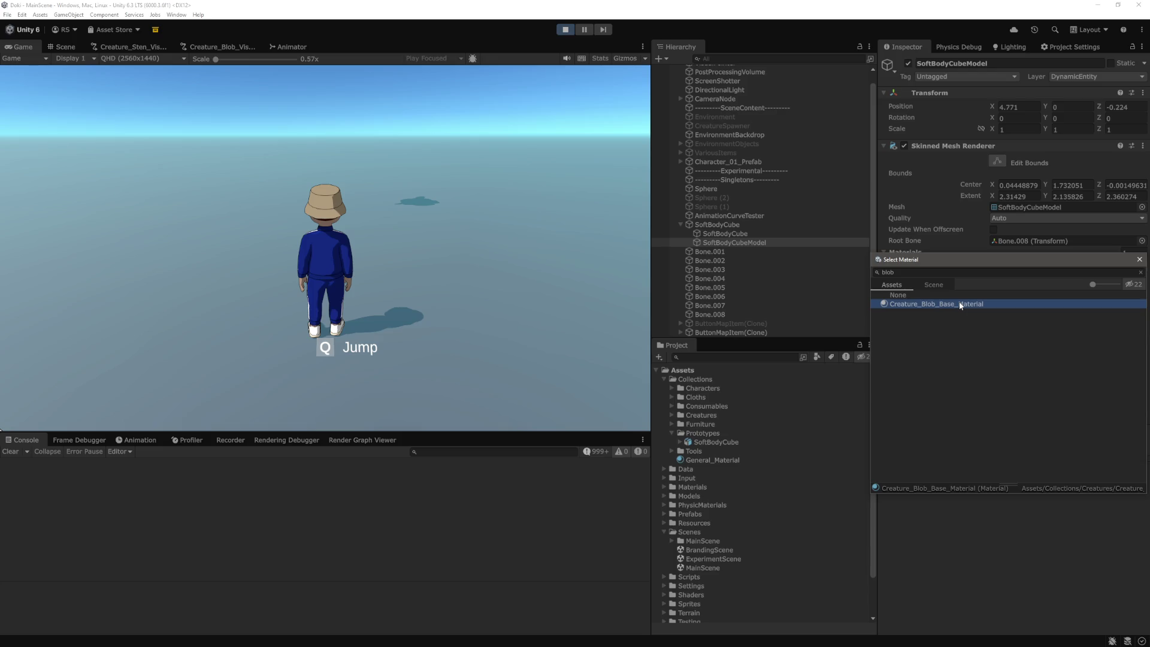
Step: Add a second material slot and keep Creature_Blob_Base_Material in both slots
left_click(1118, 277)
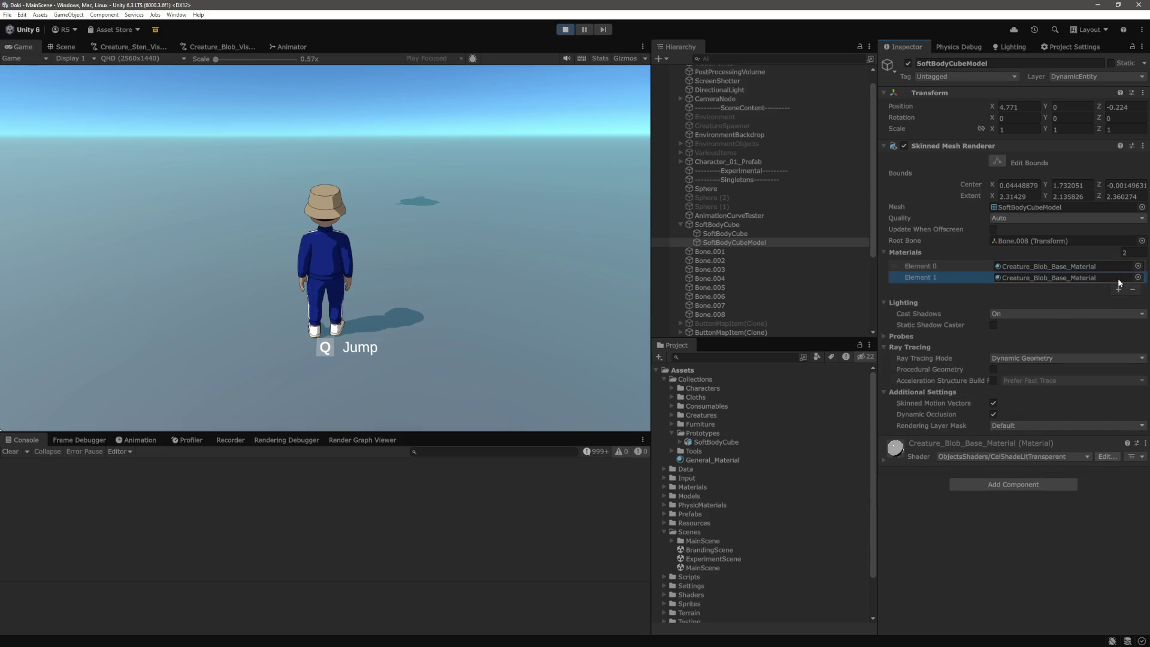
left_click_drag(970, 278, 972, 261)
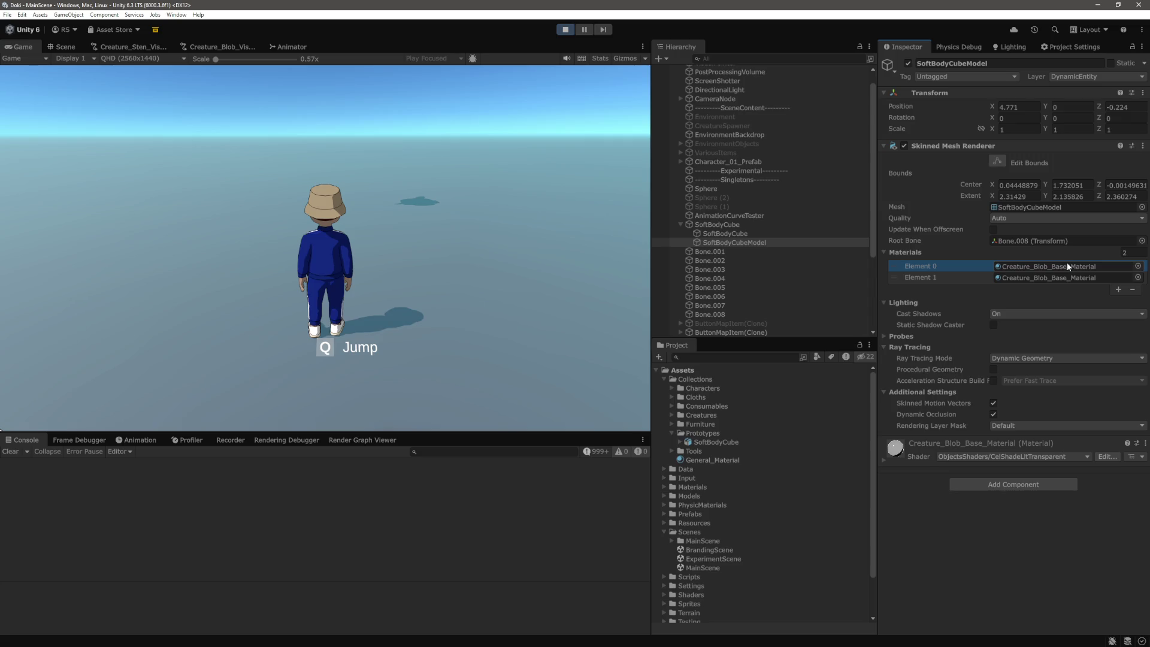
left_click(1138, 266)
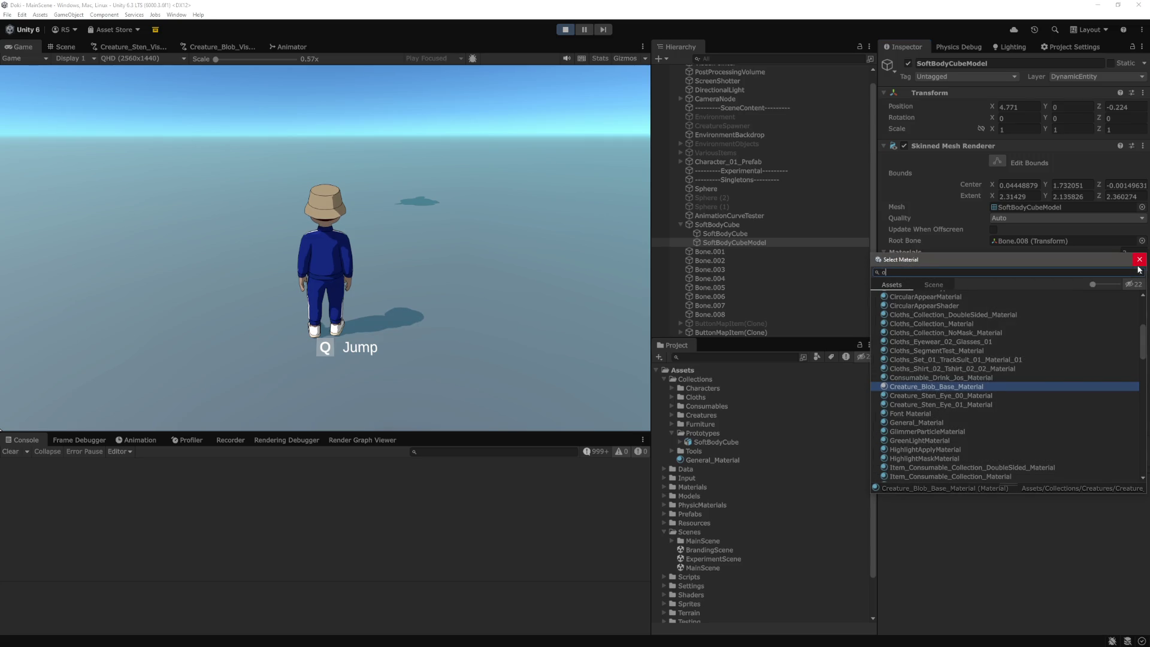
type("utline")
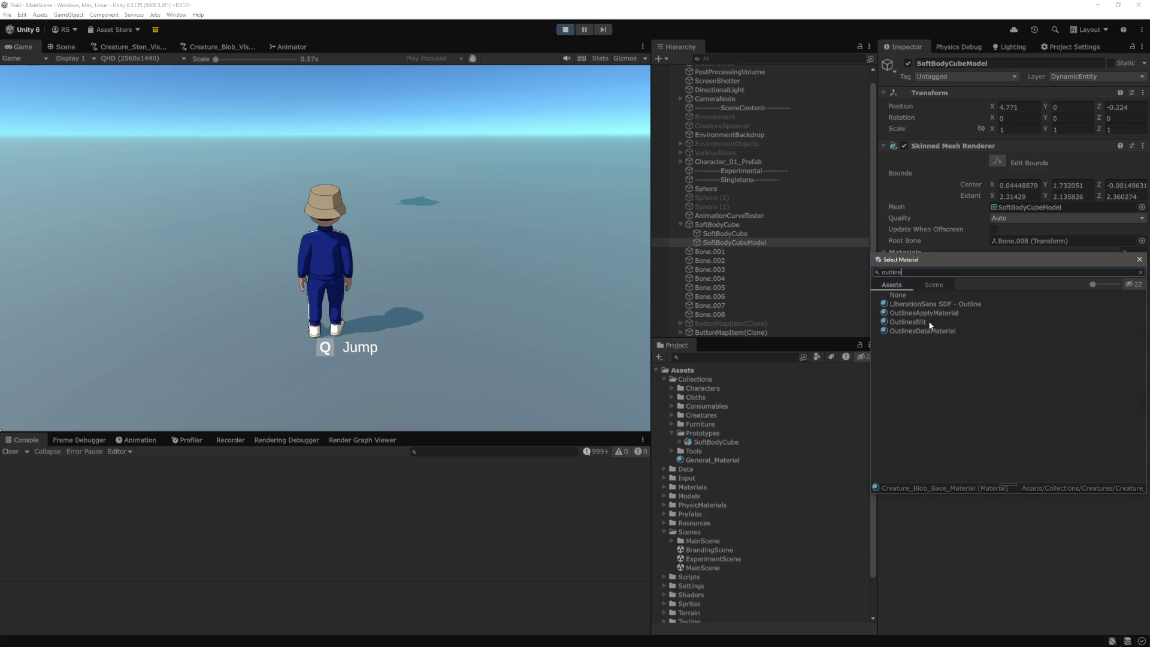
key("BackSpace")
key("BackSpace")
key("BackSpace")
type("blob")
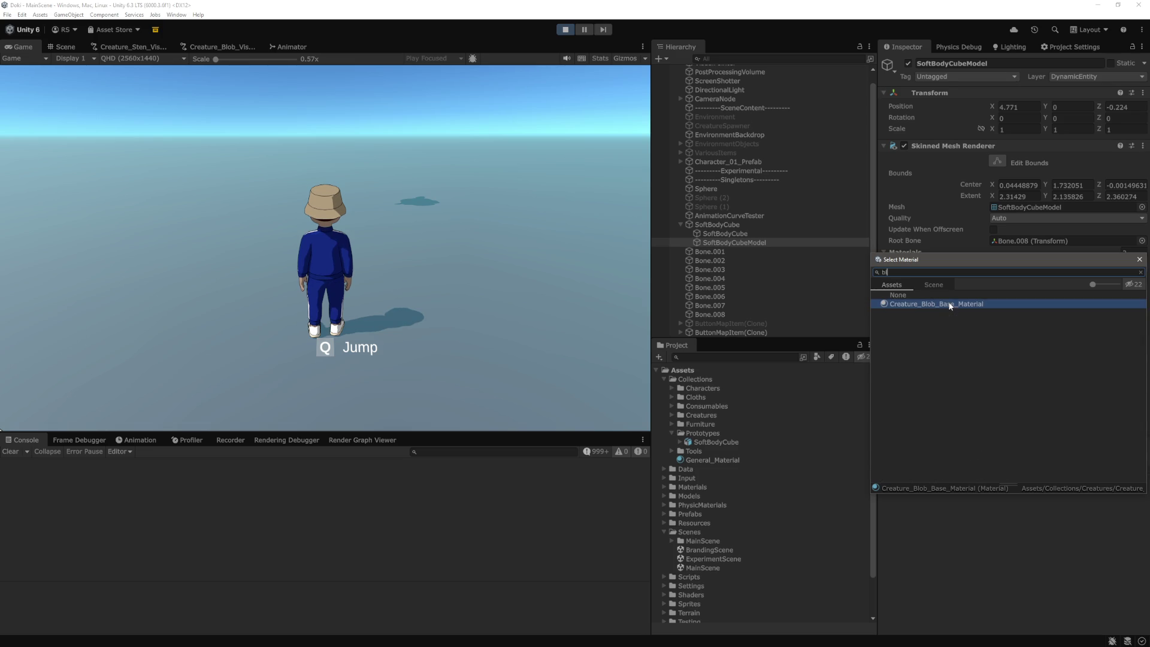
left_click(949, 304)
left_click(727, 423)
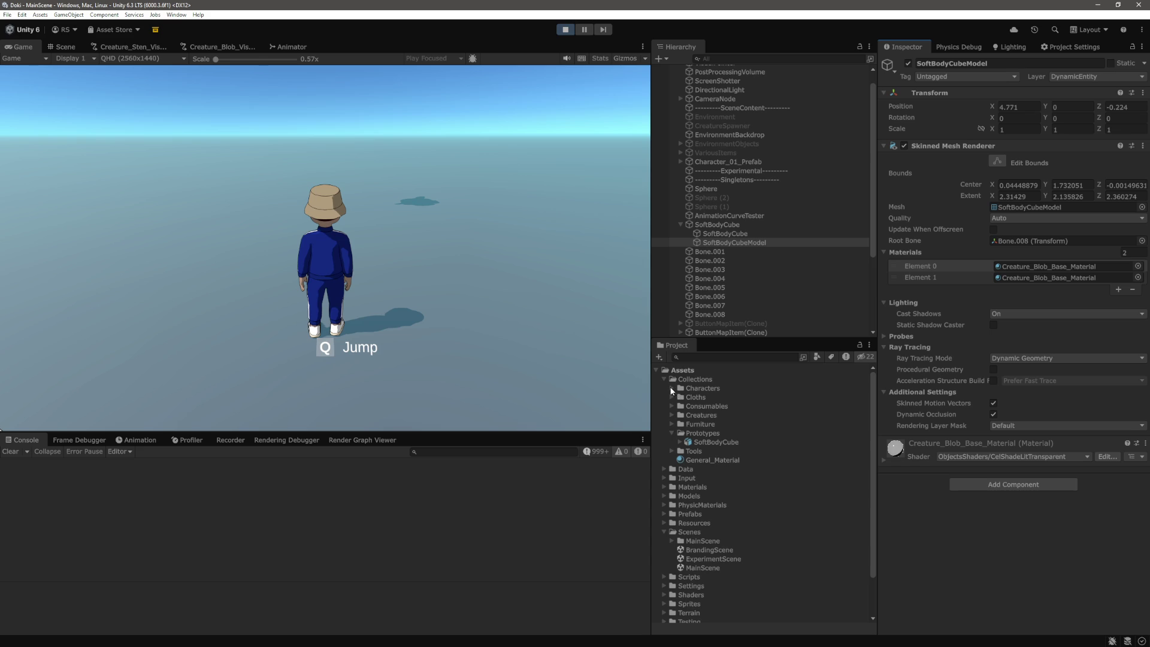
left_click(673, 415)
Step: Open Creatures > Creature_Blob and review Creature_Blob_Base_Material's settings
left_click(680, 423)
scroll(718, 431, "down", 1)
left_click(769, 400)
scroll(958, 412, "down", 5)
scroll(958, 412, "down", 2)
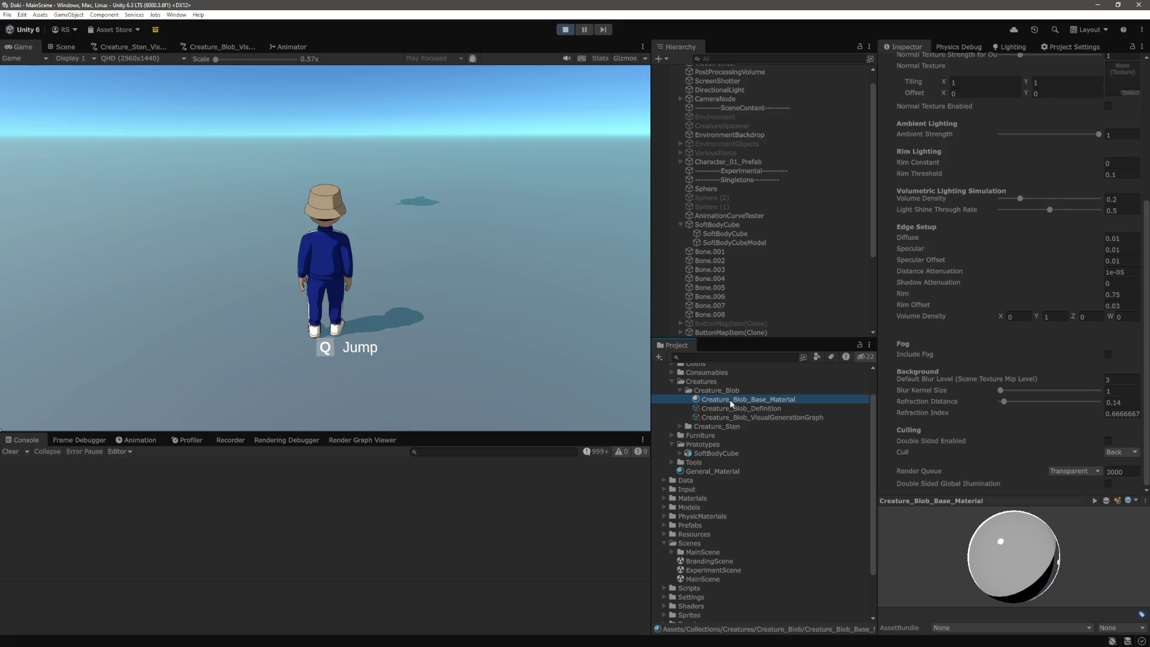
scroll(985, 438, "up", 7)
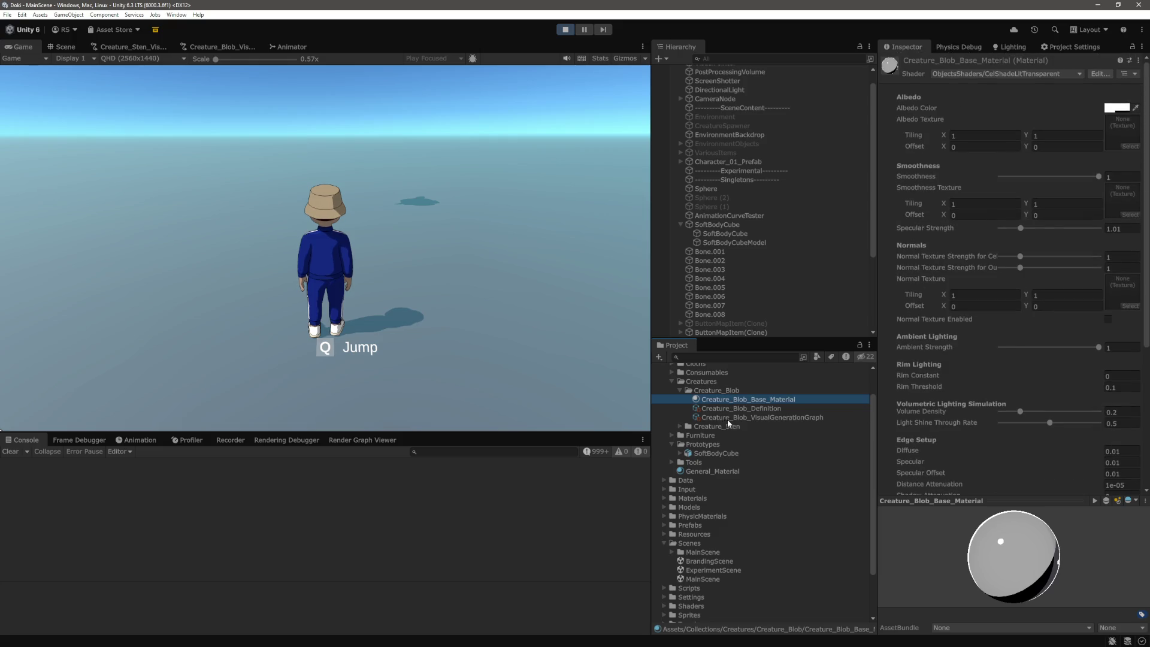
scroll(680, 473, "down", 3)
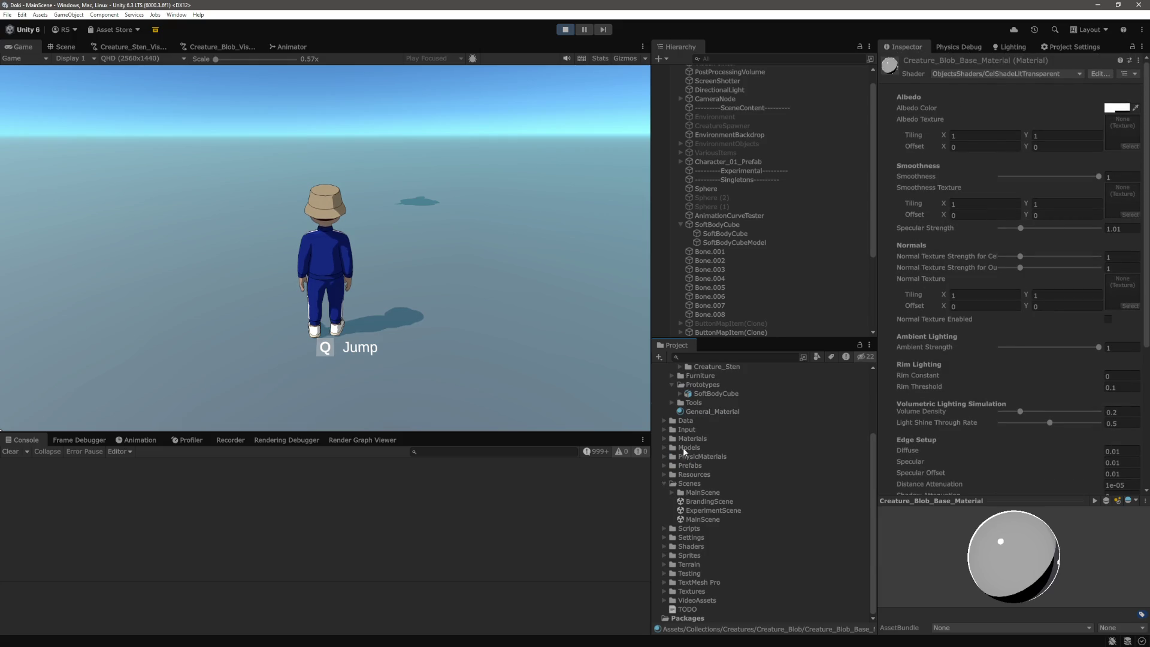
Step: Expand Materials > ImageEffectMaterials and put OutlinesDataMaterial into SoftBodyCubeModel's second material slot
left_click(664, 439)
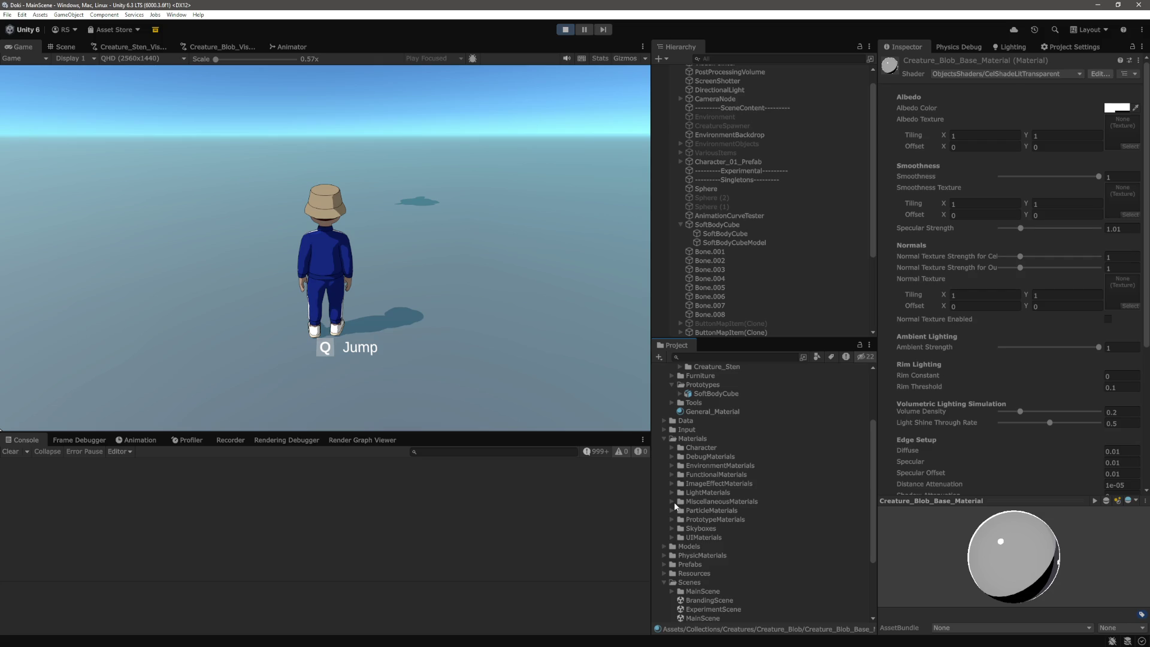
left_click(672, 484)
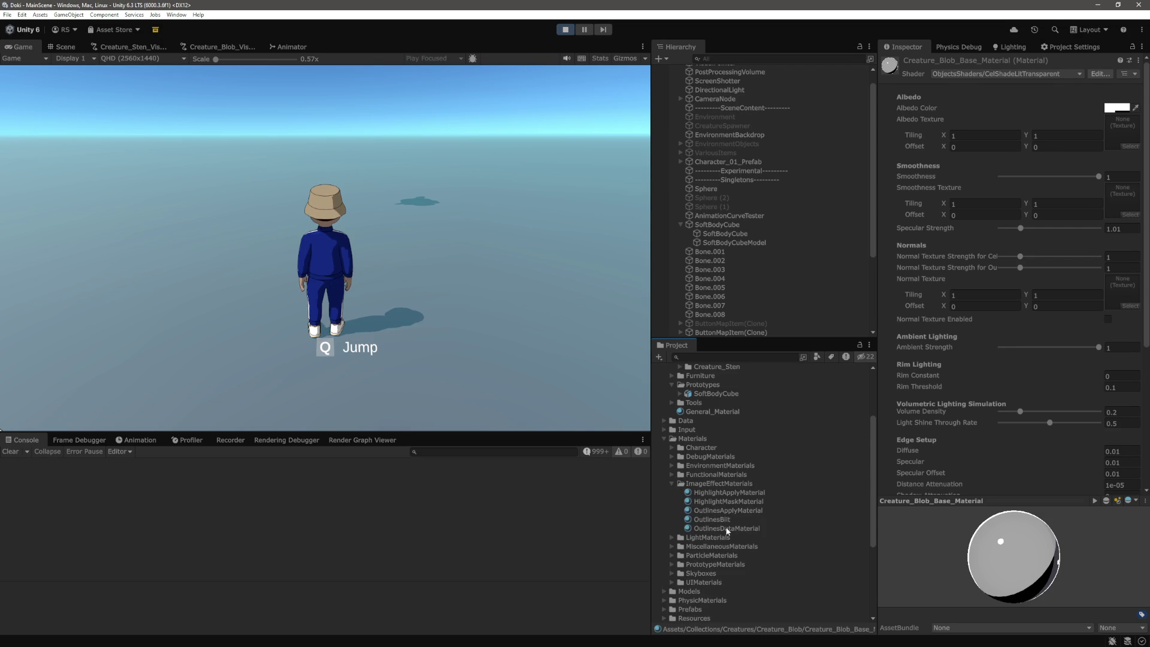
left_click(744, 242)
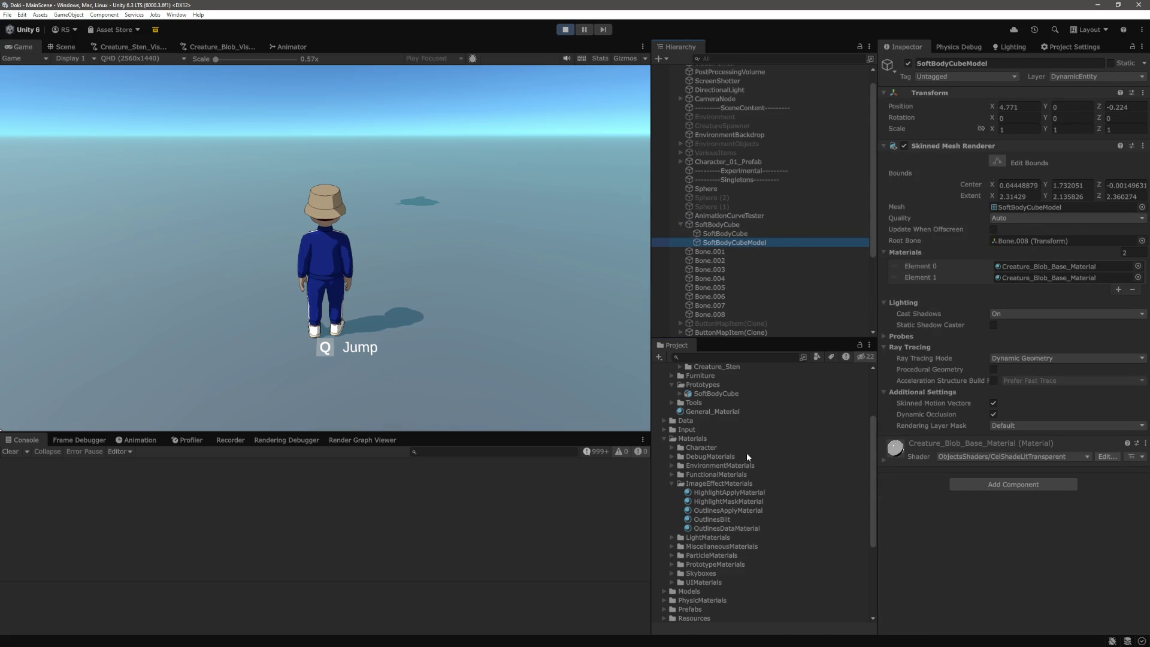
left_click_drag(732, 528, 1045, 282)
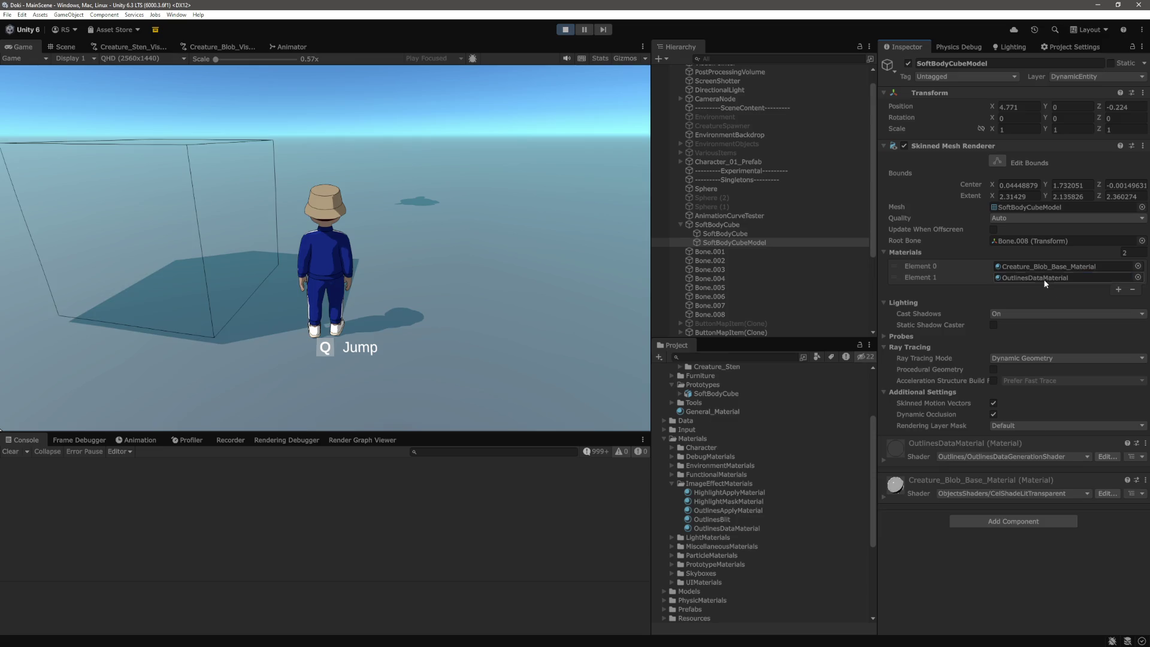
Step: Run the character left, right, forward and back around the outlined soft-body cube
left_click(427, 199)
key("a")
key("d")
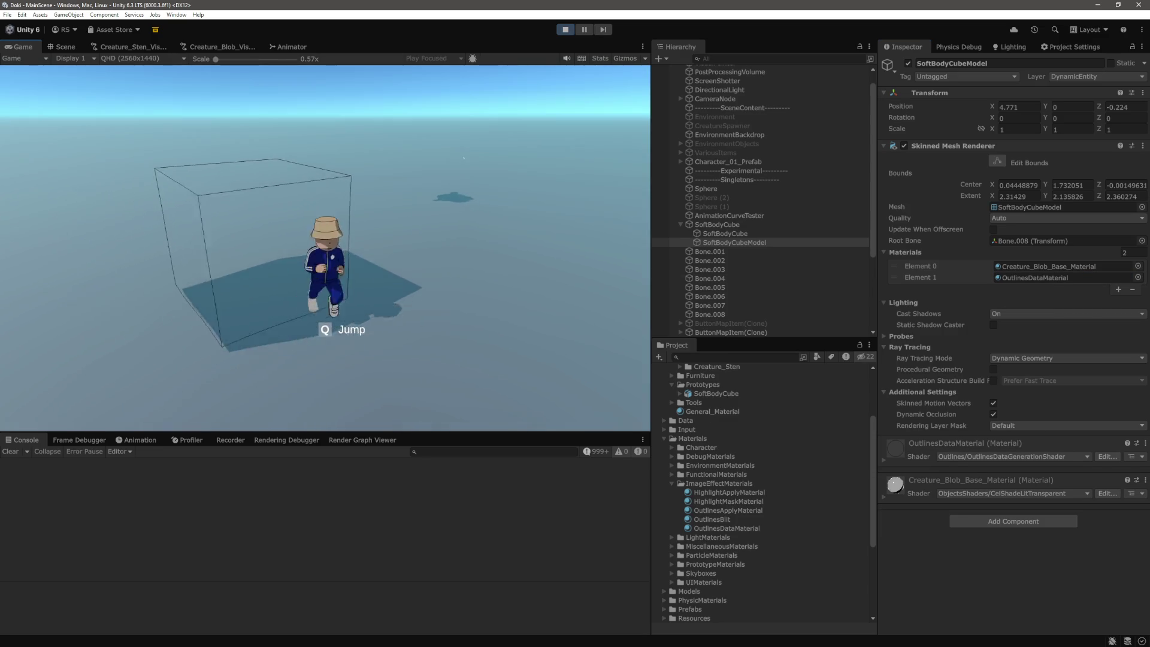
key("w")
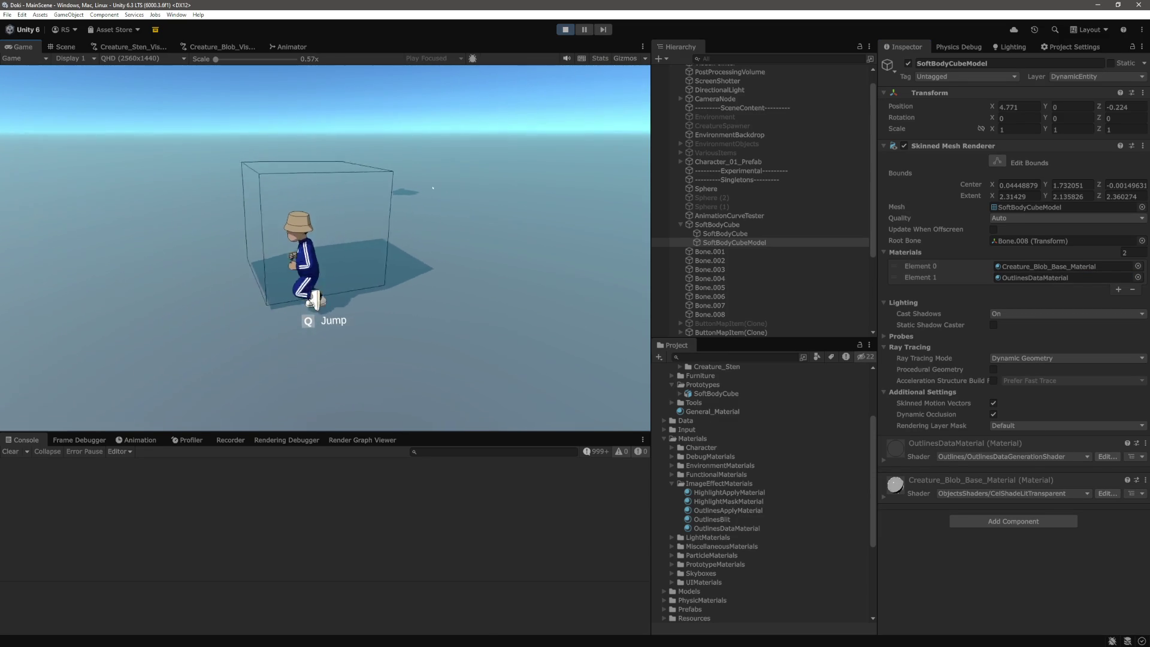
key("a")
key("s")
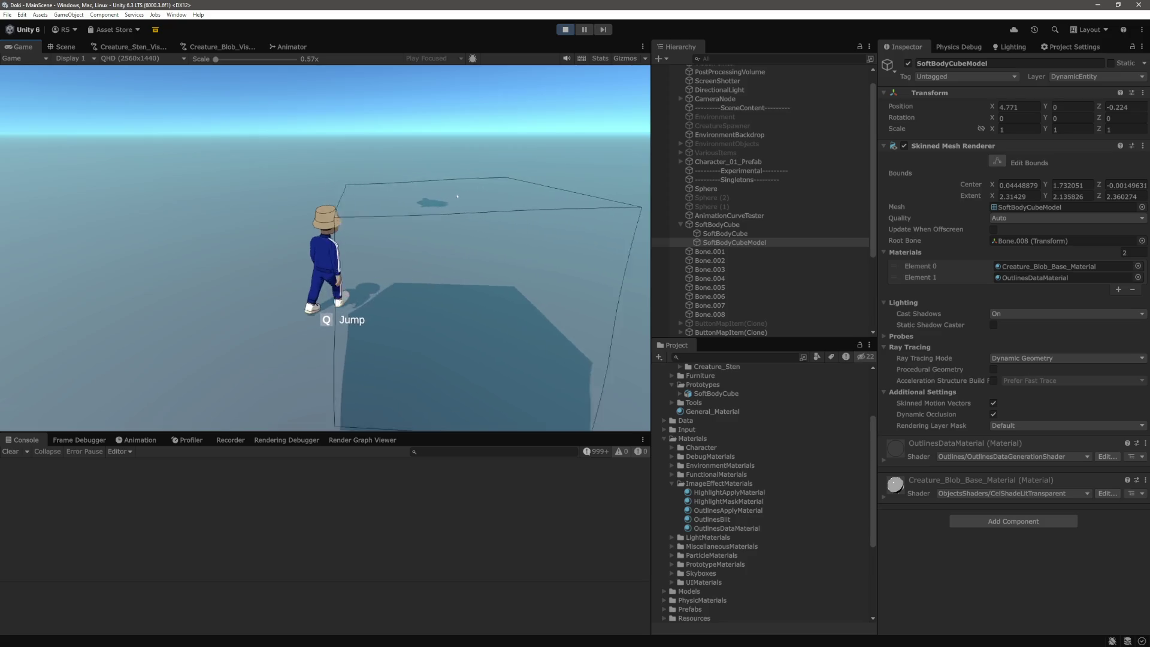
key("a")
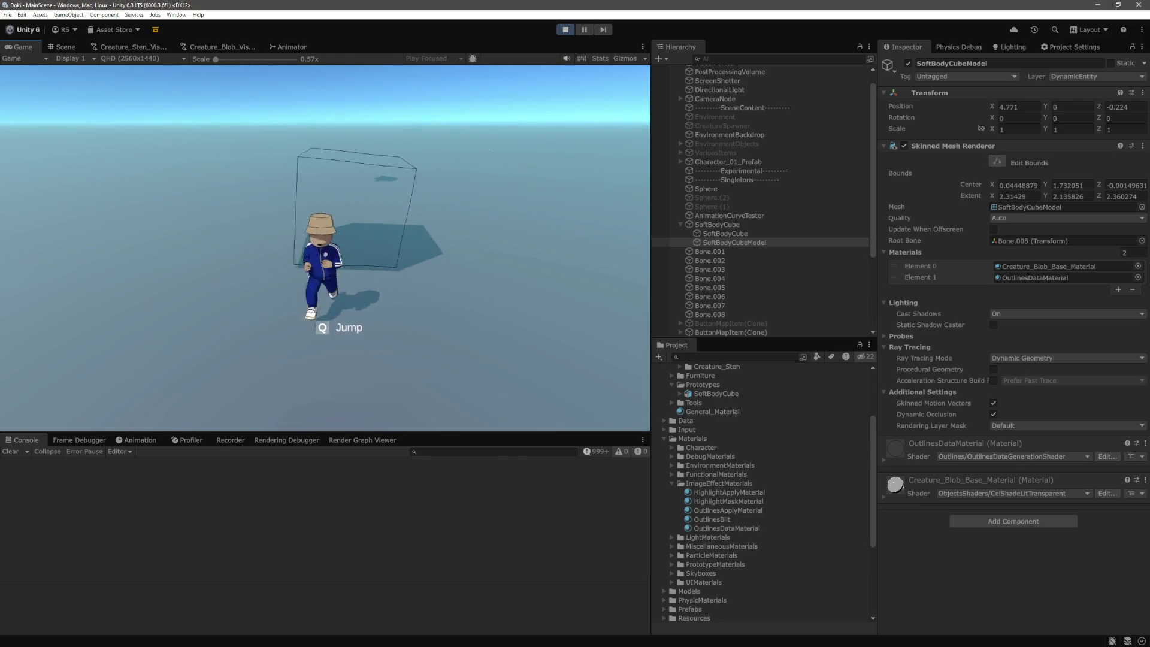
key("w")
key("a")
Step: Push the character into the cube and out again several times, stopping beside it
key("d")
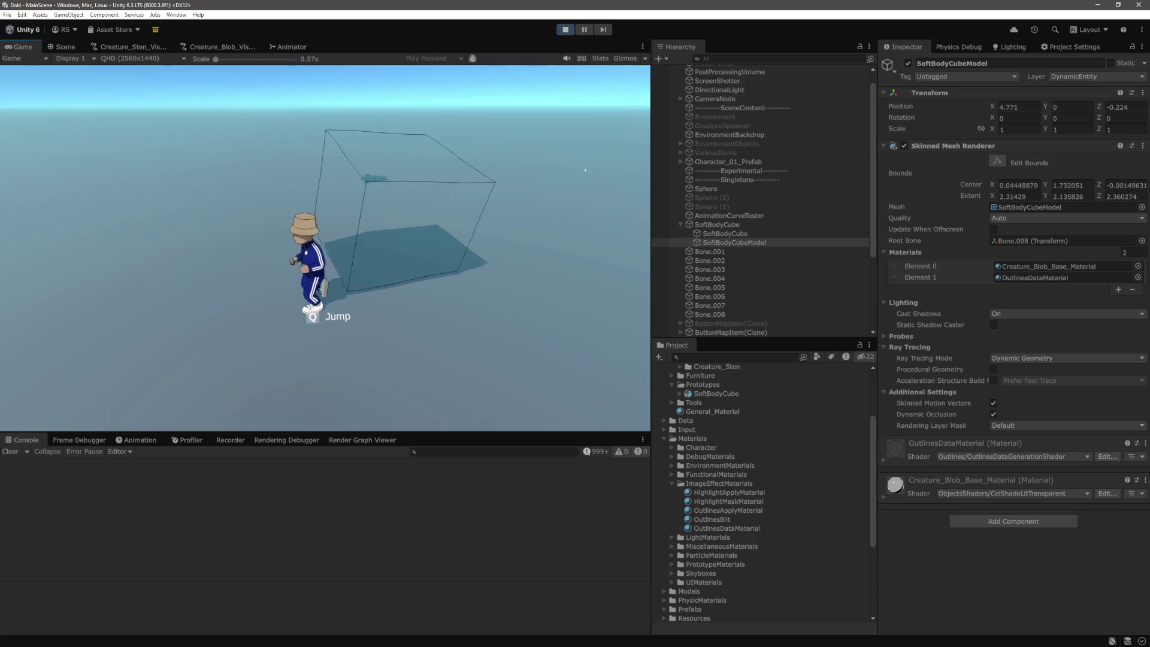
key("a")
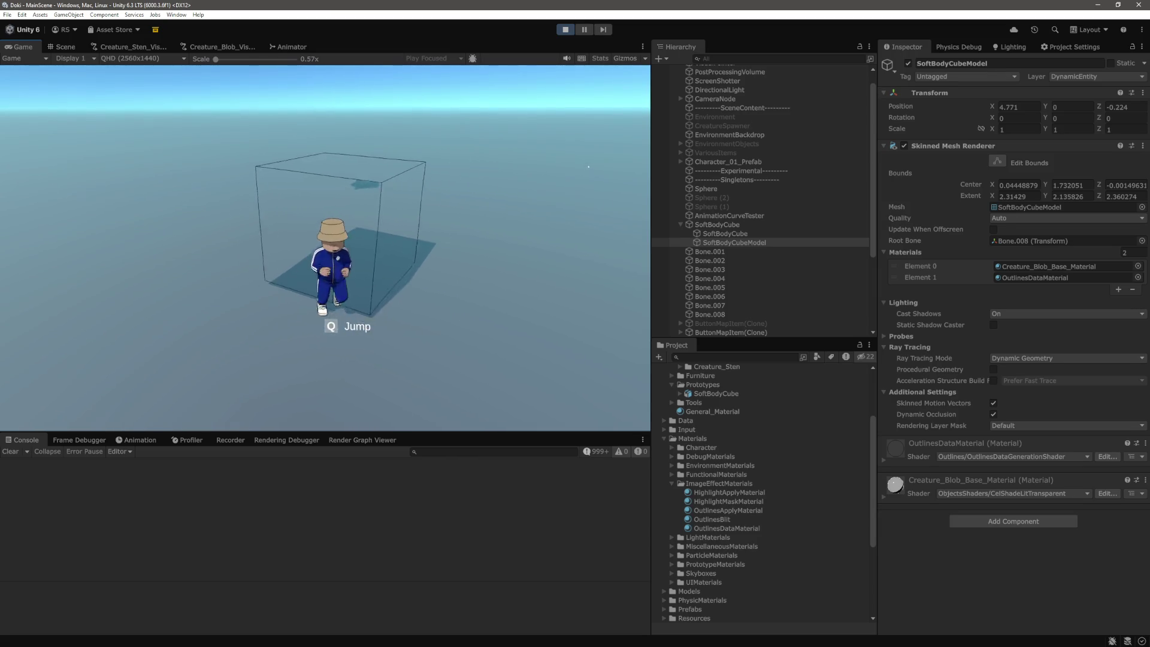
key("d")
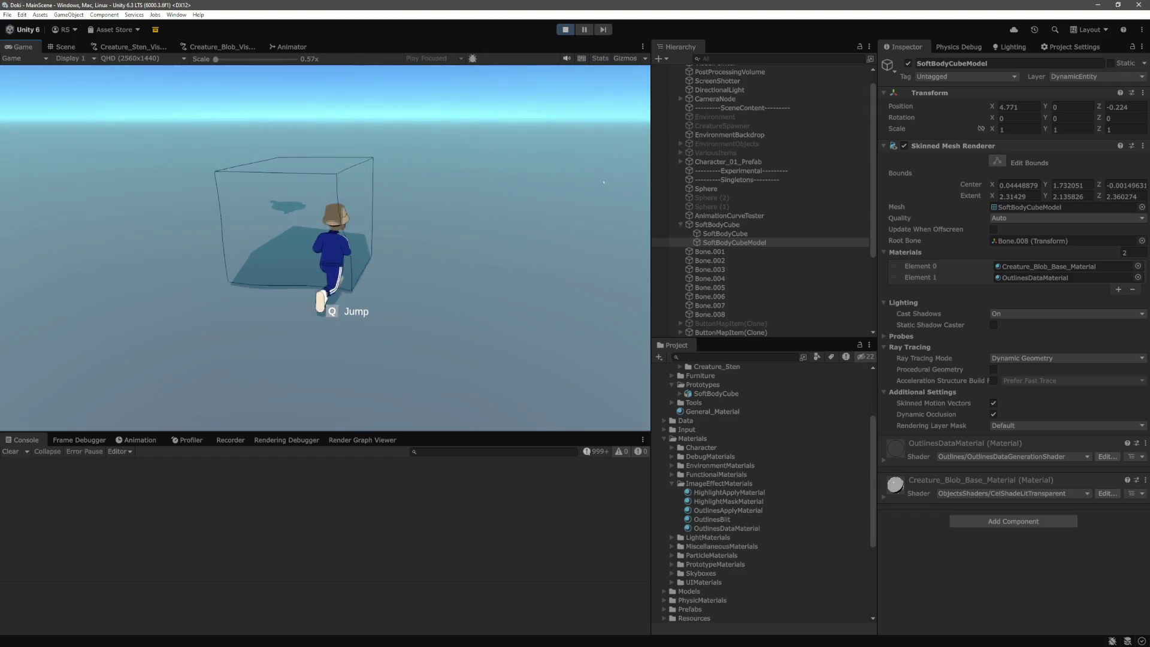
key("s")
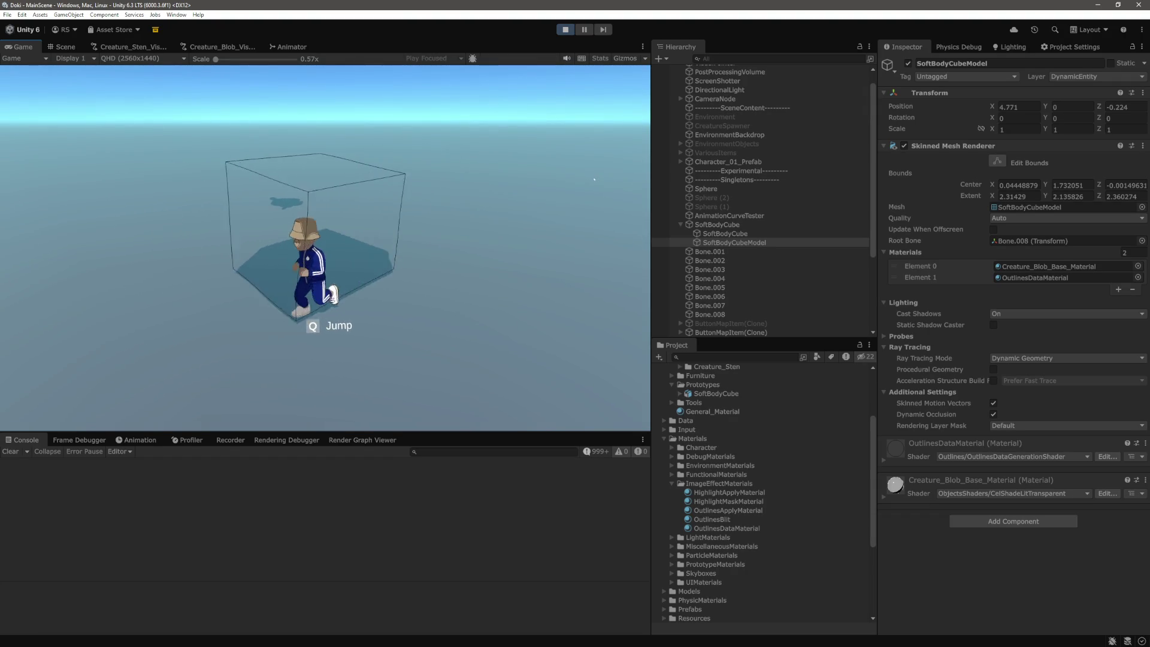
key("w")
key("d")
key("a")
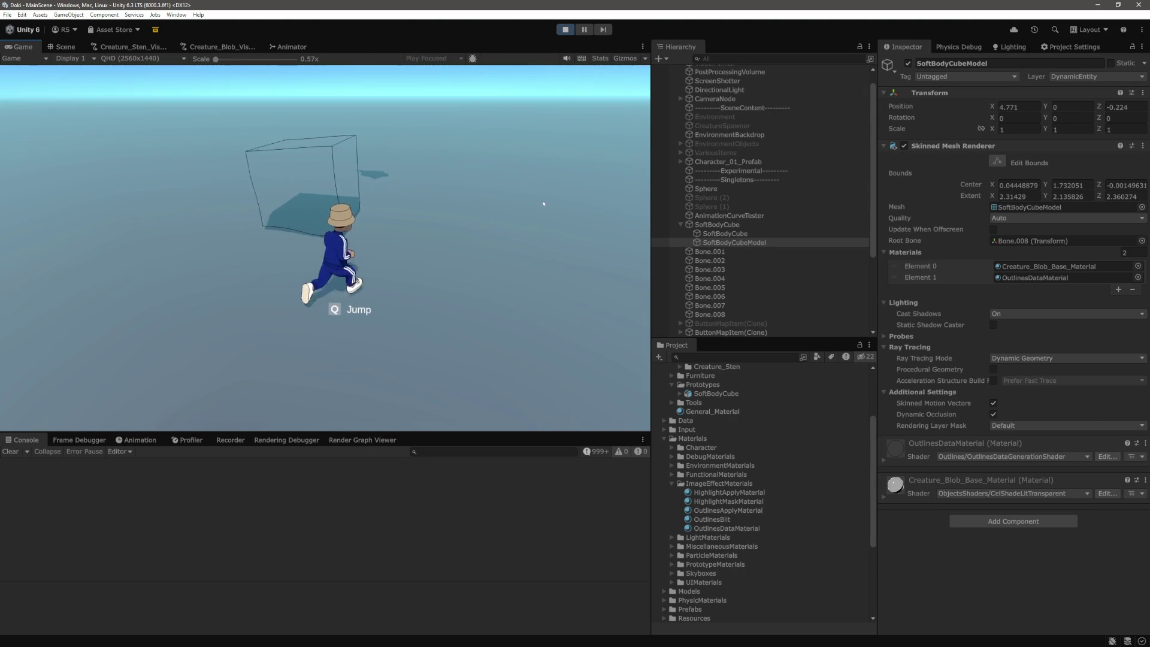
key("w")
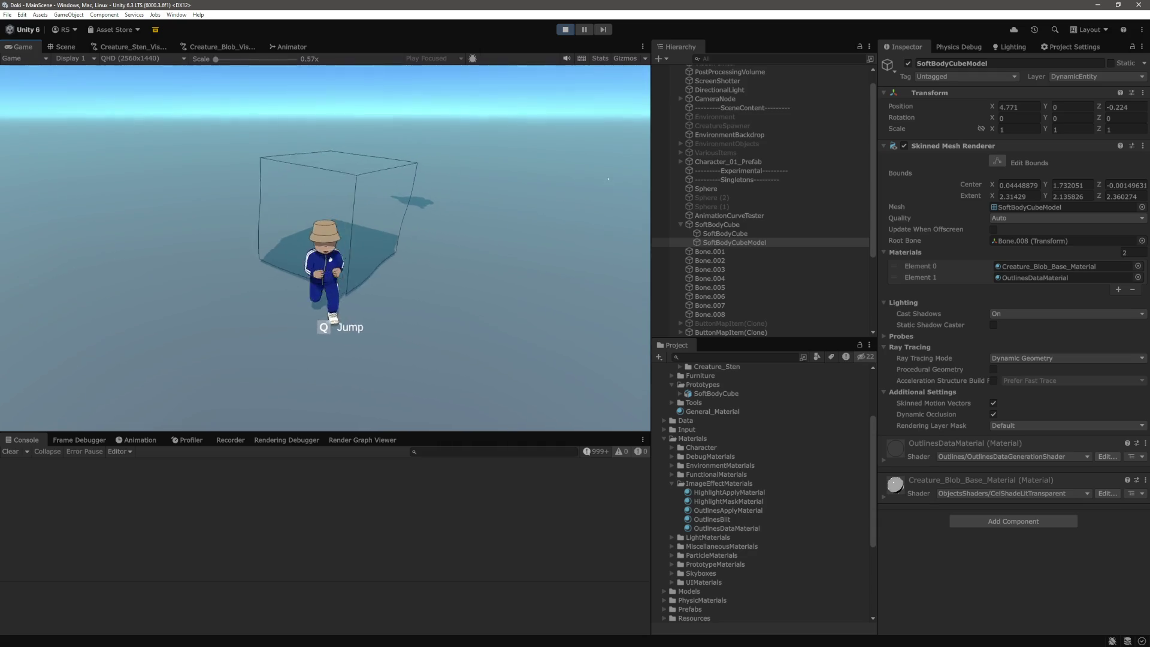
key("s")
key("w")
key("d")
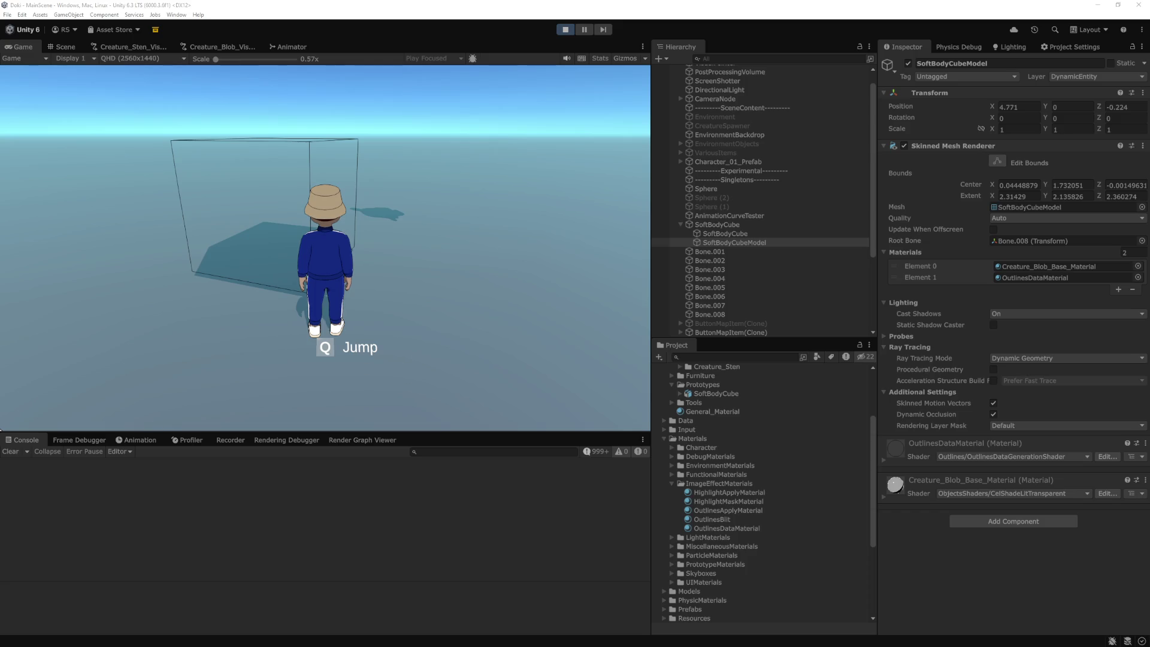
Step: Run the character into the cube from the front, exit right, then charge back in from the left
key("a")
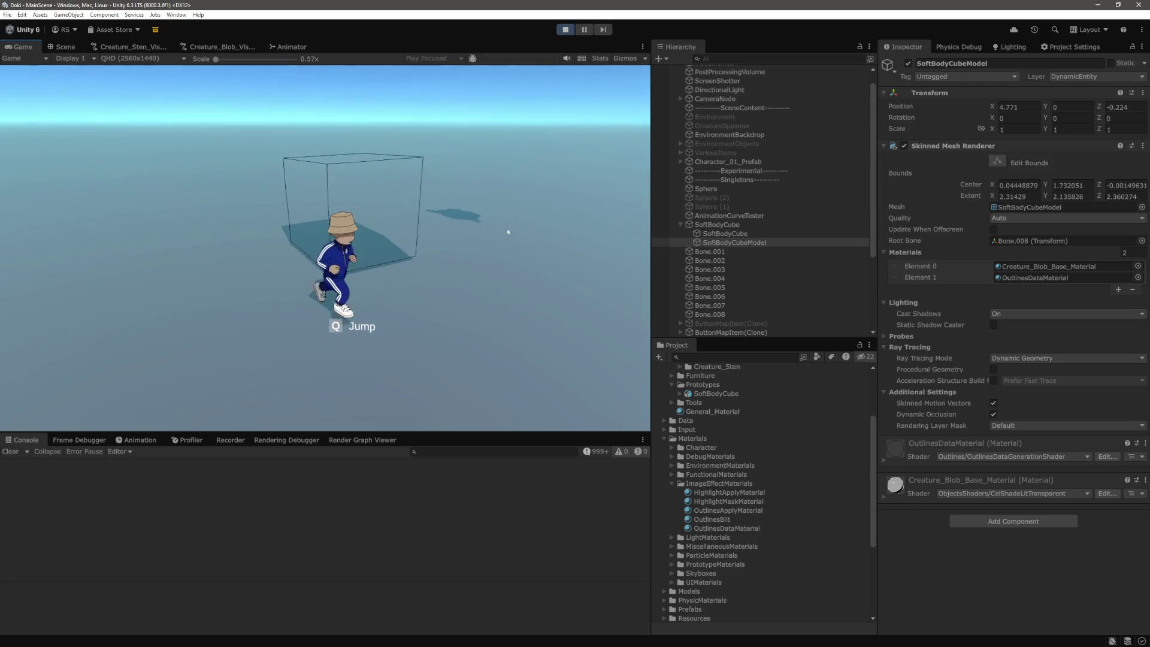
key("s")
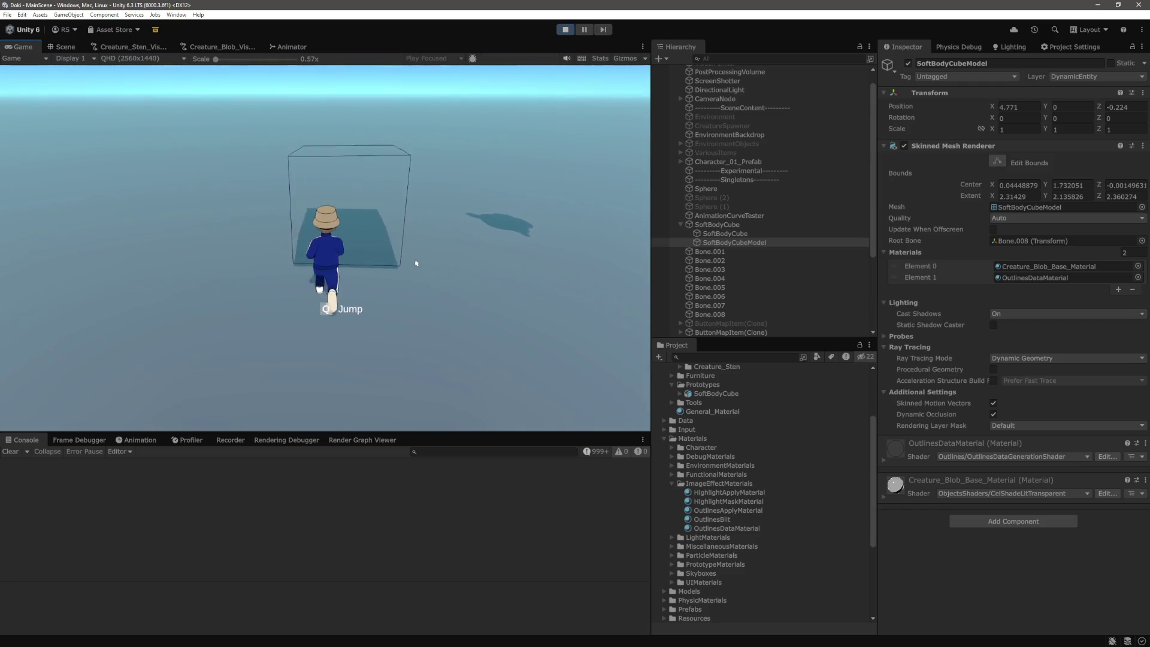
key("w")
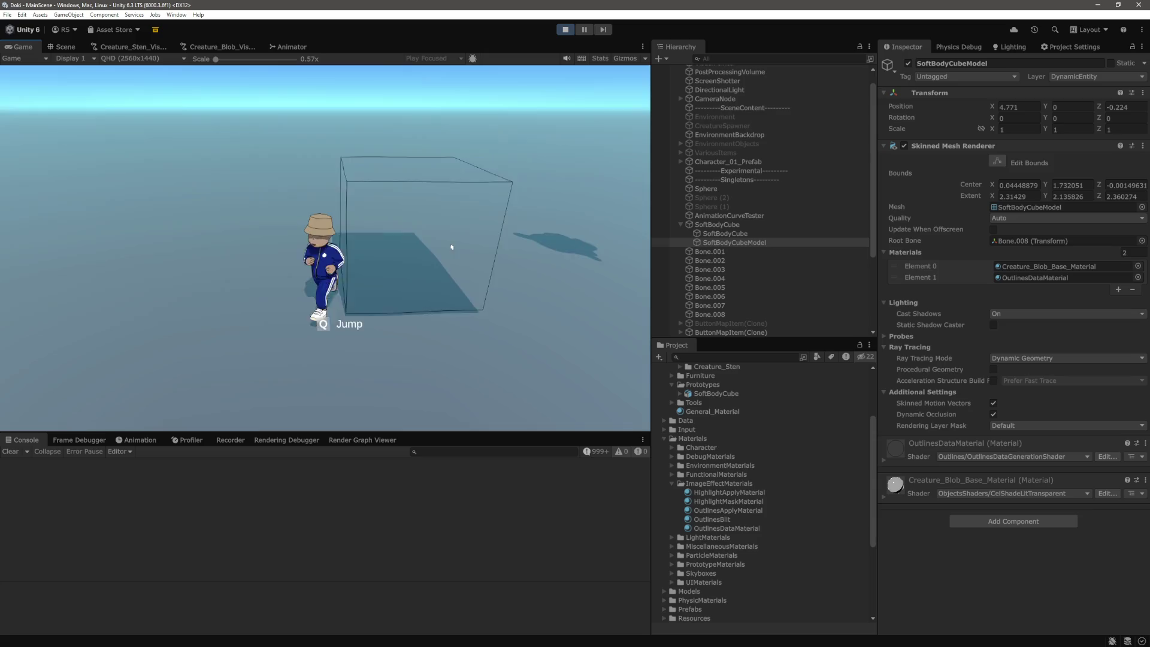
key("d")
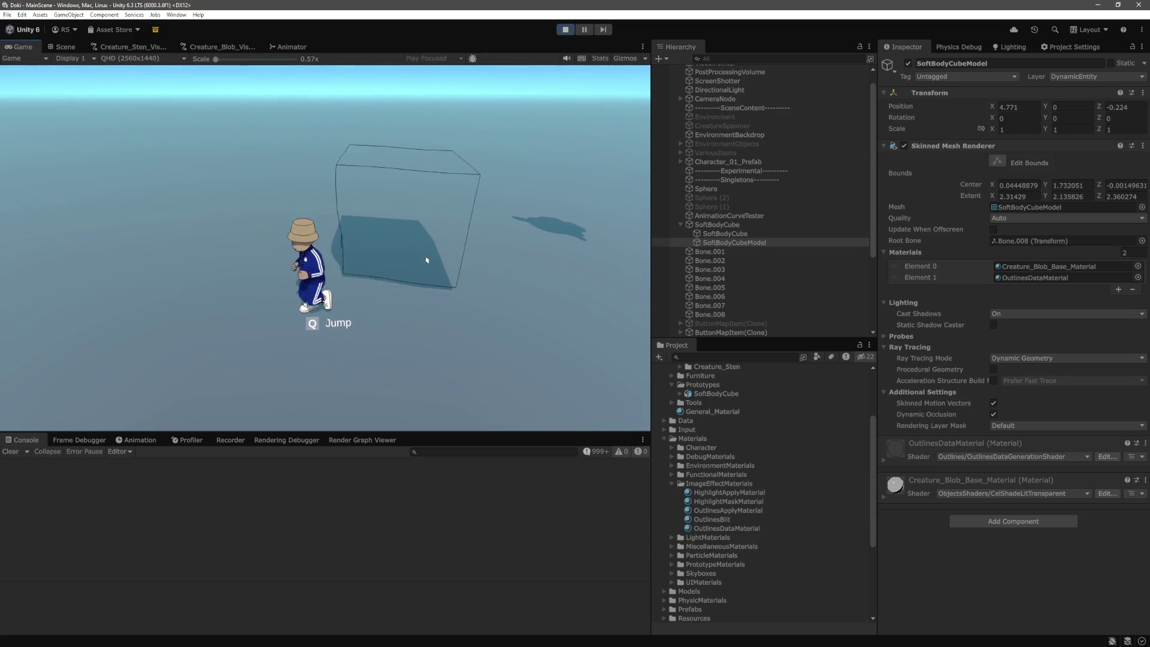
key("a")
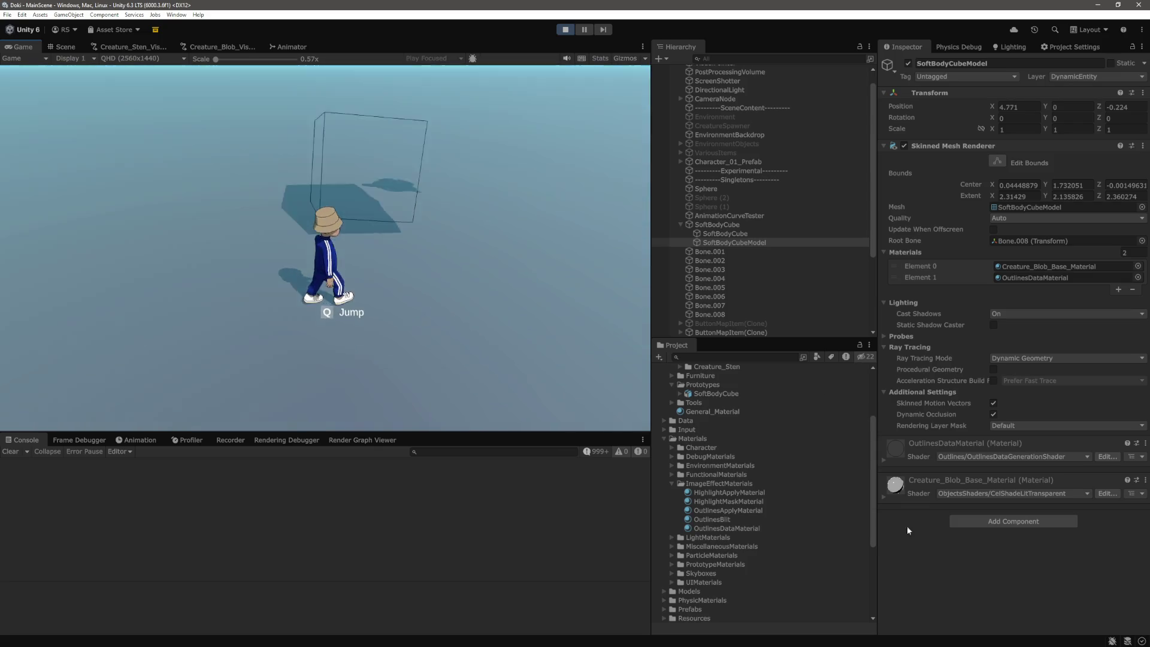
Step: Expand Creature_Blob_Base_Material in the Inspector and look through its CelShadeLitTransparent properties
left_click(885, 497)
scroll(1021, 529, "down", 5)
scroll(1021, 530, "down", 9)
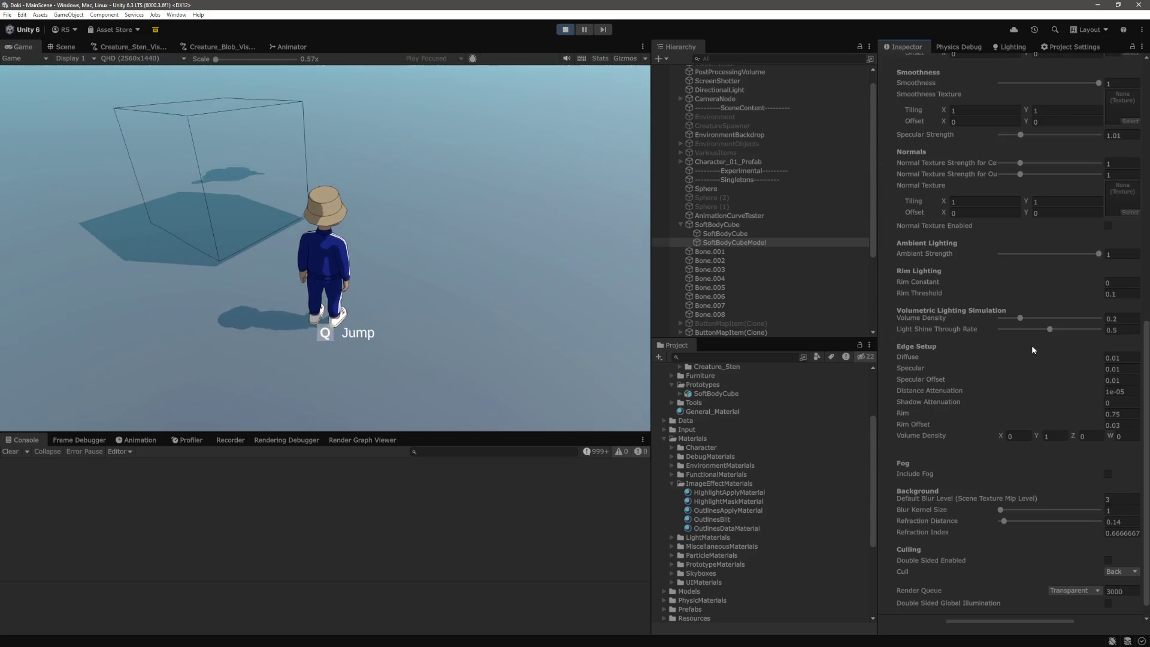
scroll(1031, 345, "up", 4)
scroll(970, 292, "up", 9)
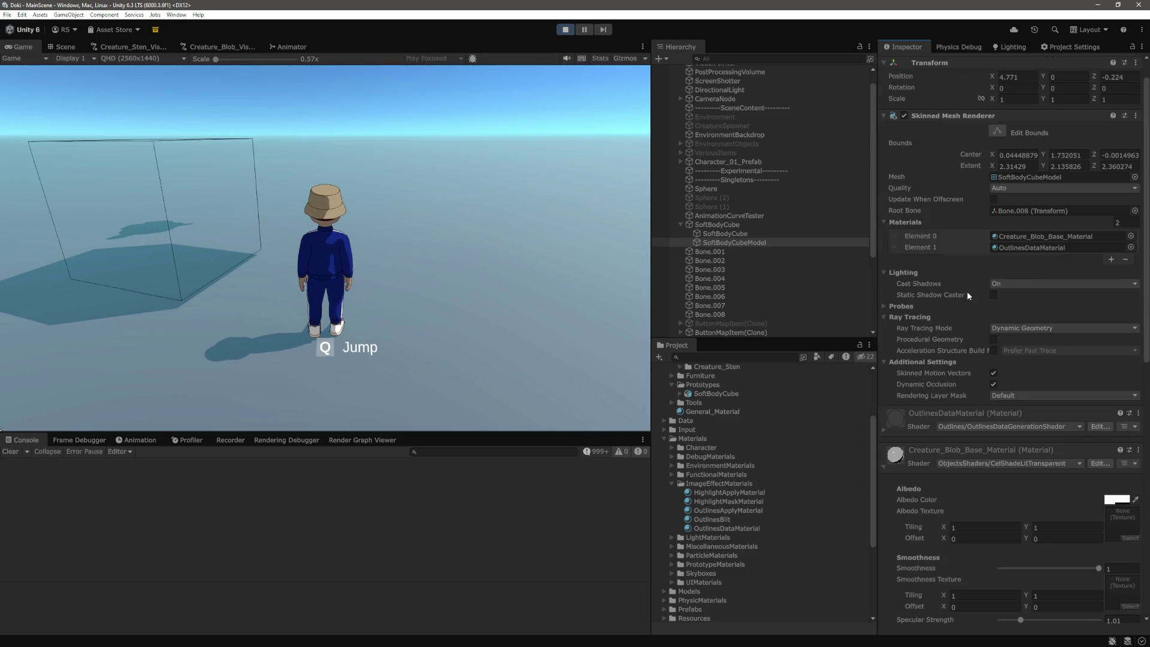
scroll(966, 291, "down", 10)
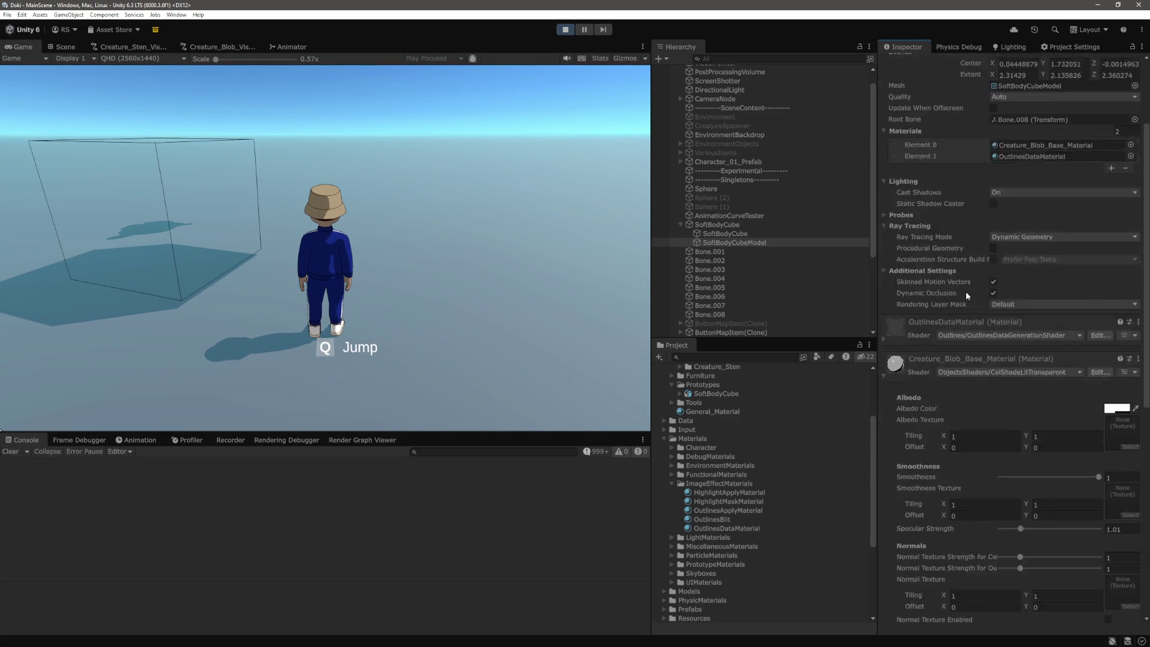
scroll(964, 291, "down", 3)
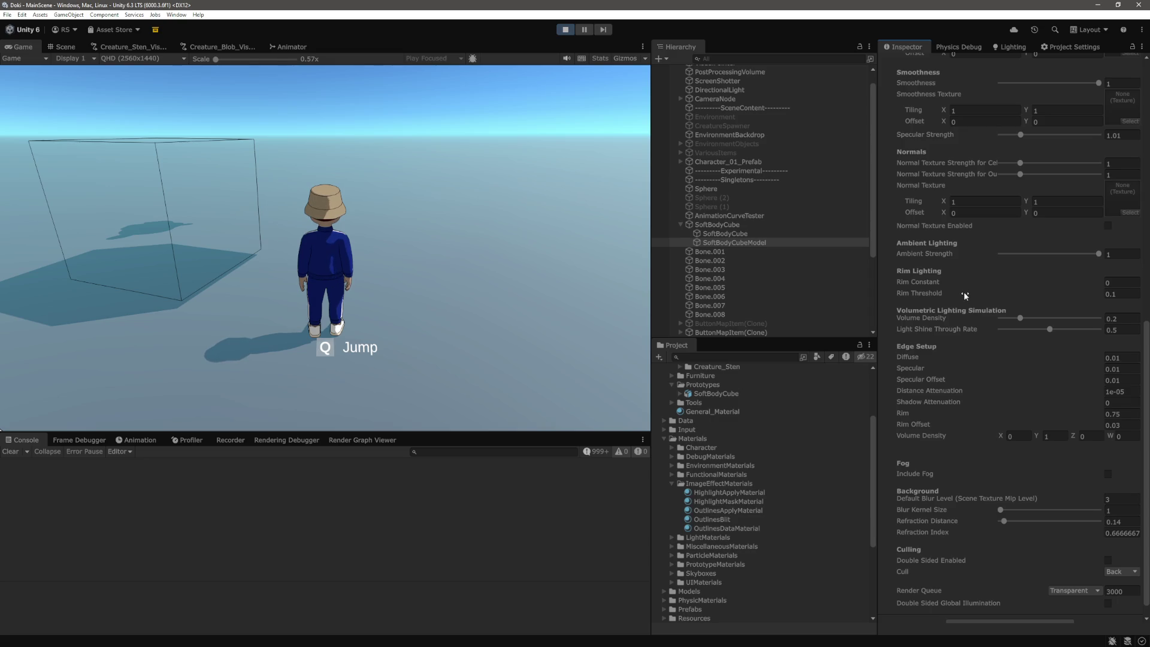
scroll(963, 292, "up", 3)
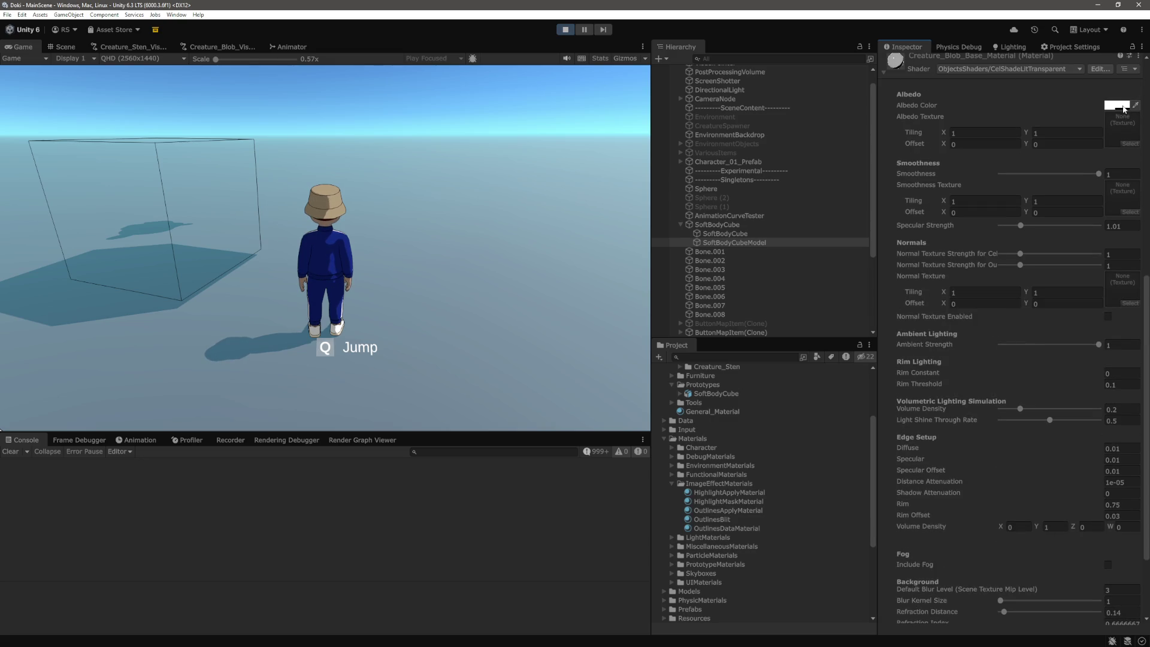
scroll(1062, 256, "down", 3)
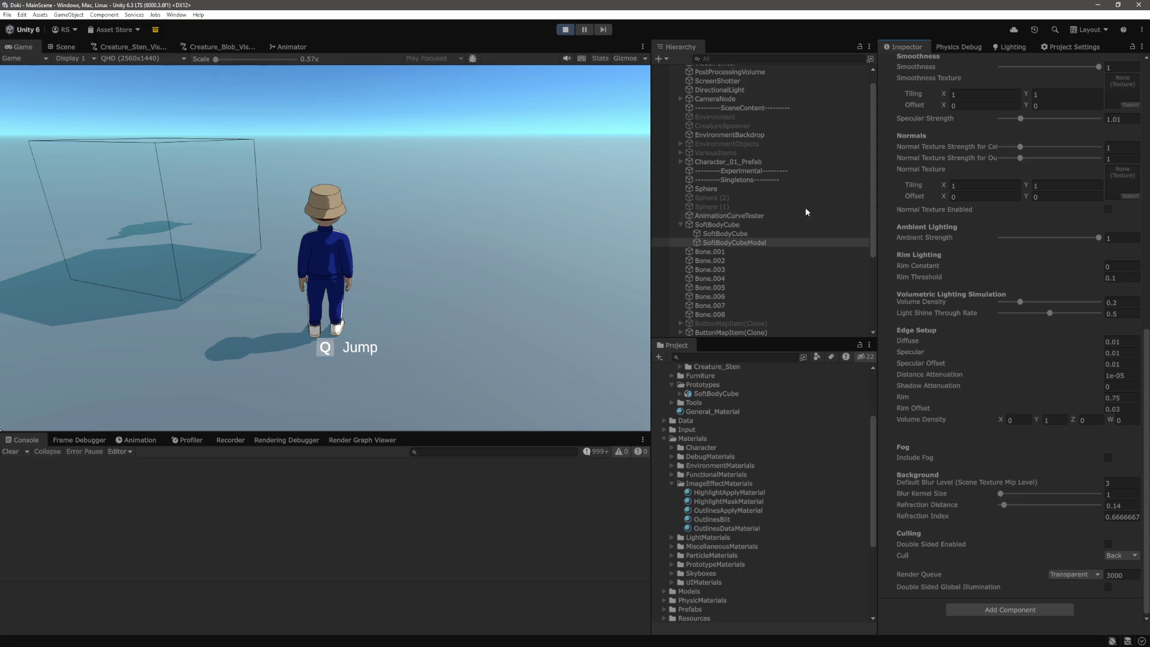
scroll(1009, 281, "up", 10)
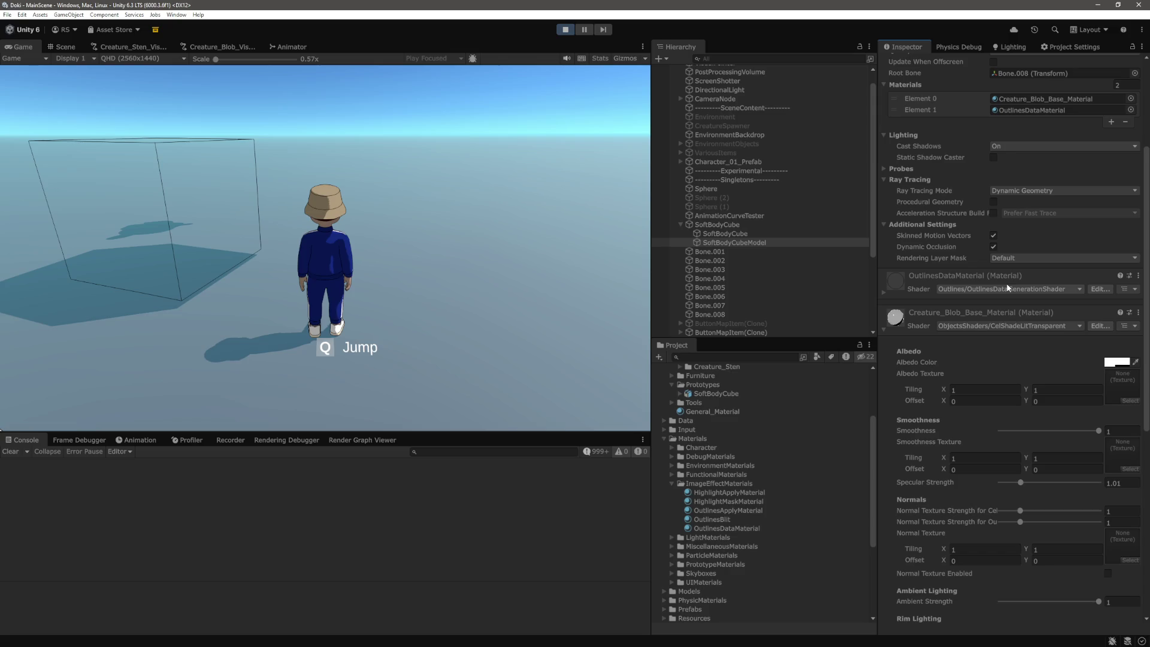
scroll(1007, 288, "up", 5)
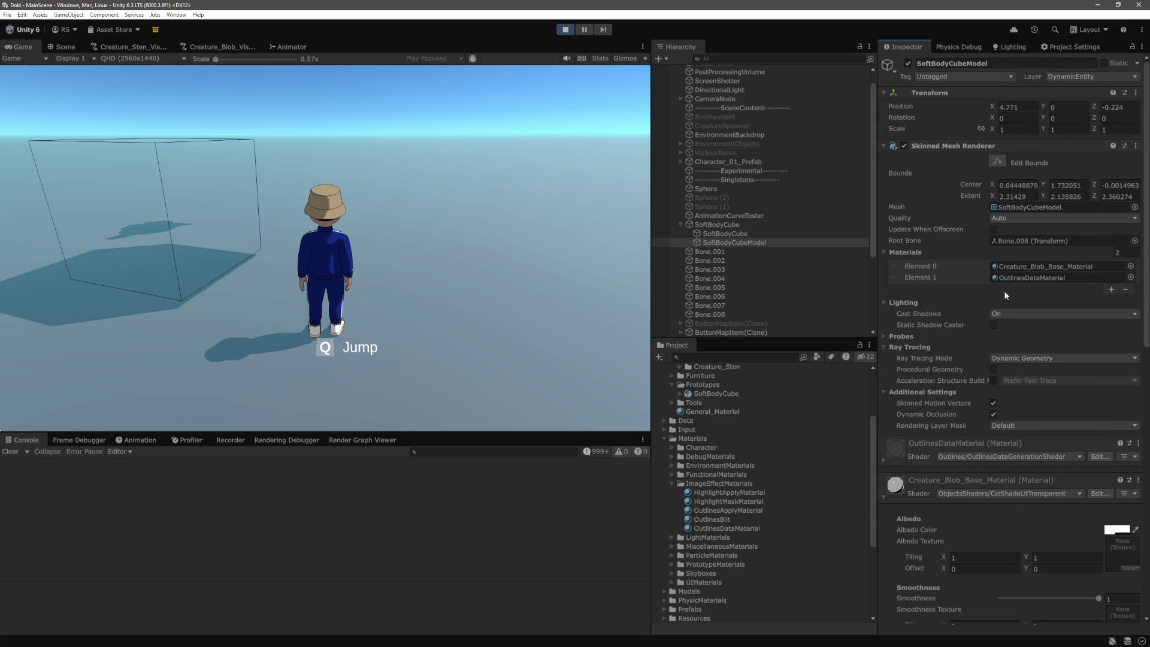
scroll(1003, 290, "down", 9)
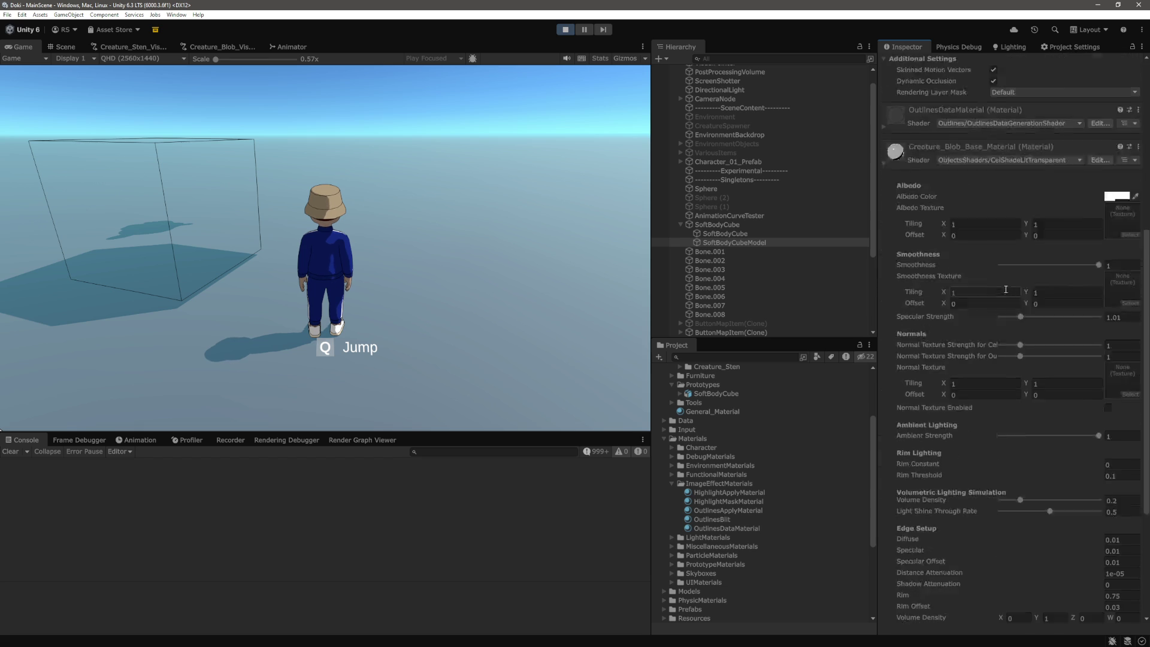
Step: Lower the blob material's Albedo Color alpha to 4 to make it more transparent
left_click(1116, 226)
double_click(1118, 447)
type("4")
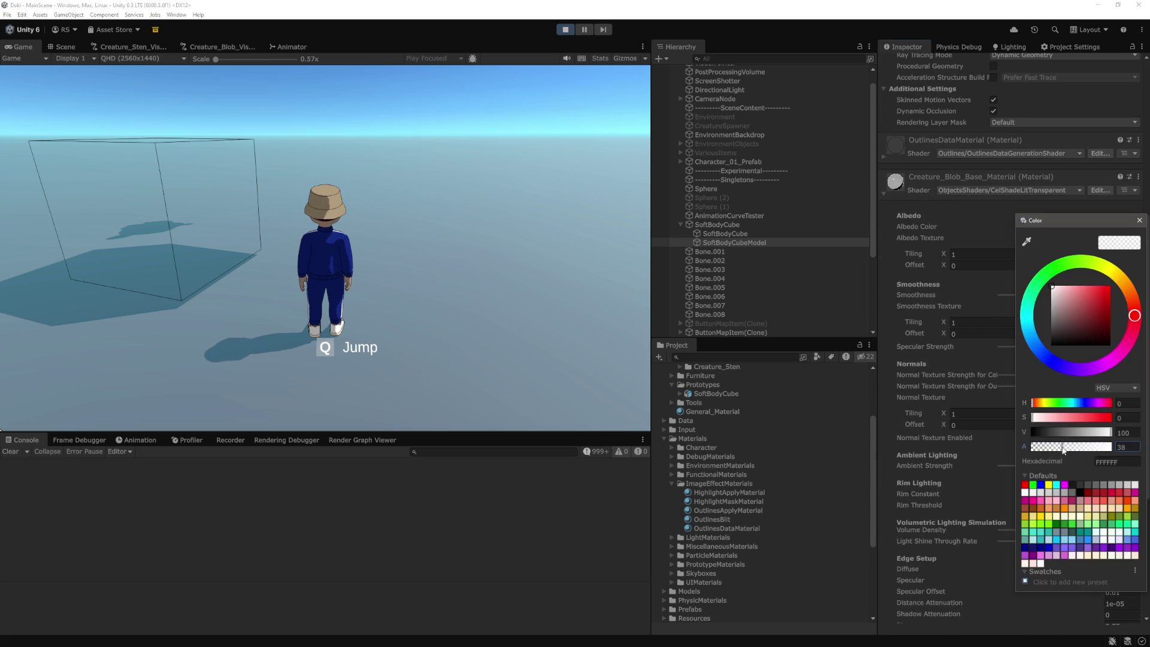
left_click(1139, 220)
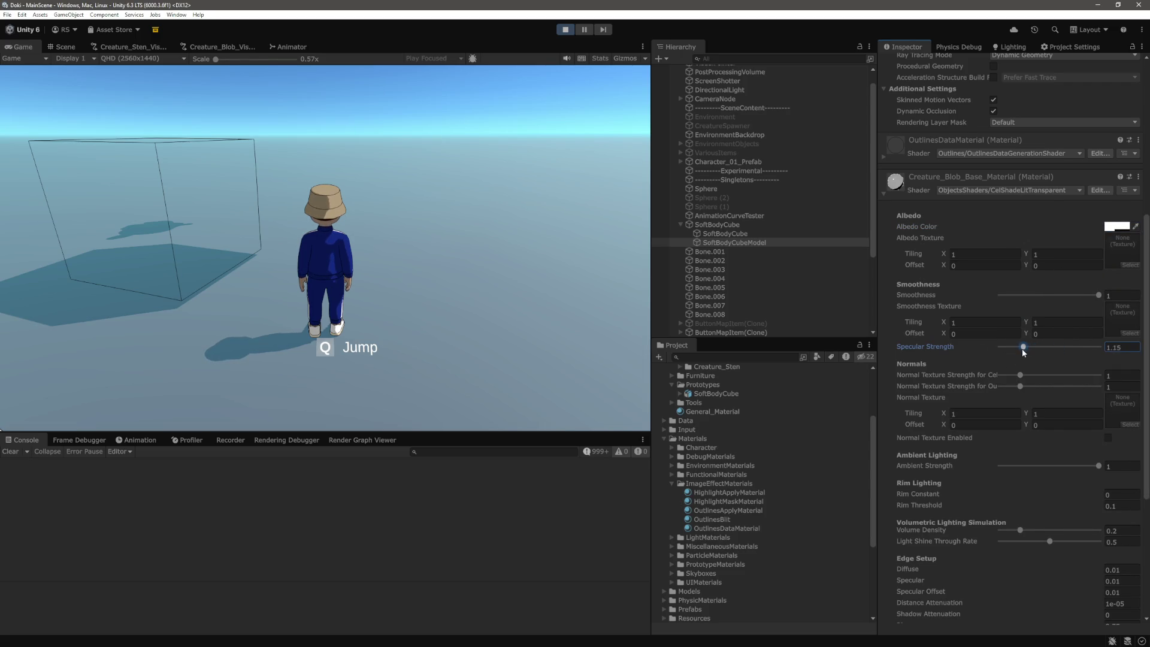
Step: Go back to the running game and run the character left into the cube
scroll(999, 420, "down", 5)
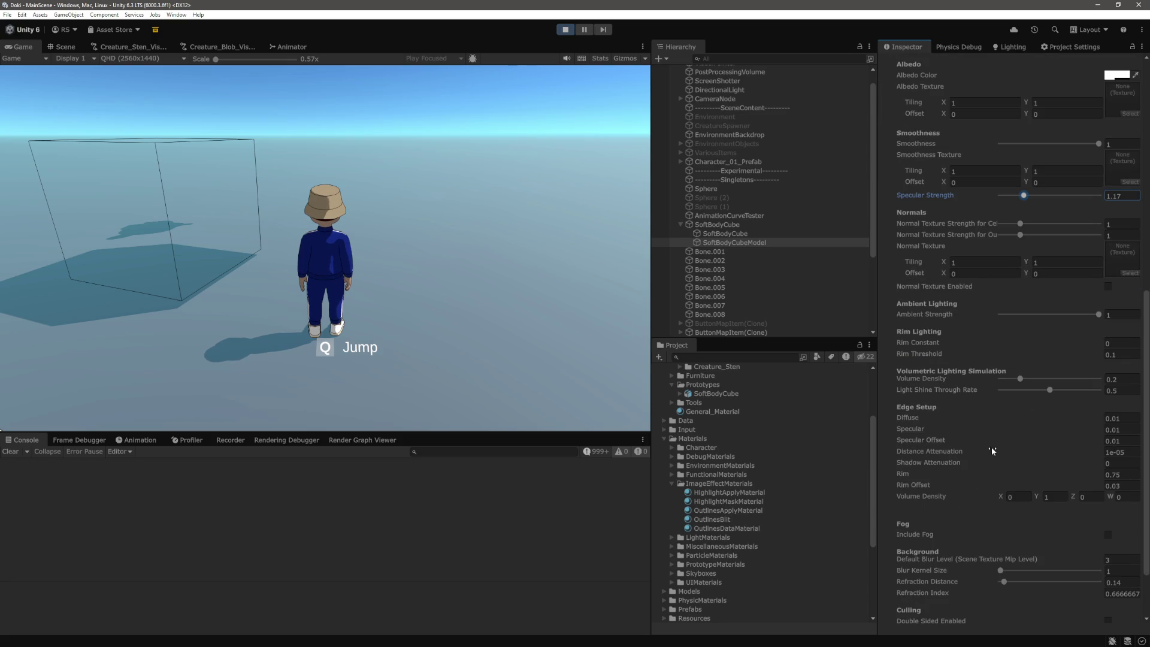
scroll(991, 450, "down", 3)
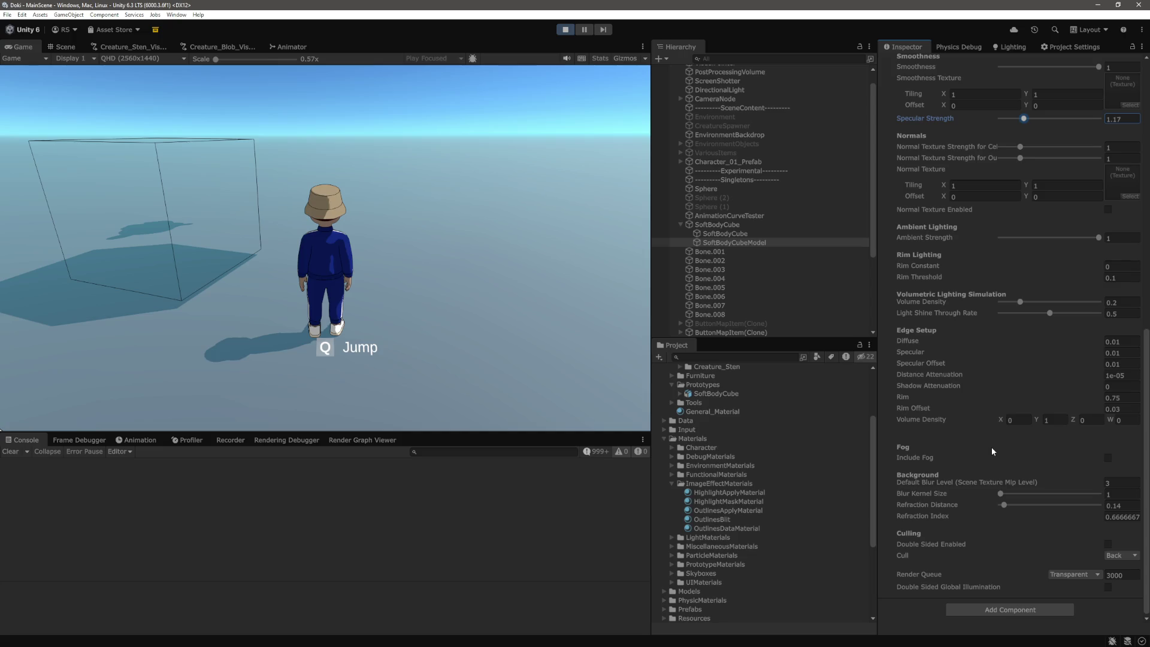
scroll(990, 447, "up", 10)
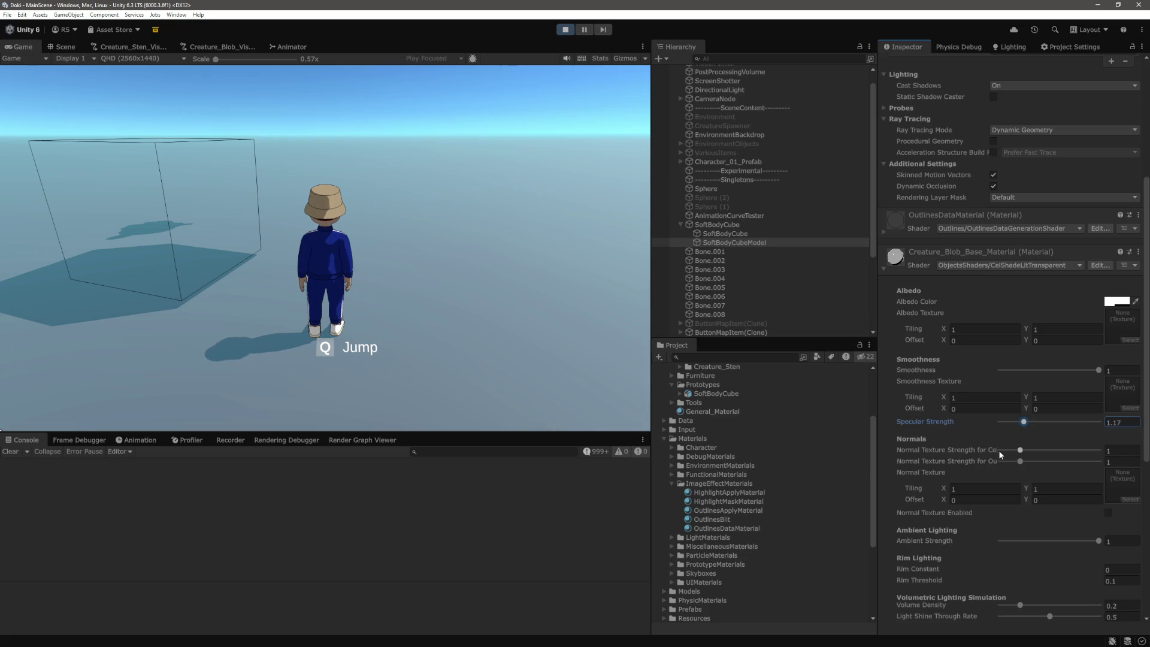
left_click(521, 256)
key("a")
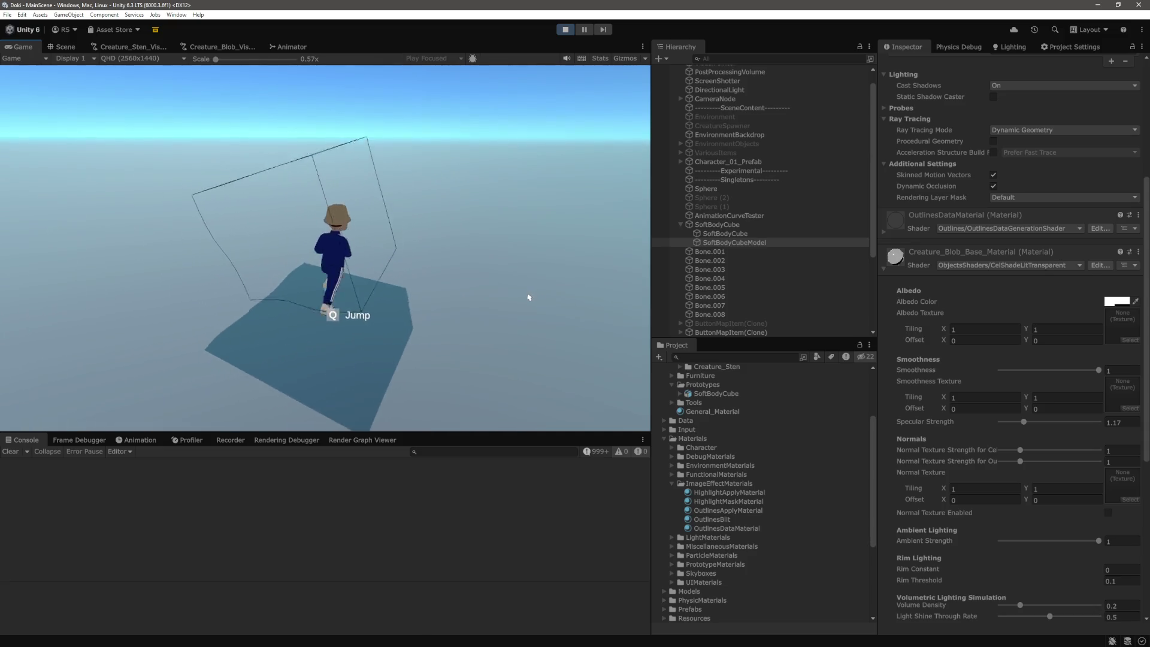
scroll(915, 353, "up", 5)
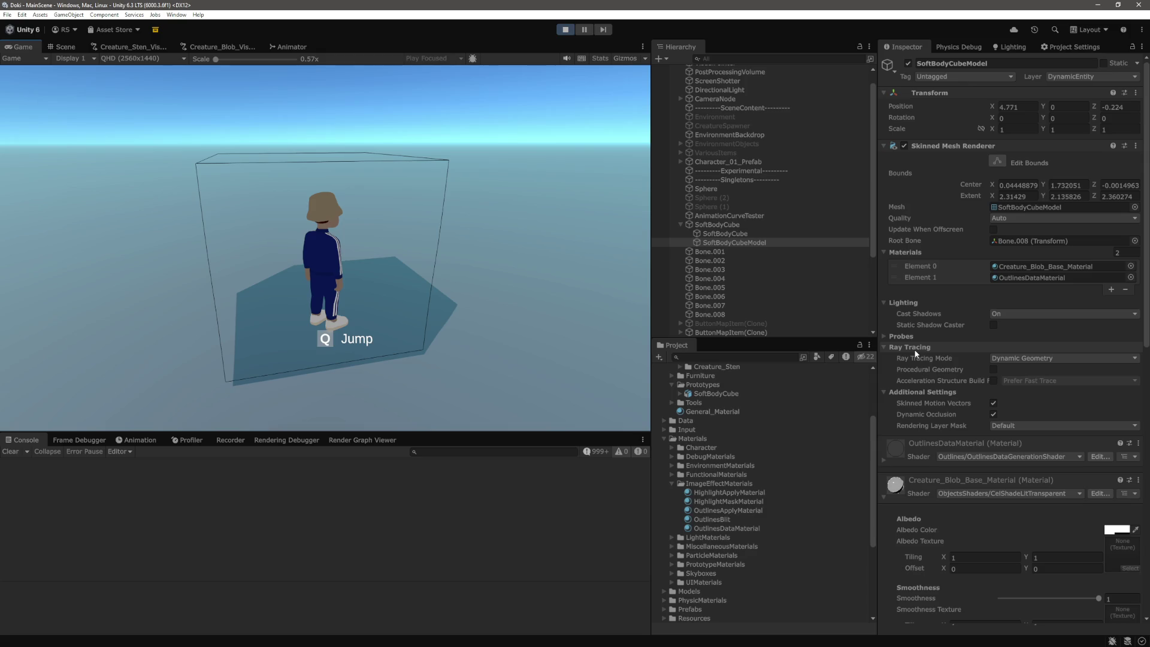
scroll(935, 363, "down", 5)
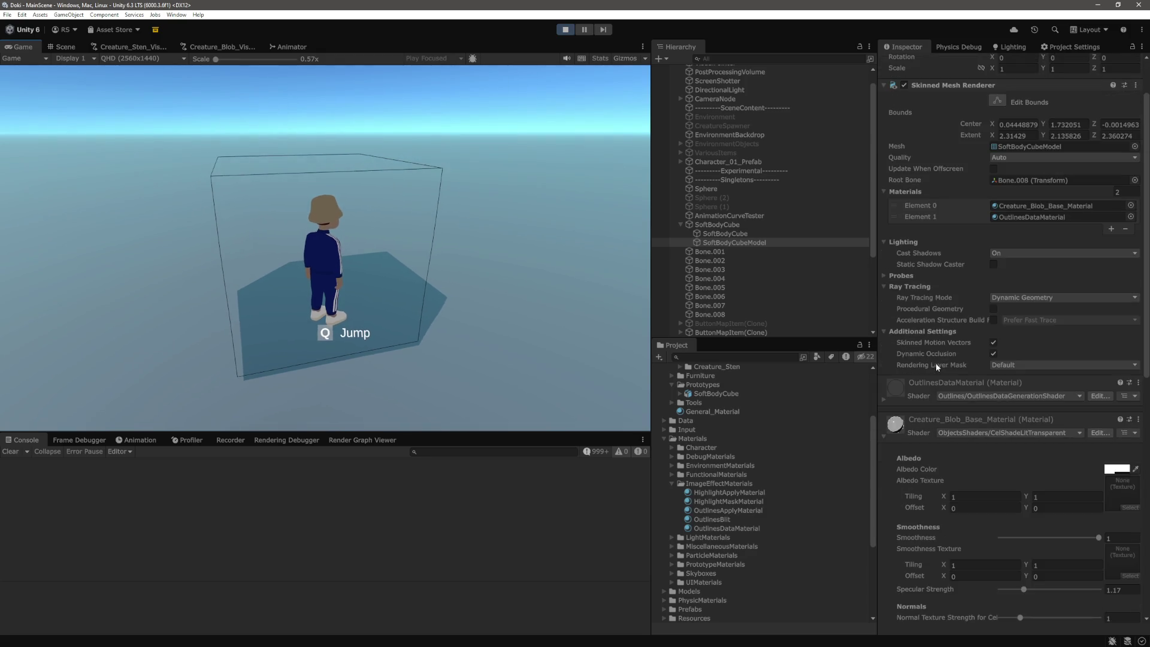
scroll(937, 367, "down", 2)
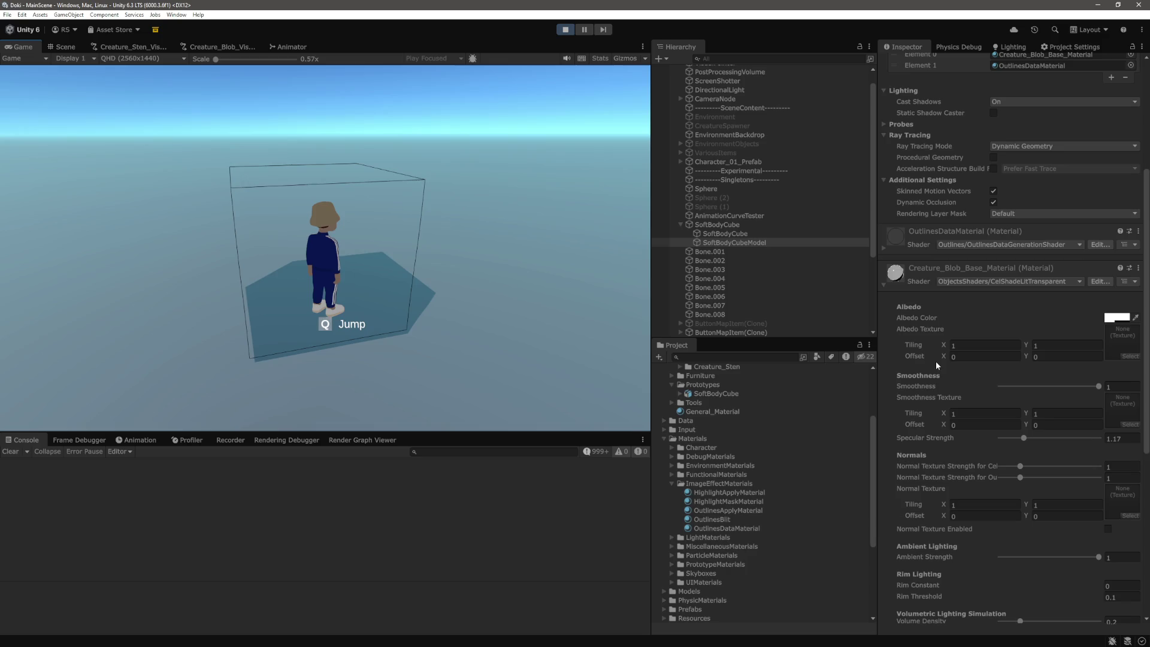
scroll(935, 361, "up", 5)
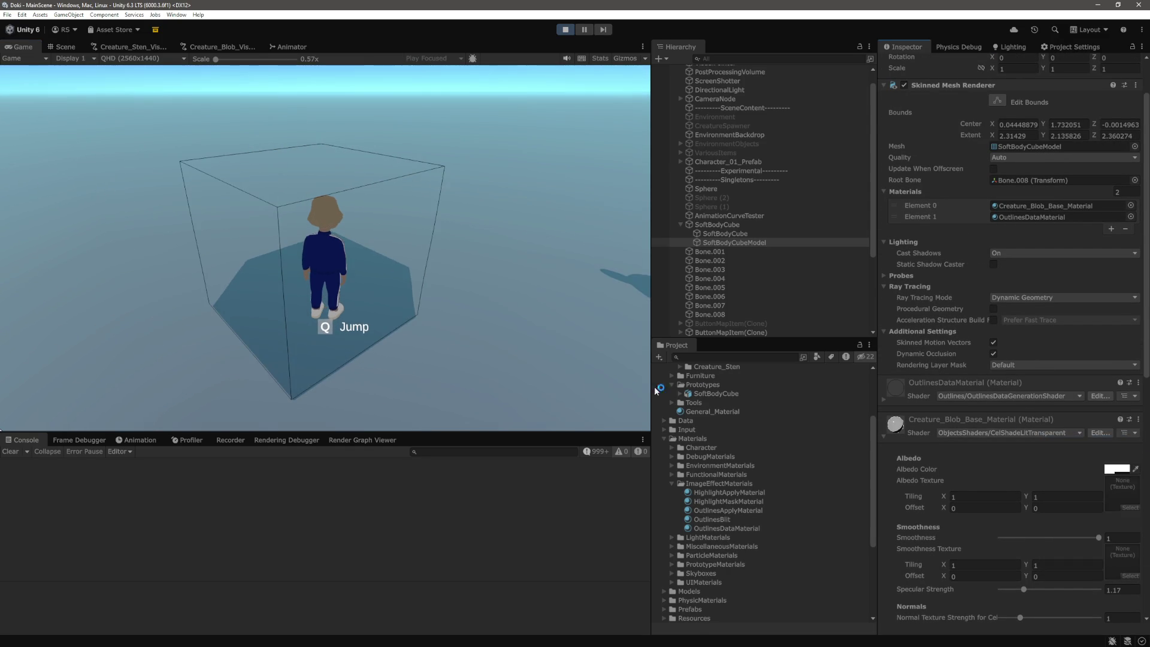
key("alt+Tab")
Step: Scroll to the shader's Pass tags and highlight the RenderType and Queue lines
scroll(711, 304, "down", 20)
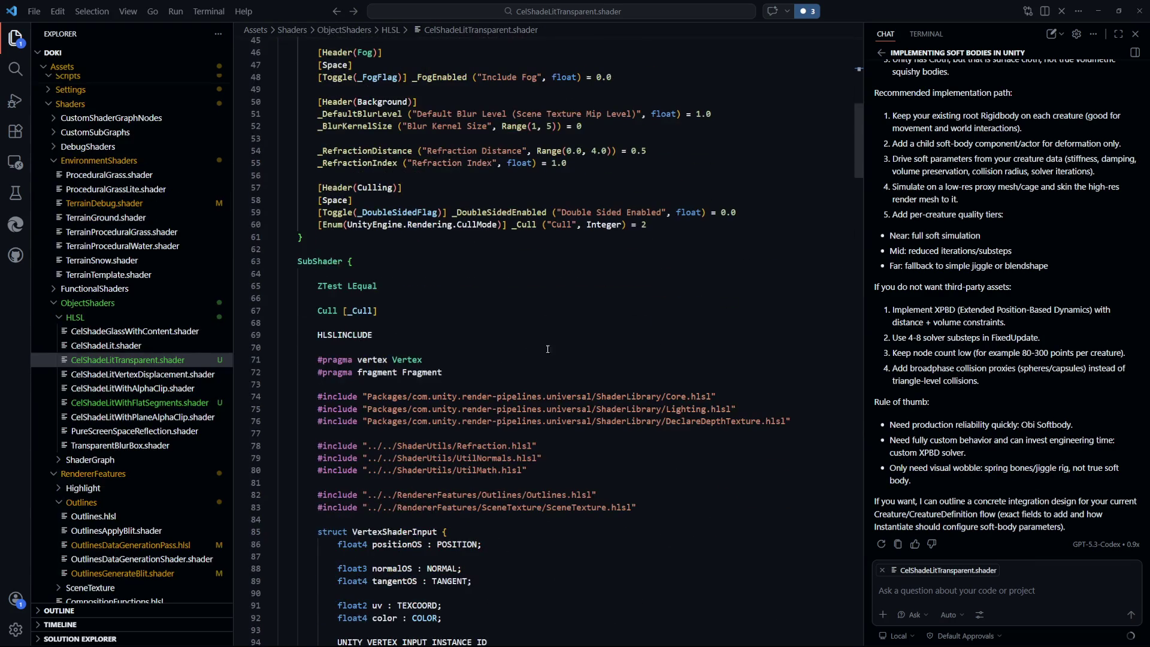
scroll(453, 349, "down", 12)
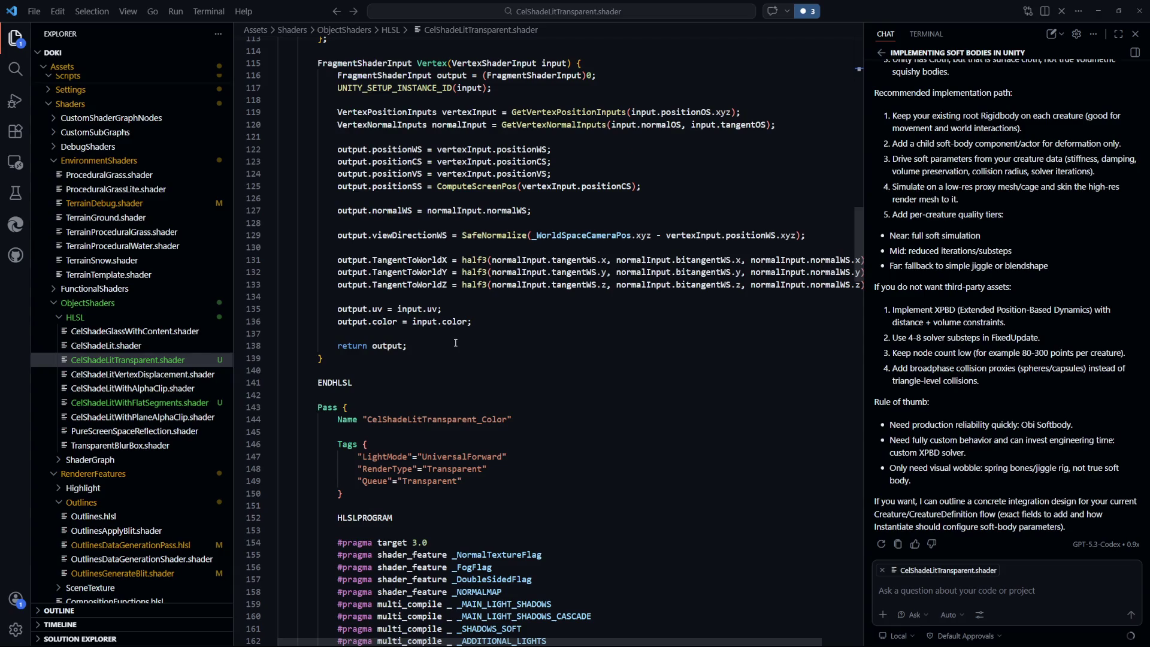
scroll(545, 308, "up", 2)
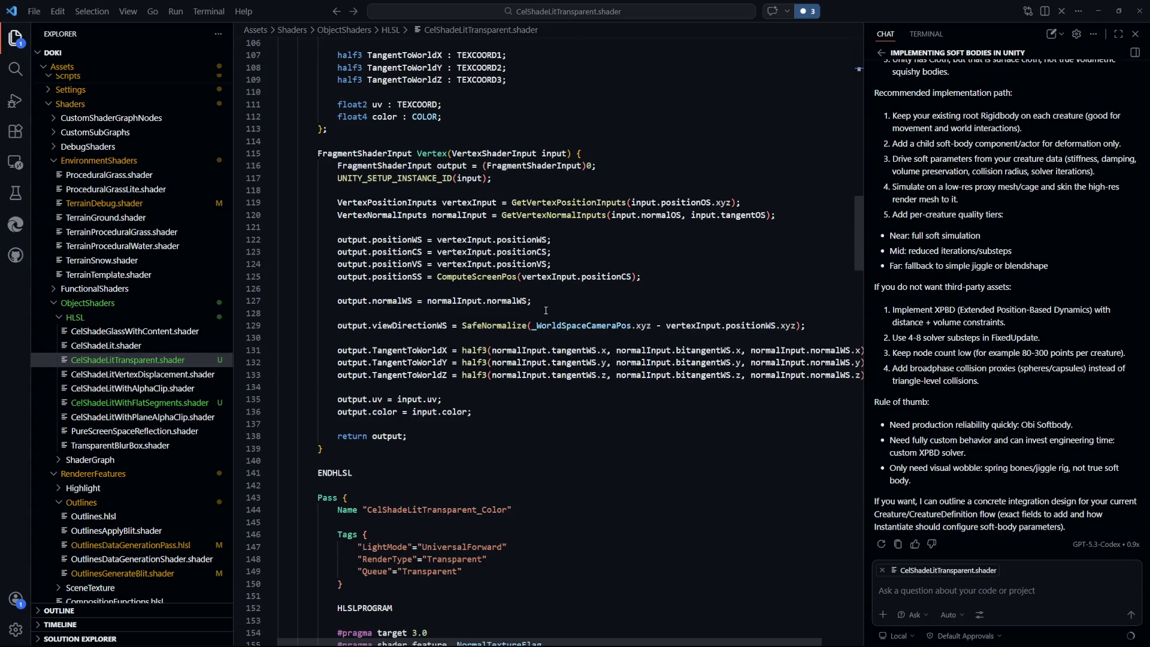
scroll(545, 310, "down", 5)
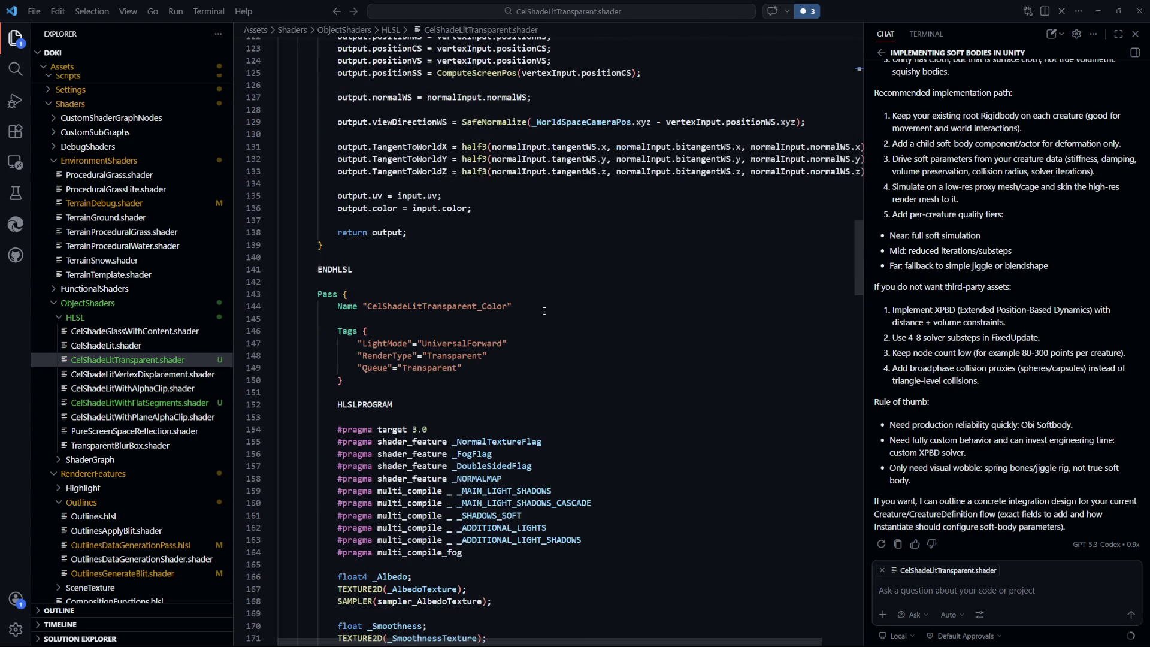
left_click_drag(464, 368, 358, 353)
left_click(557, 379)
Step: Read on through the fragment pass's blur and outline code to the end of the file
scroll(557, 360, "down", 2)
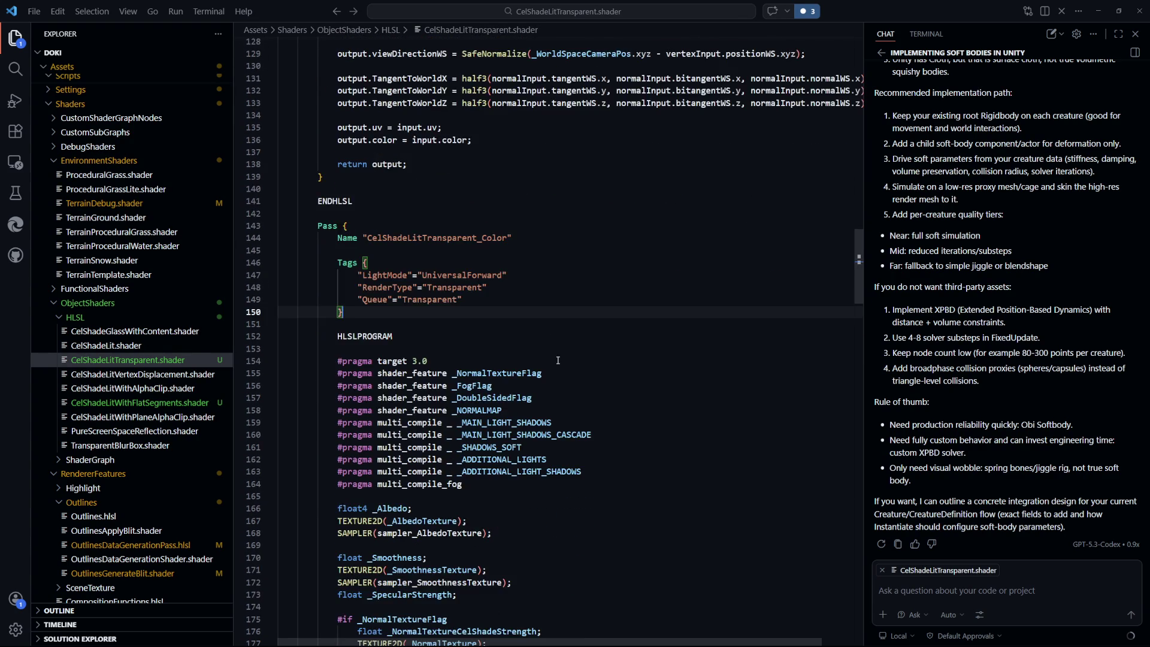
scroll(557, 359, "down", 2)
scroll(558, 359, "down", 15)
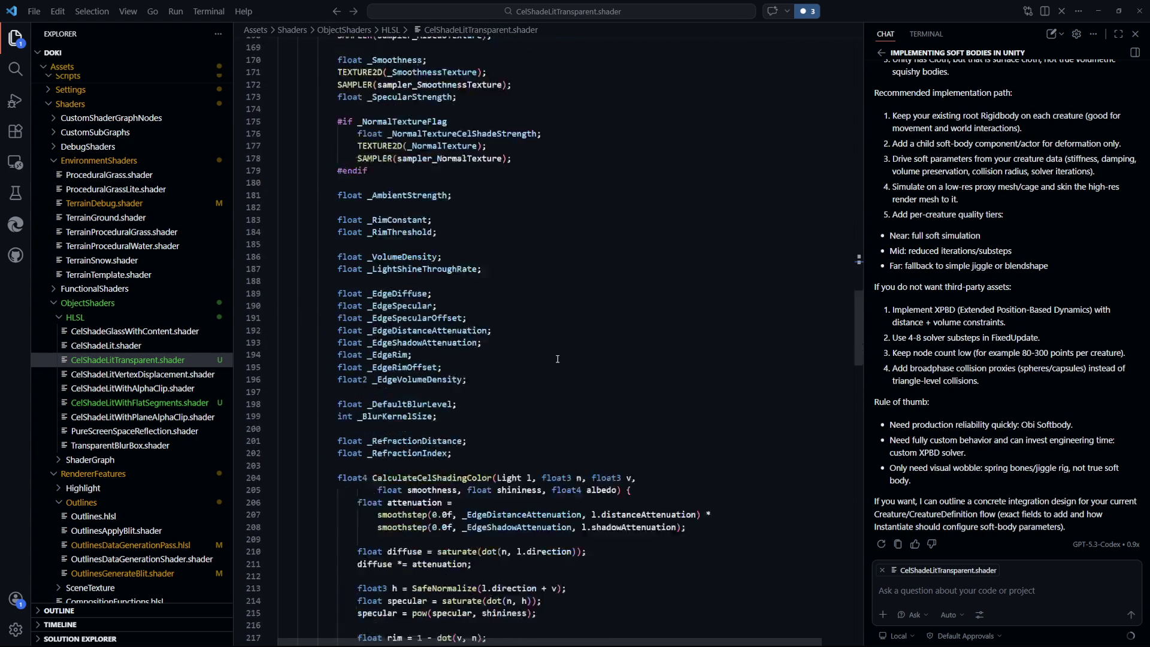
scroll(557, 358, "down", 2)
scroll(557, 359, "down", 20)
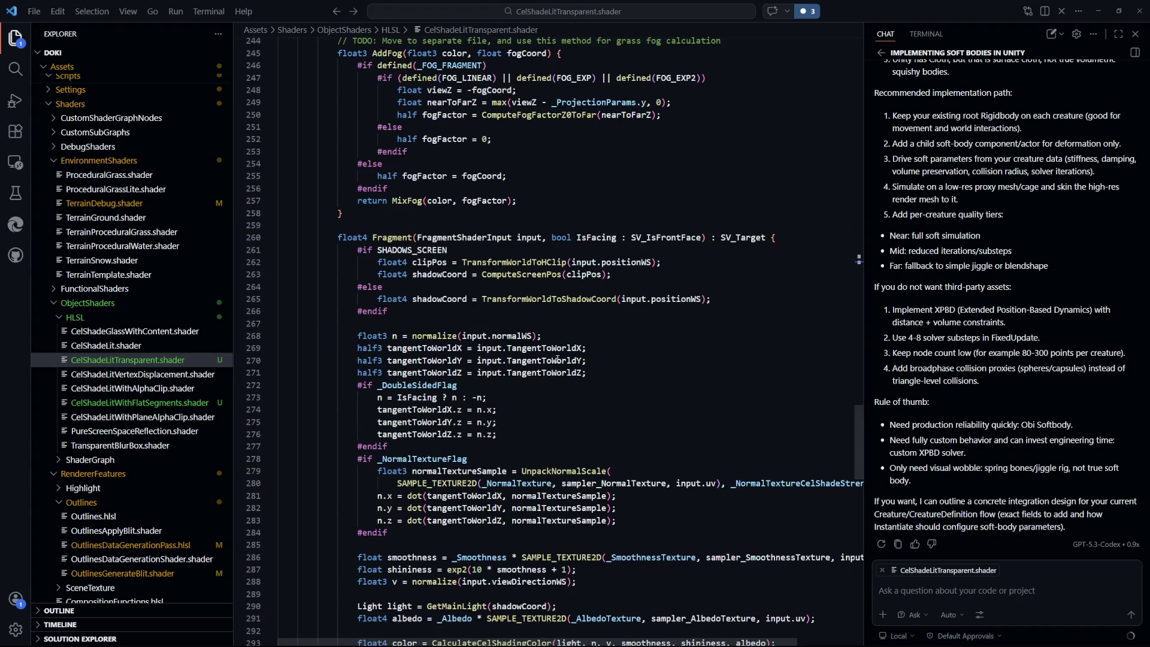
scroll(558, 359, "down", 10)
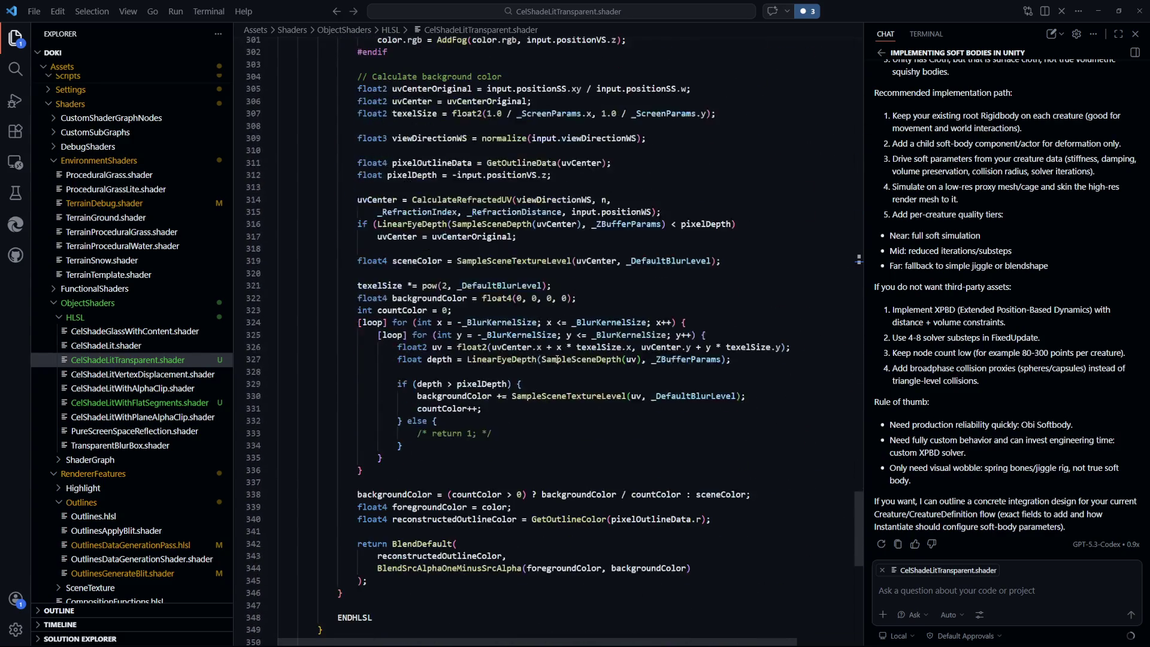
Step: Switch back to Unity and remove Creature_Blob_Base_Material from the cube model's Materials list
key("alt+Tab")
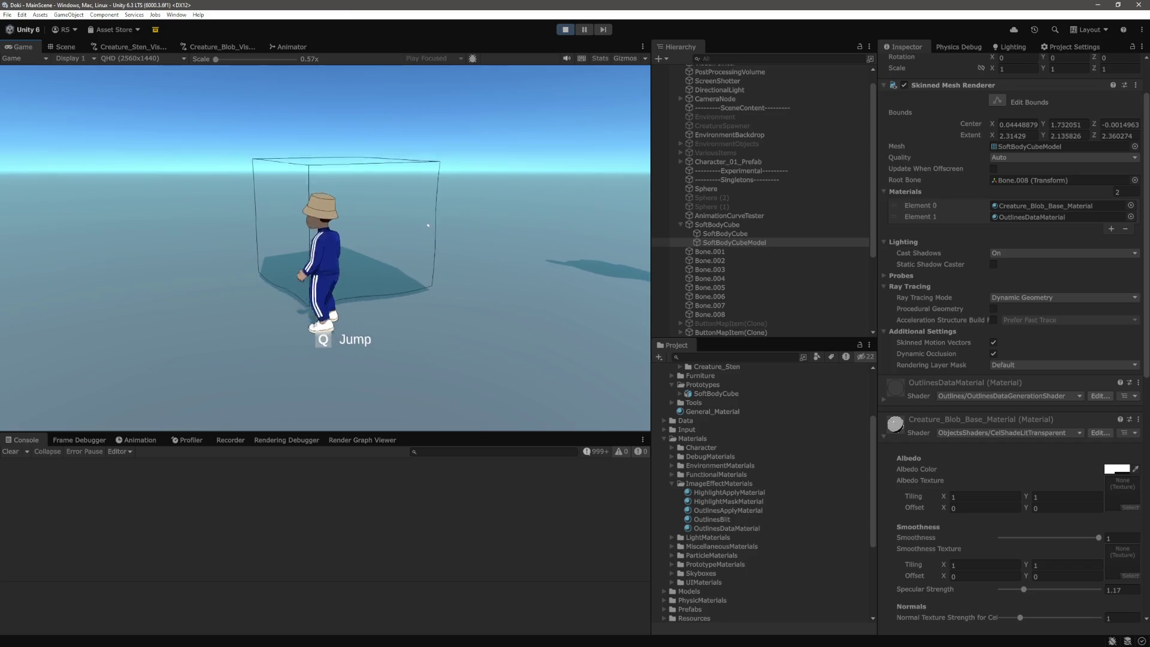
left_click(919, 205)
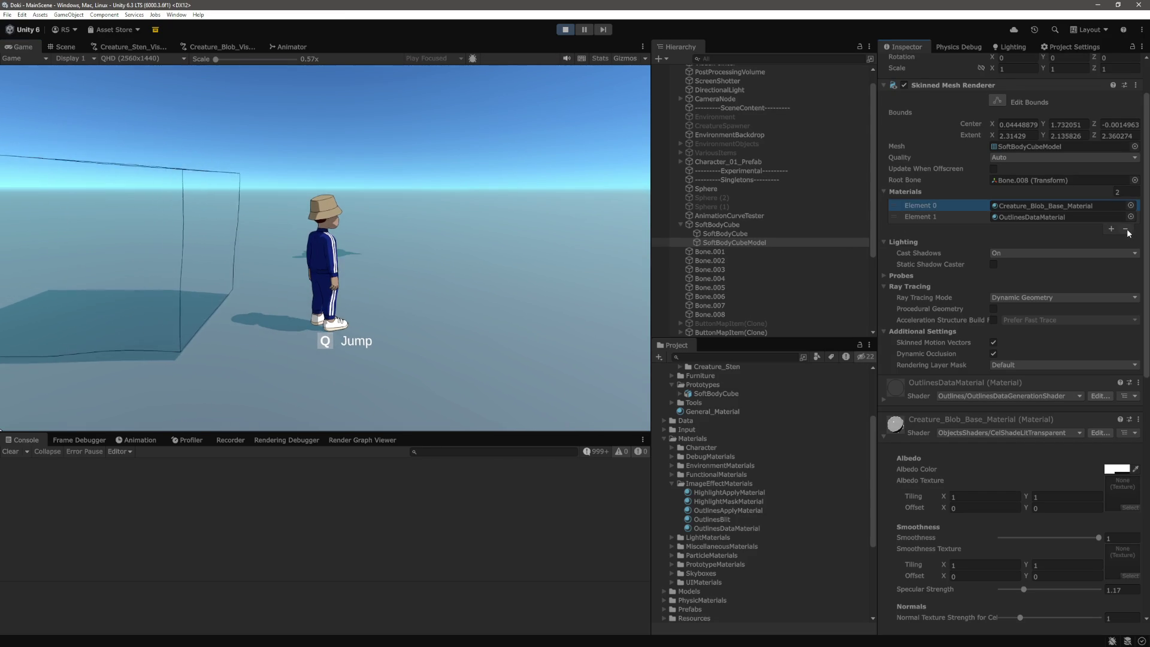
left_click(1125, 229)
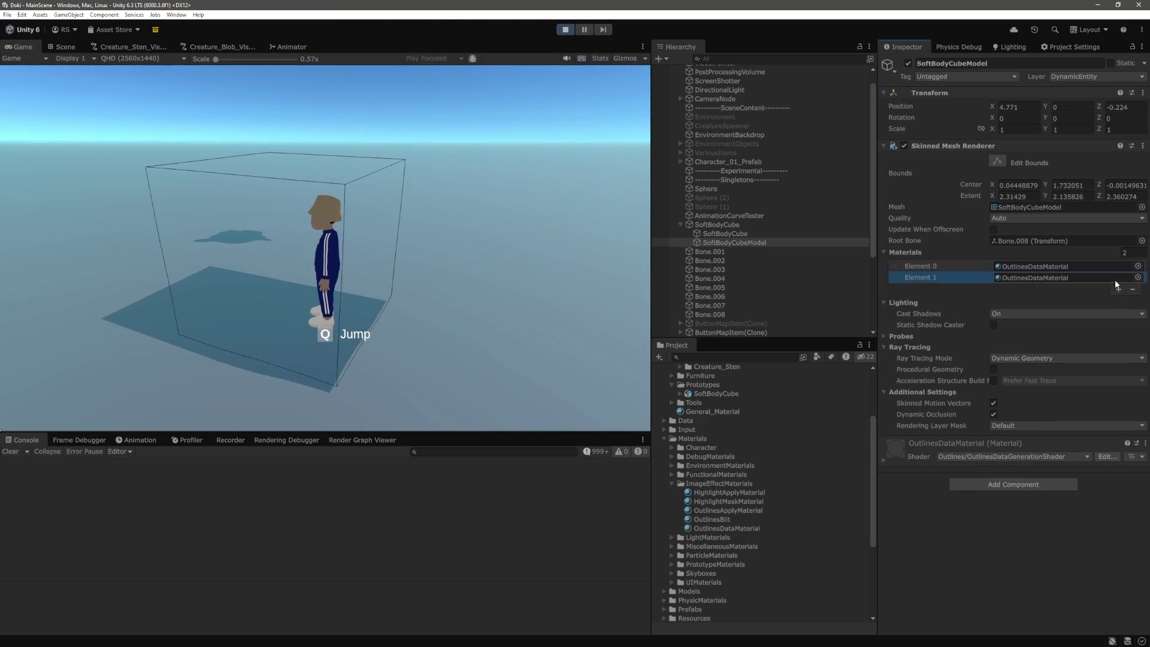
Step: Add a slot with Creature_Blob_Base_Material and move it to Element 0, above OutlinesDataMaterial
left_click(1117, 278)
left_click(1138, 278)
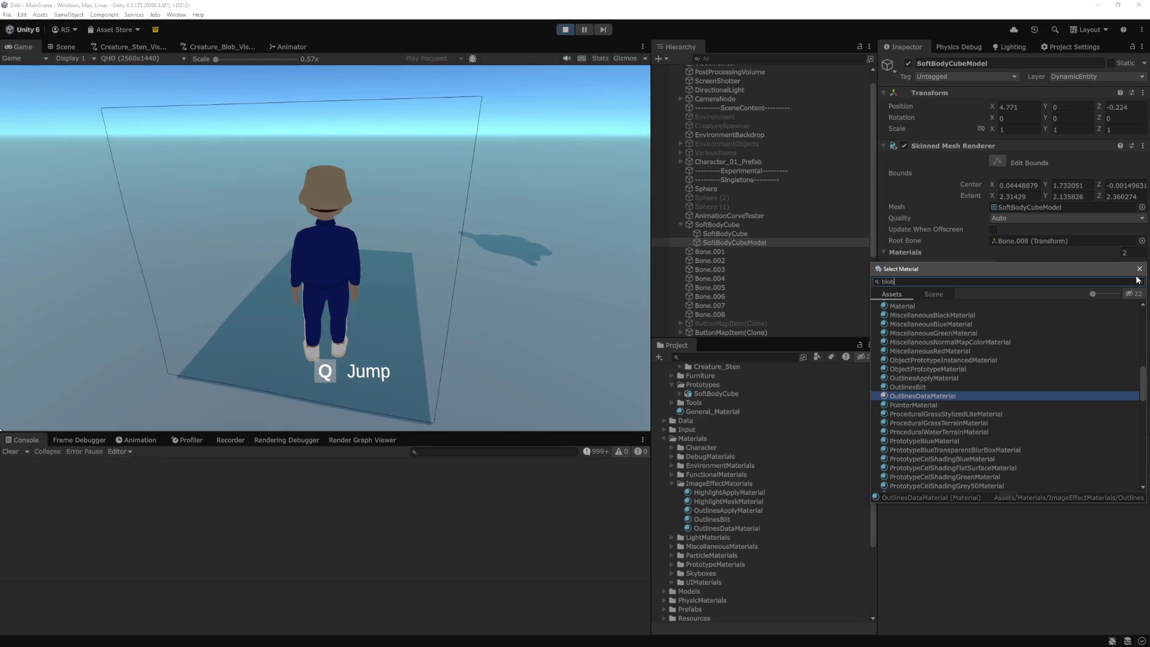
type("blob")
left_click(964, 311)
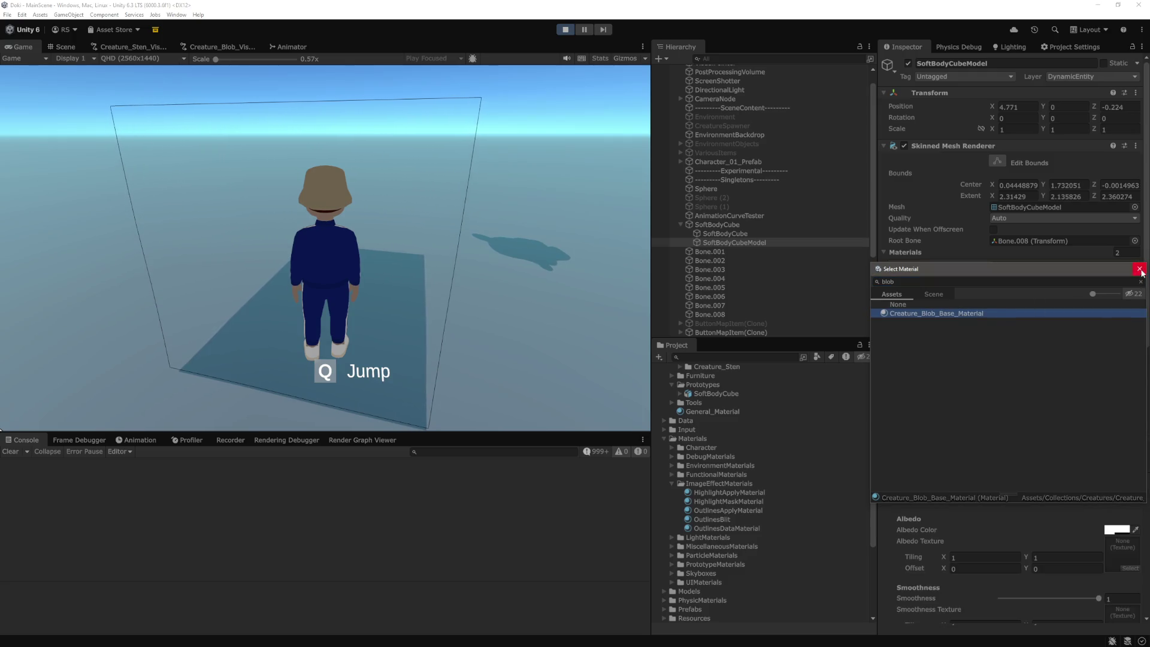
double_click(964, 312)
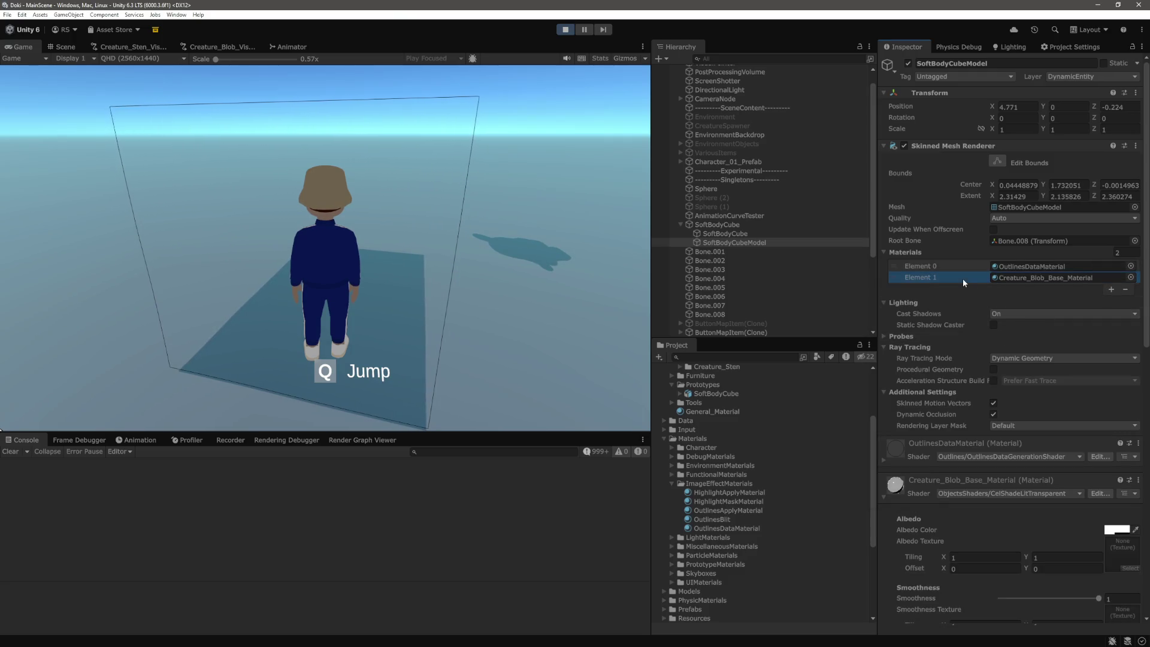
left_click_drag(958, 275, 959, 267)
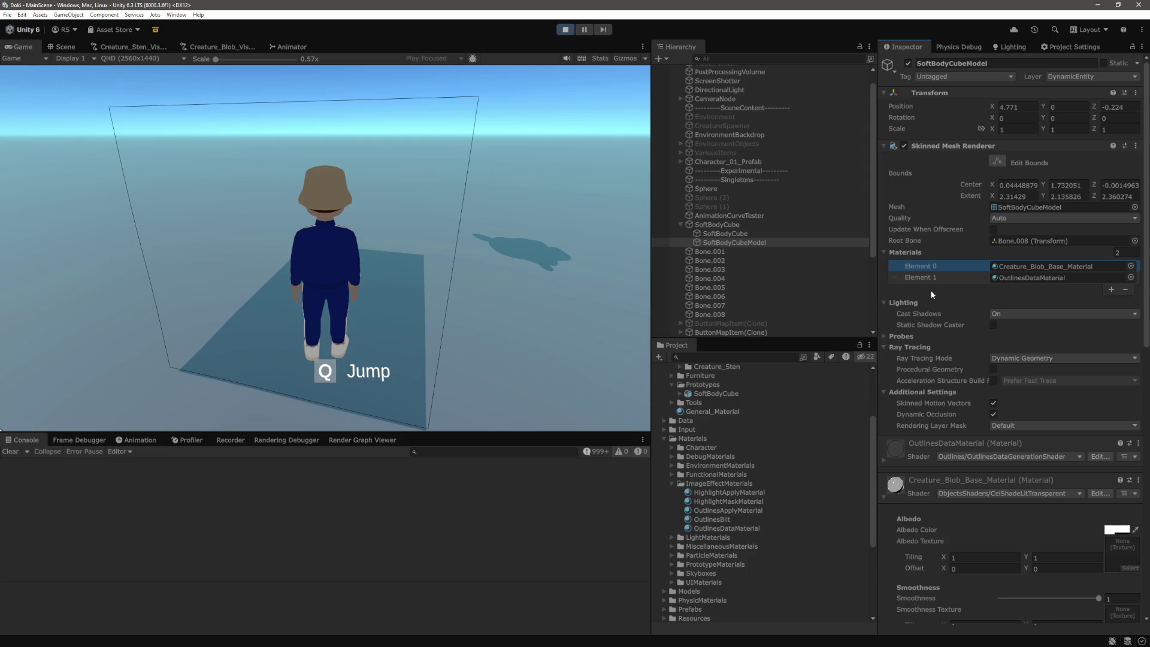
scroll(1011, 375, "down", 4)
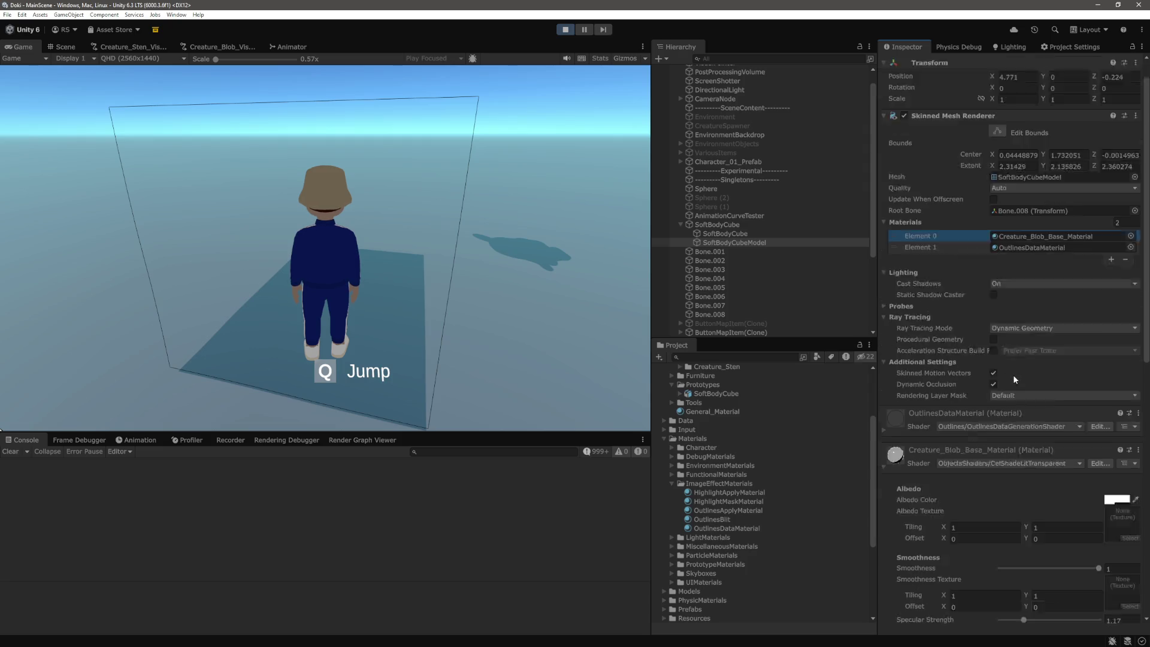
Step: Set the blob material's Render Queue to 2000, view the opaque cube in-game, then reselect the field
scroll(1007, 397, "down", 1)
scroll(1001, 387, "down", 4)
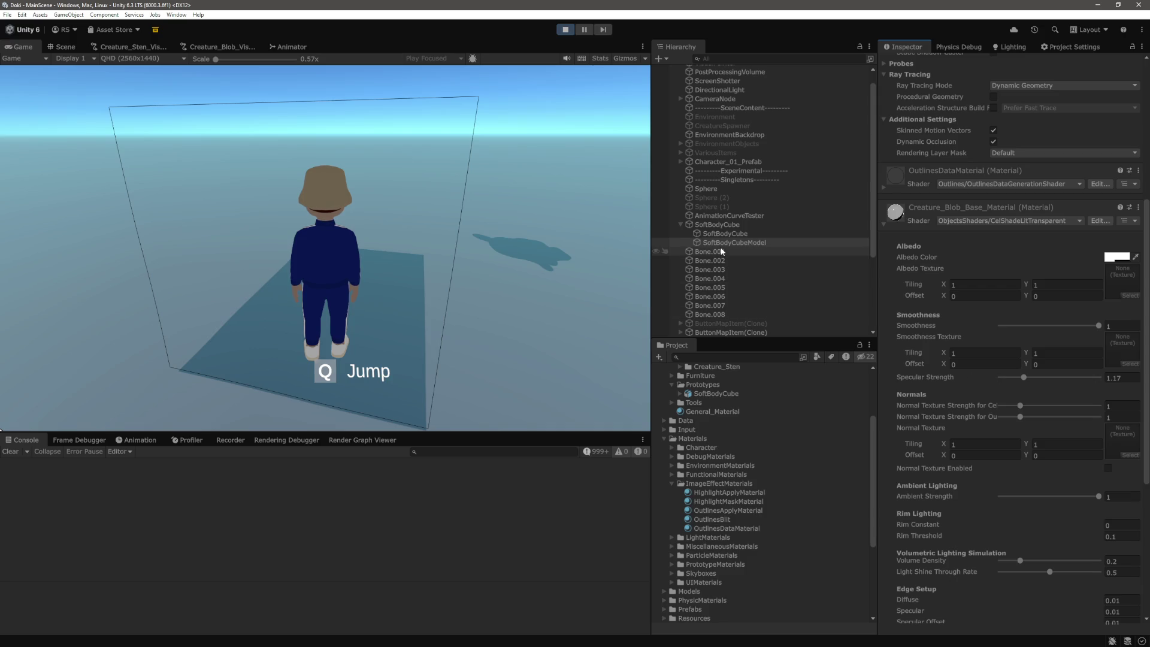
scroll(961, 280, "down", 8)
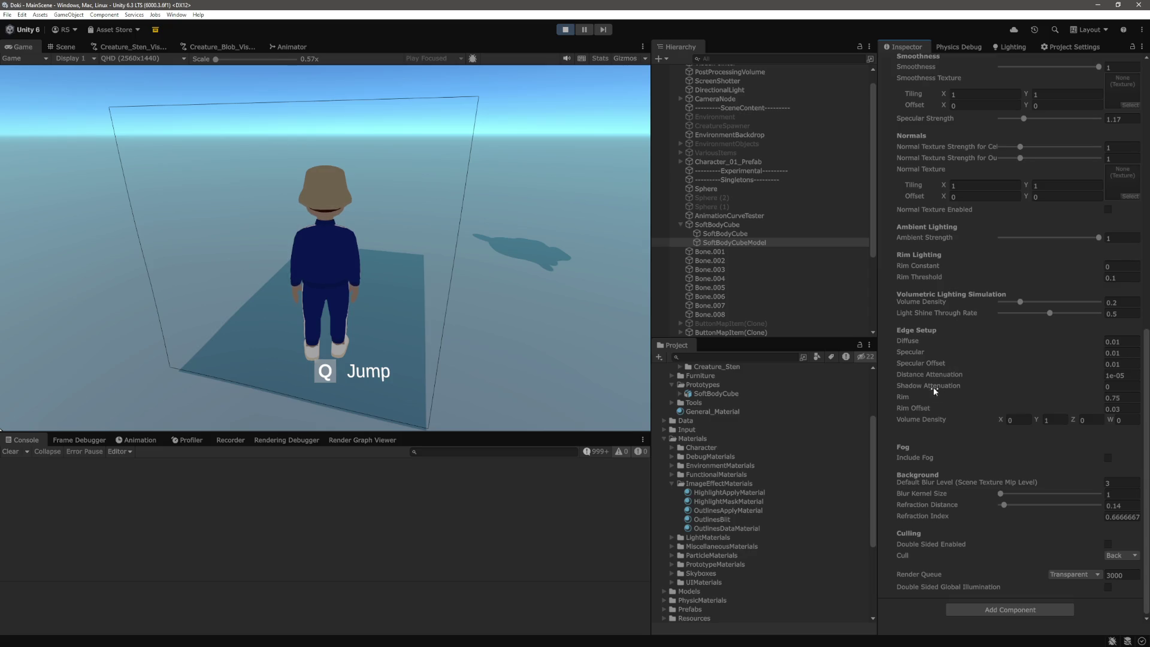
left_click(1130, 573)
type("2000")
key("Tab")
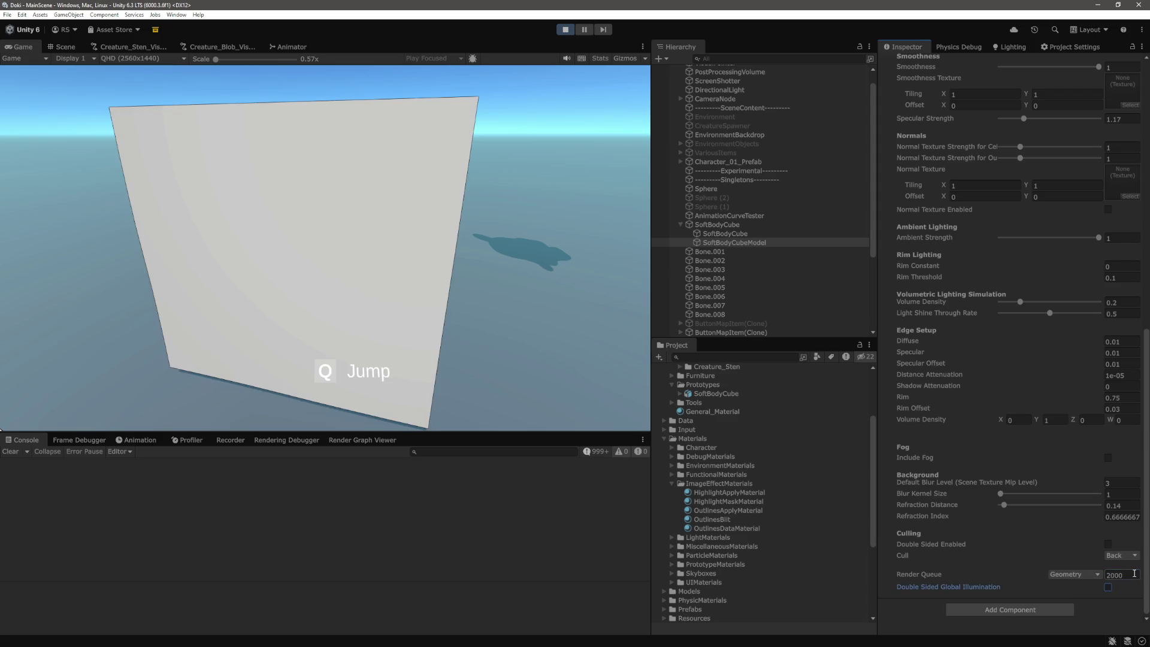
left_click(250, 120)
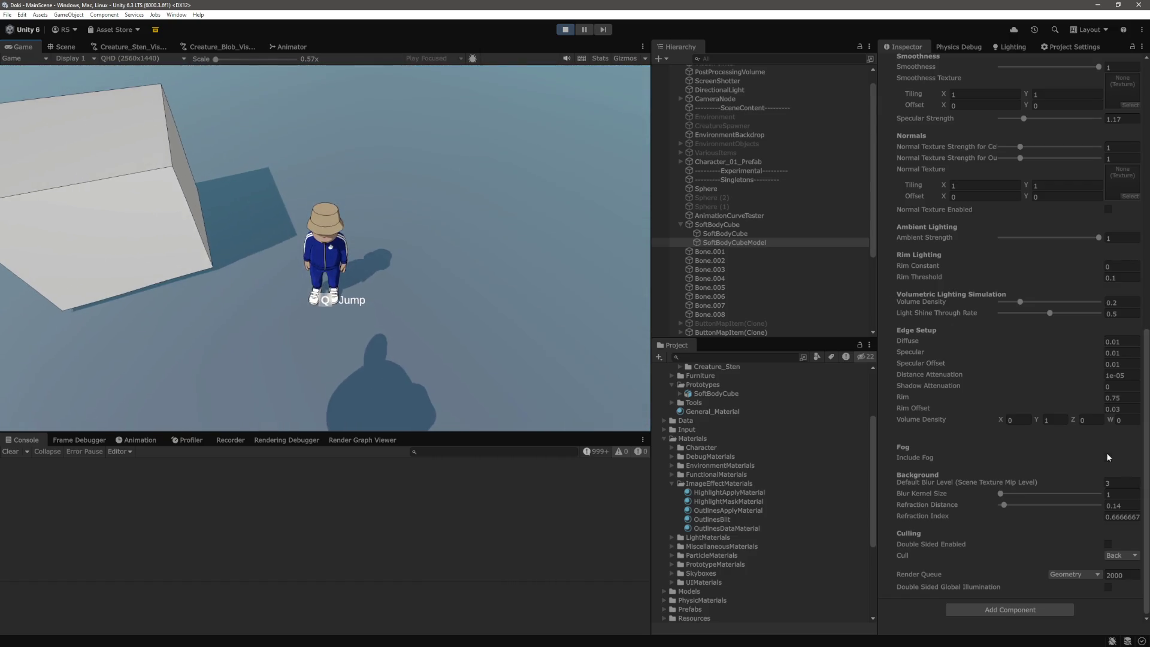
left_click(1129, 573)
Step: Restore the Render Queue to 3000 and exit Play mode
type("3000")
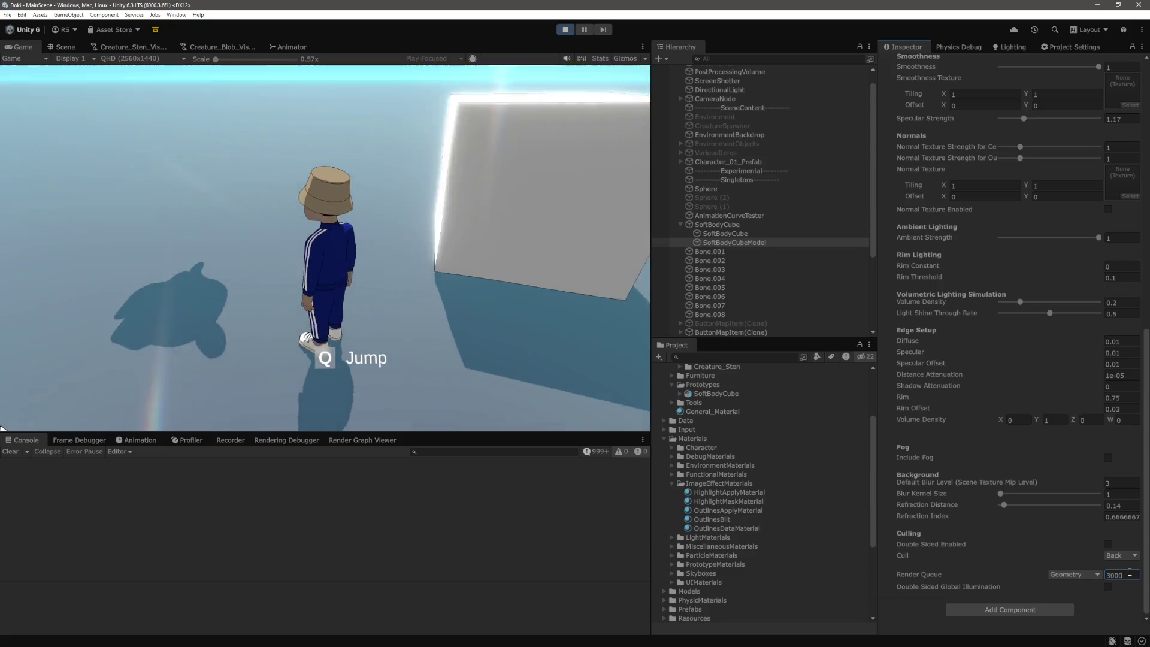
key("Return")
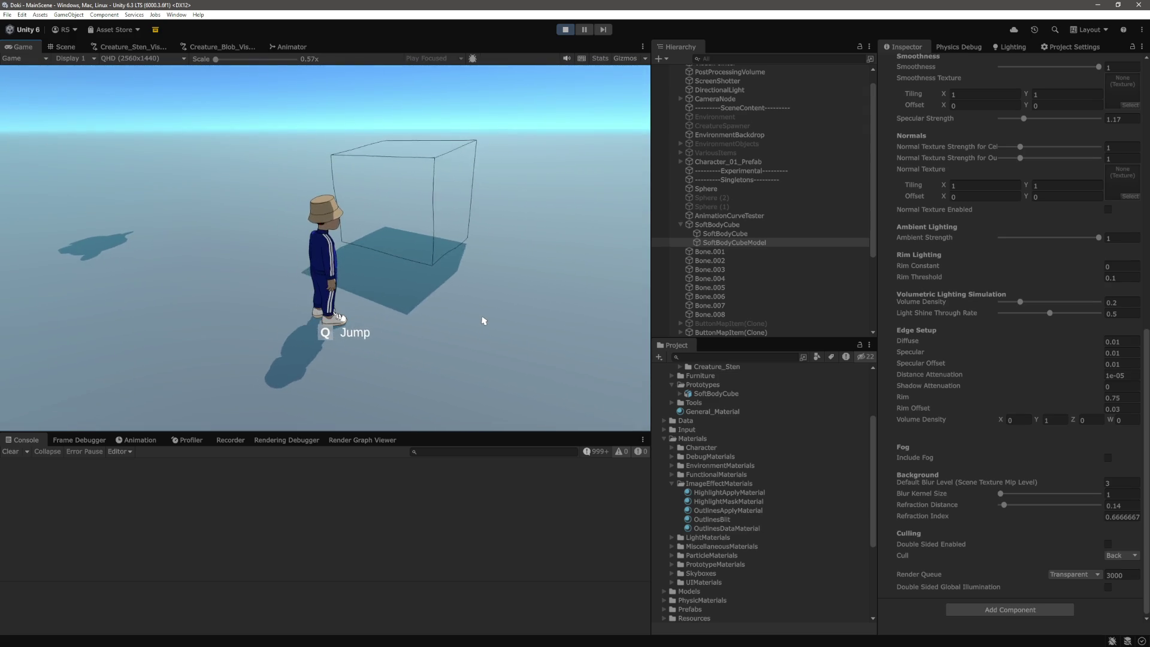
scroll(1037, 415, "up", 5)
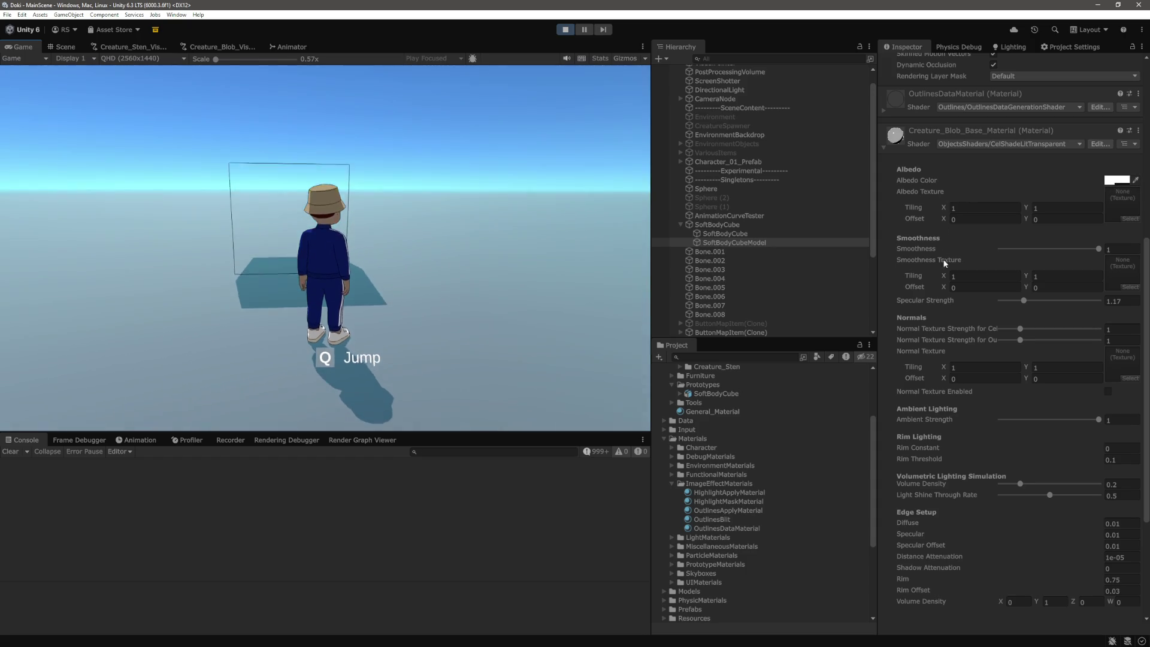
scroll(958, 264, "down", 5)
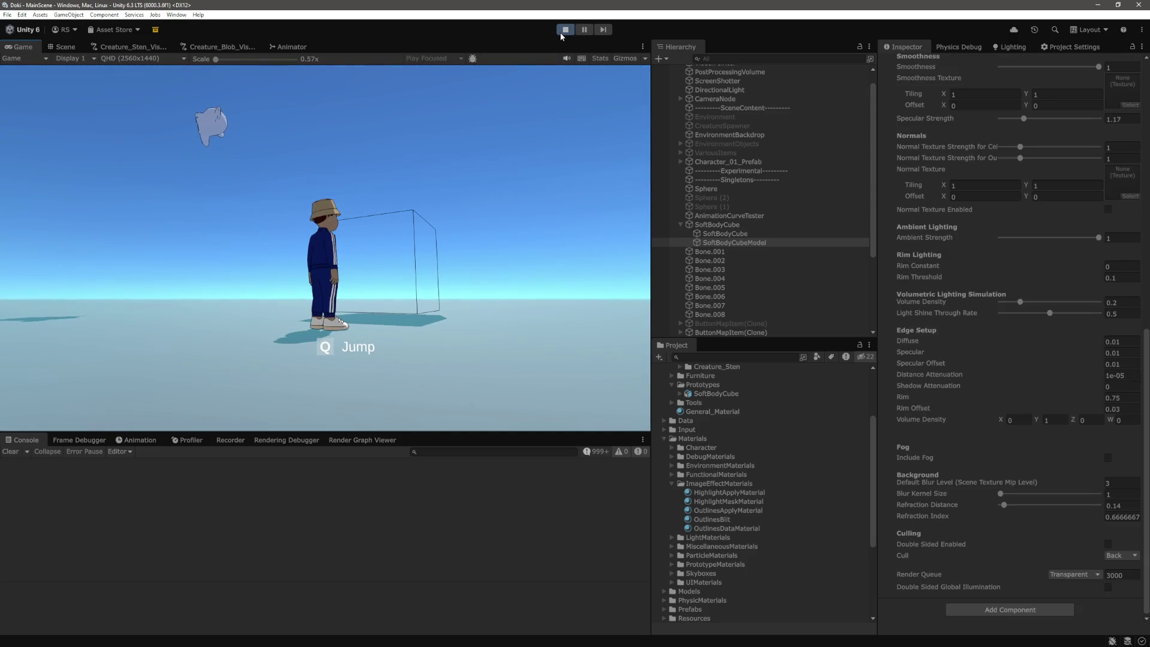
left_click(564, 30)
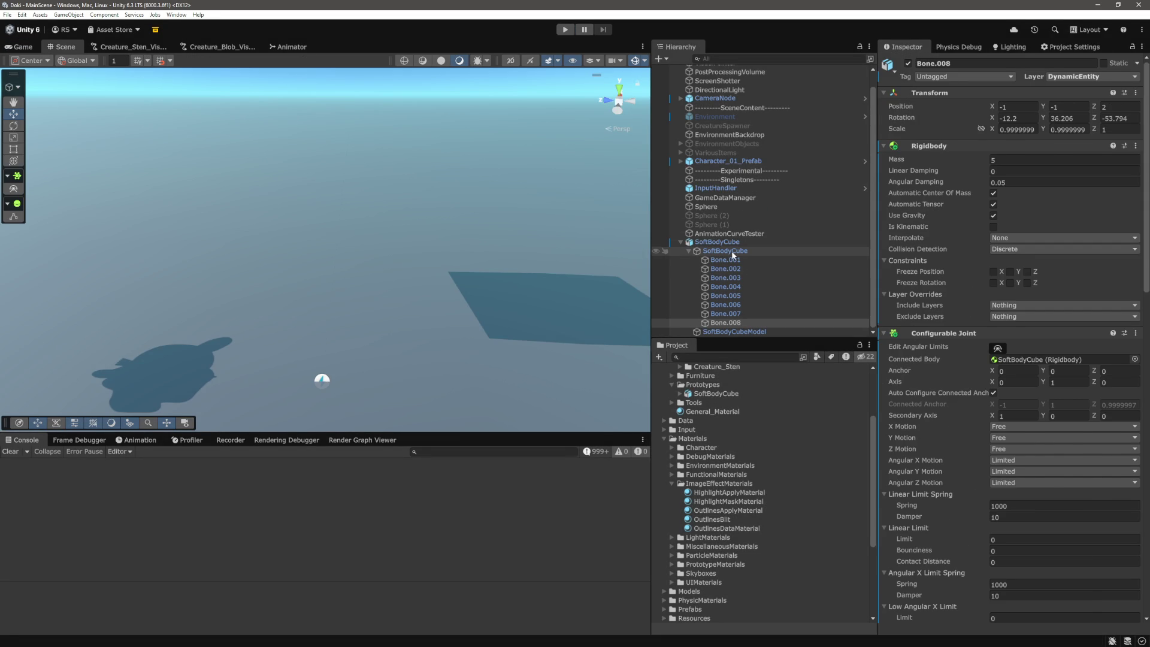
Step: Select SoftBodyCubeModel and assign Creature_Blob_Base_Material to its first material slot
left_click(732, 252)
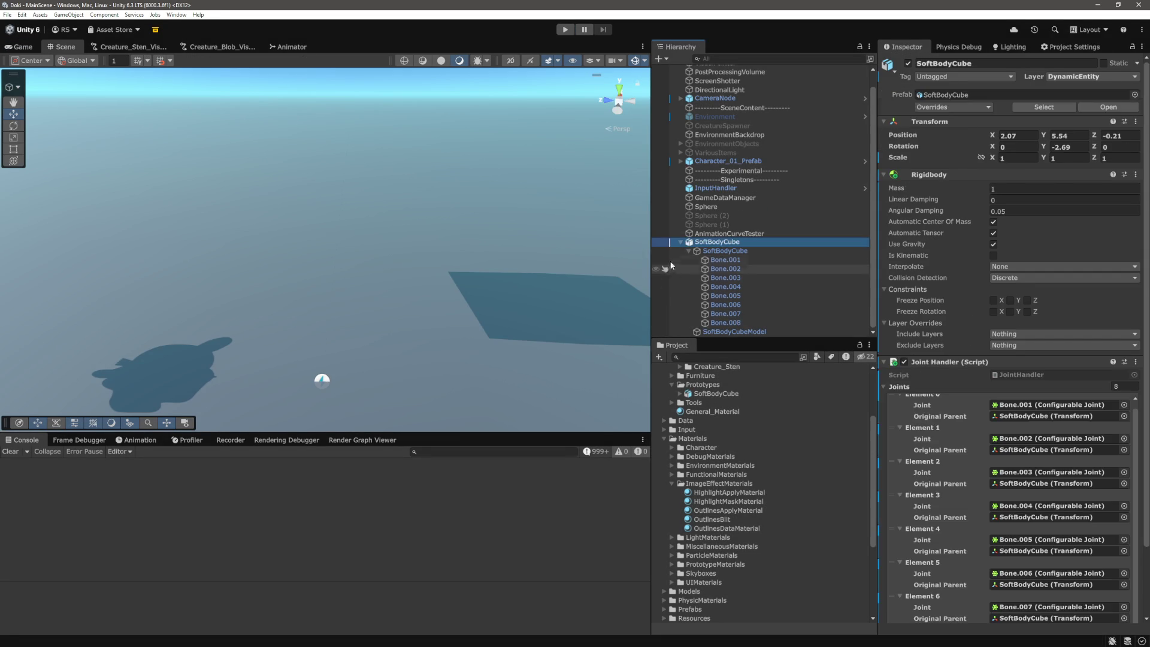
key("Left")
key("Left")
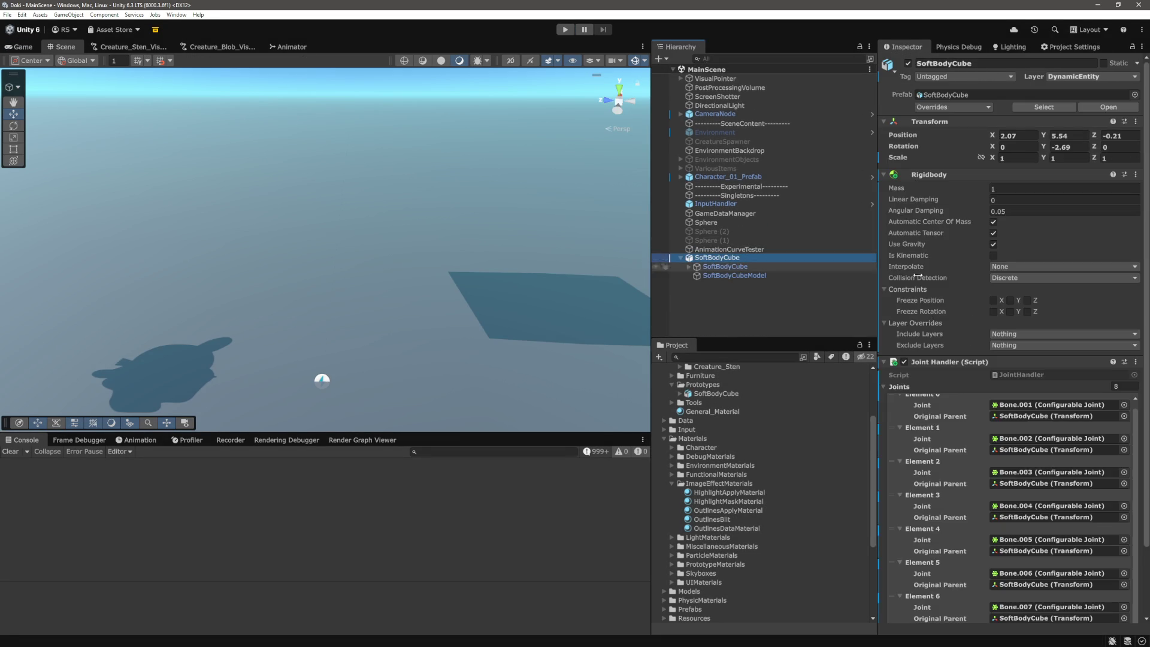
left_click(734, 275)
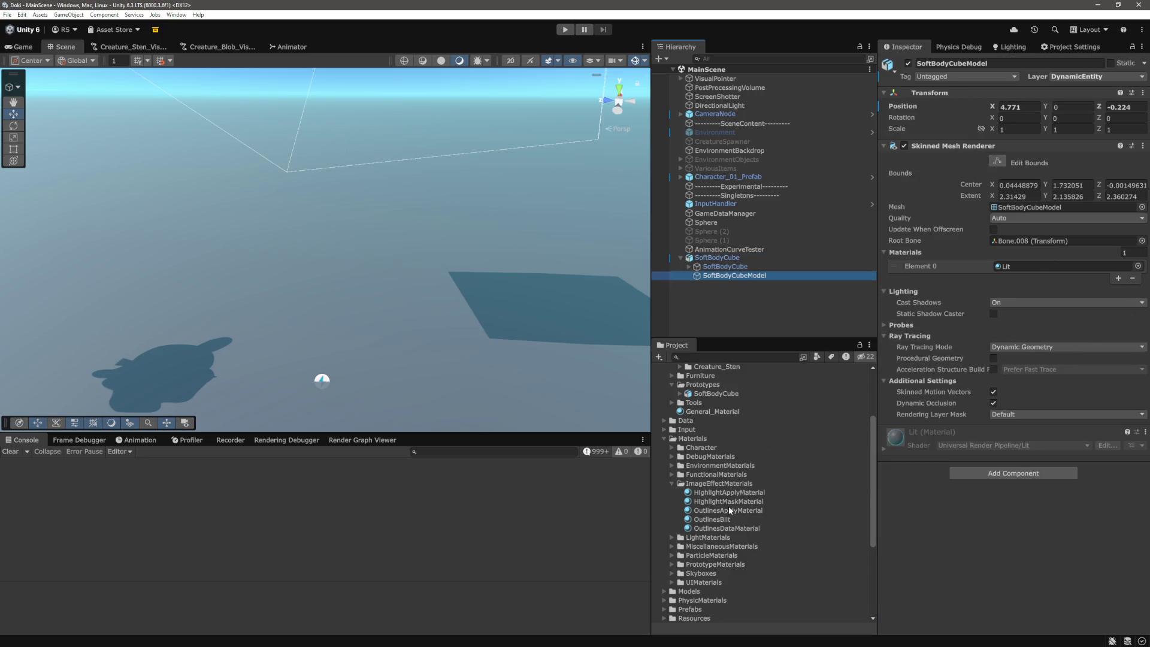
left_click(1137, 267)
double_click(940, 362)
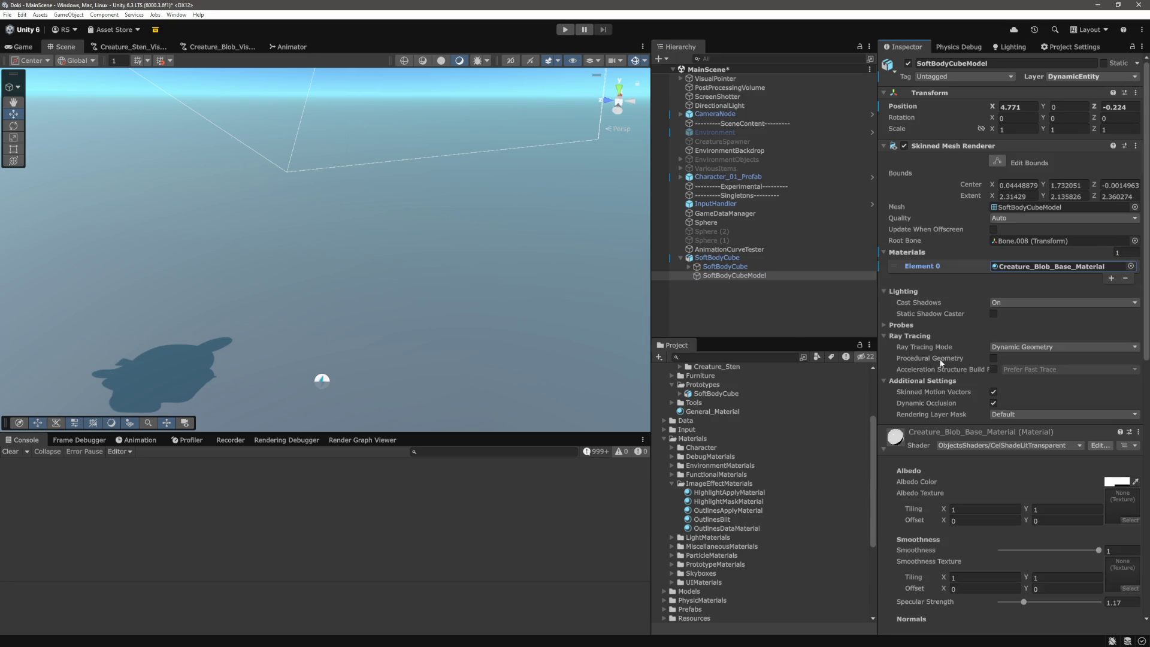
key("f")
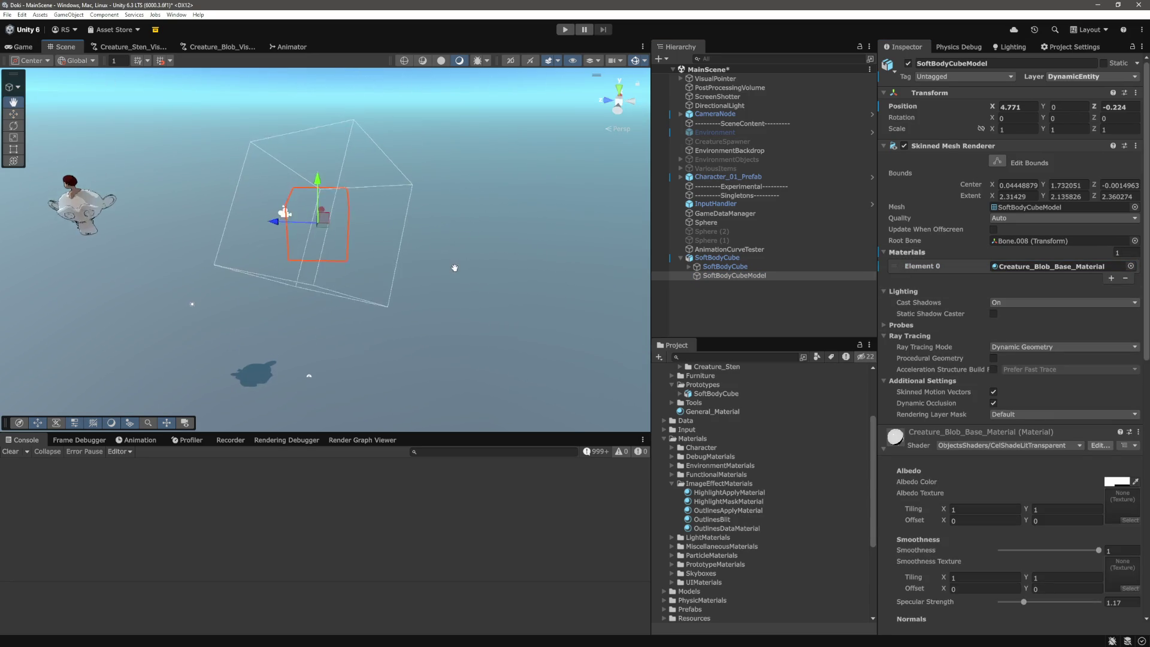
Step: Add OutlinesDataMaterial as the model's second material and frame the outlined cube
left_click(1110, 279)
left_click(1130, 277)
type("outline")
double_click(922, 340)
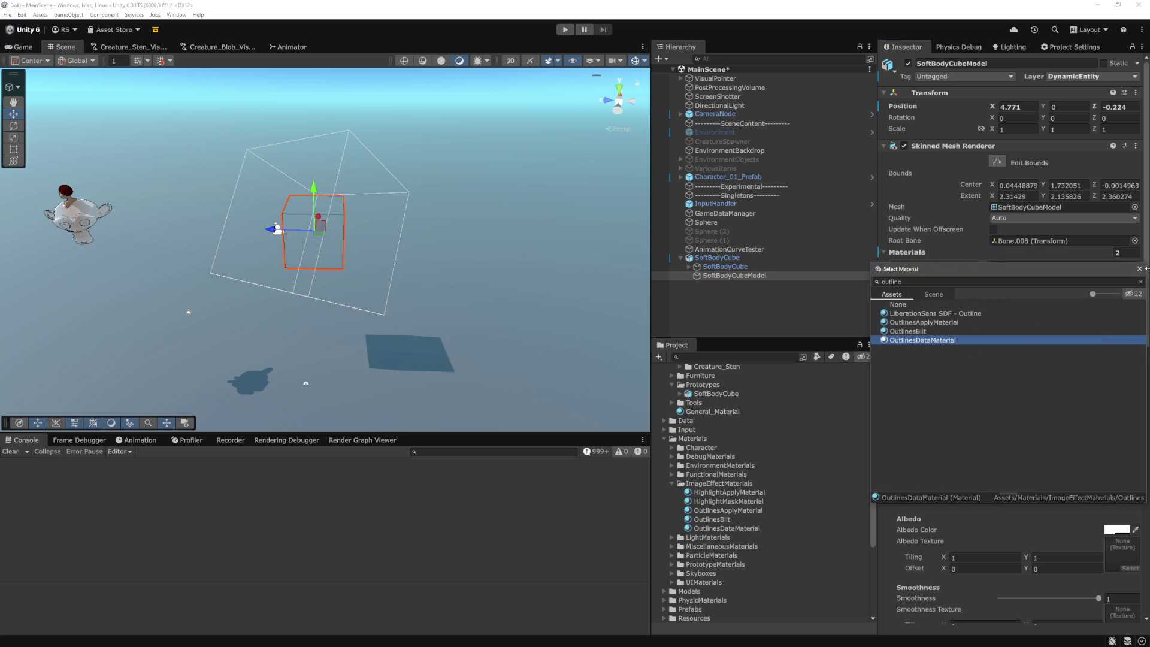
left_click_drag(521, 315, 521, 198)
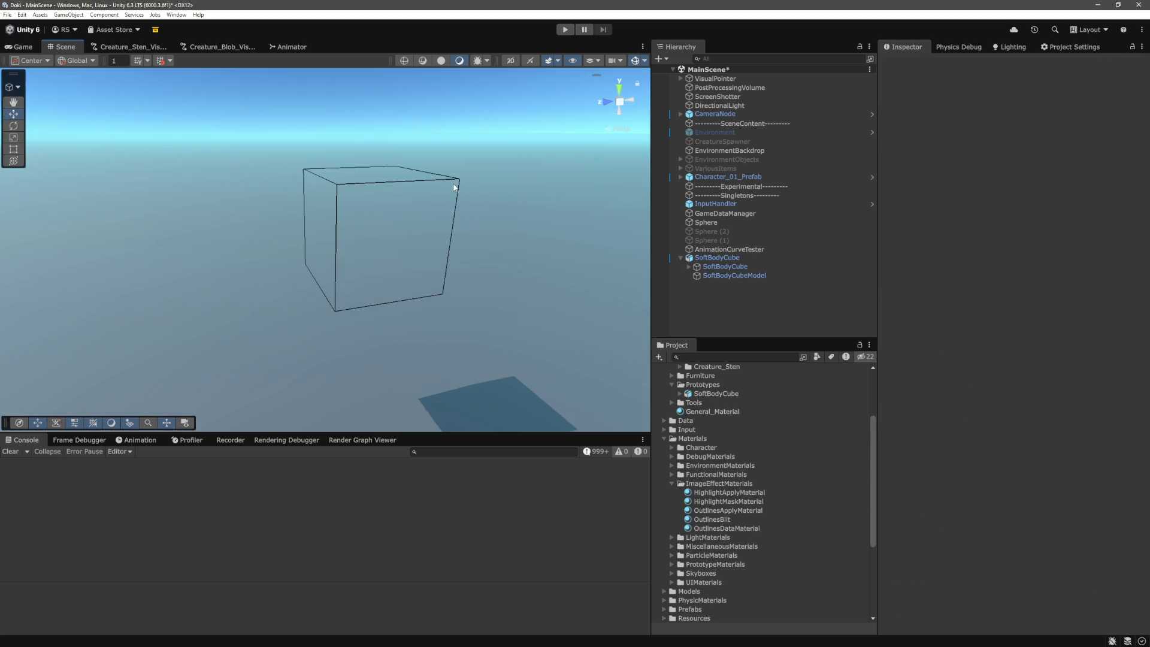
left_click(519, 244)
key("f")
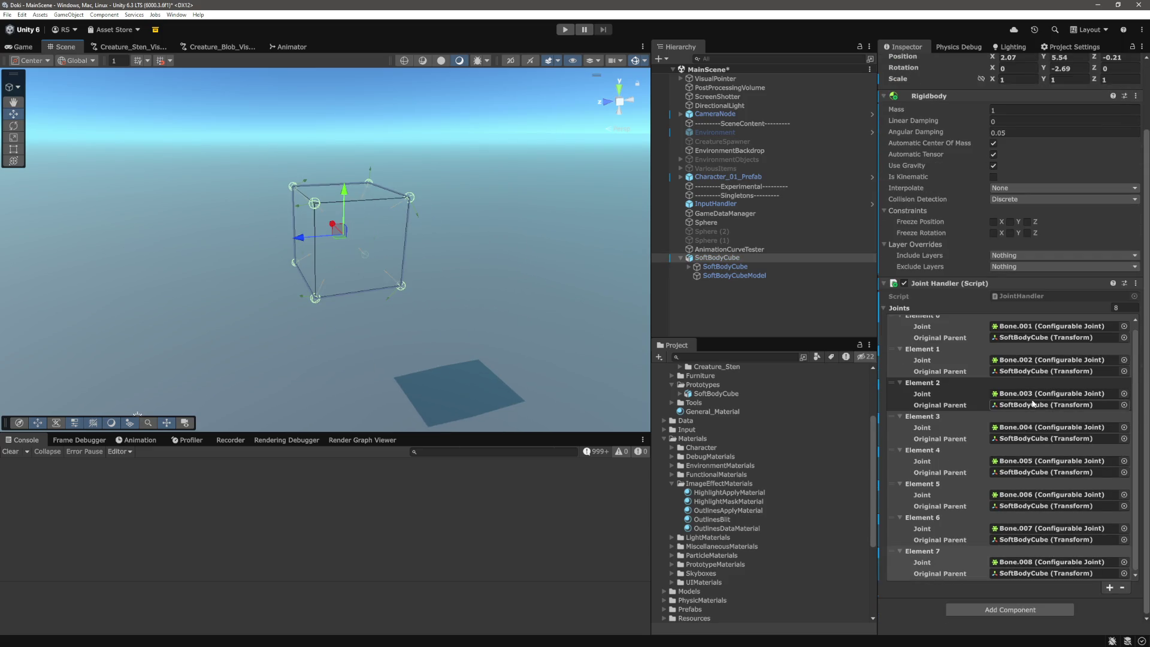
Step: Select SoftBodyCubeModel, review its Creature_Blob_Base_Material settings, then switch to VS Code
left_click(734, 275)
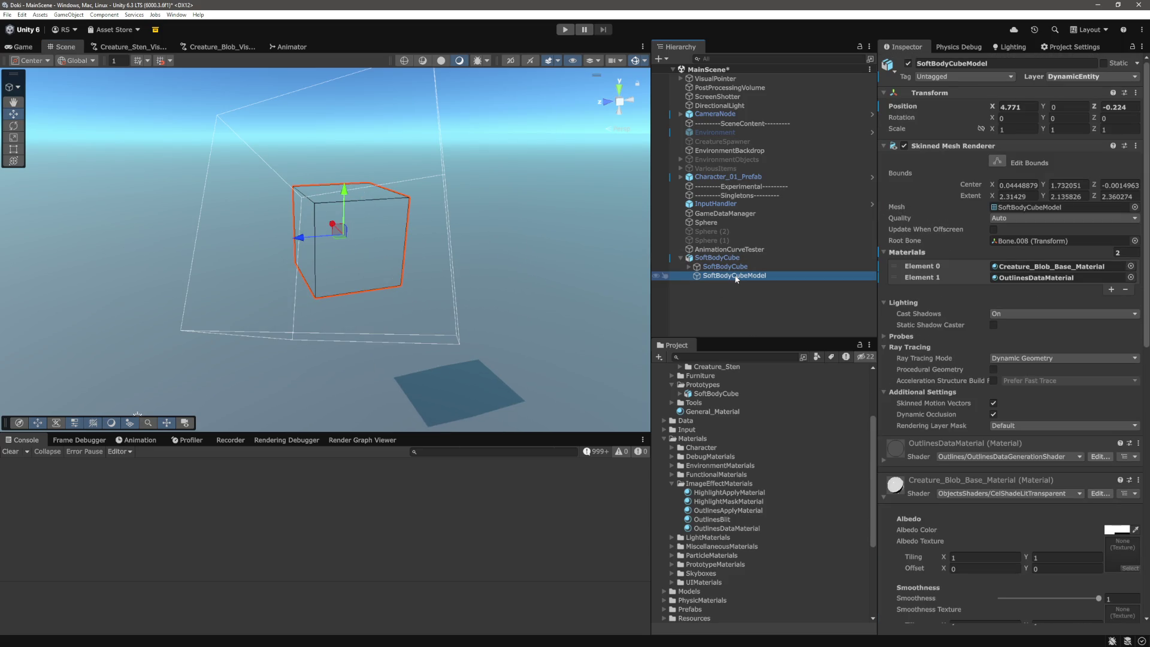
scroll(925, 280, "down", 5)
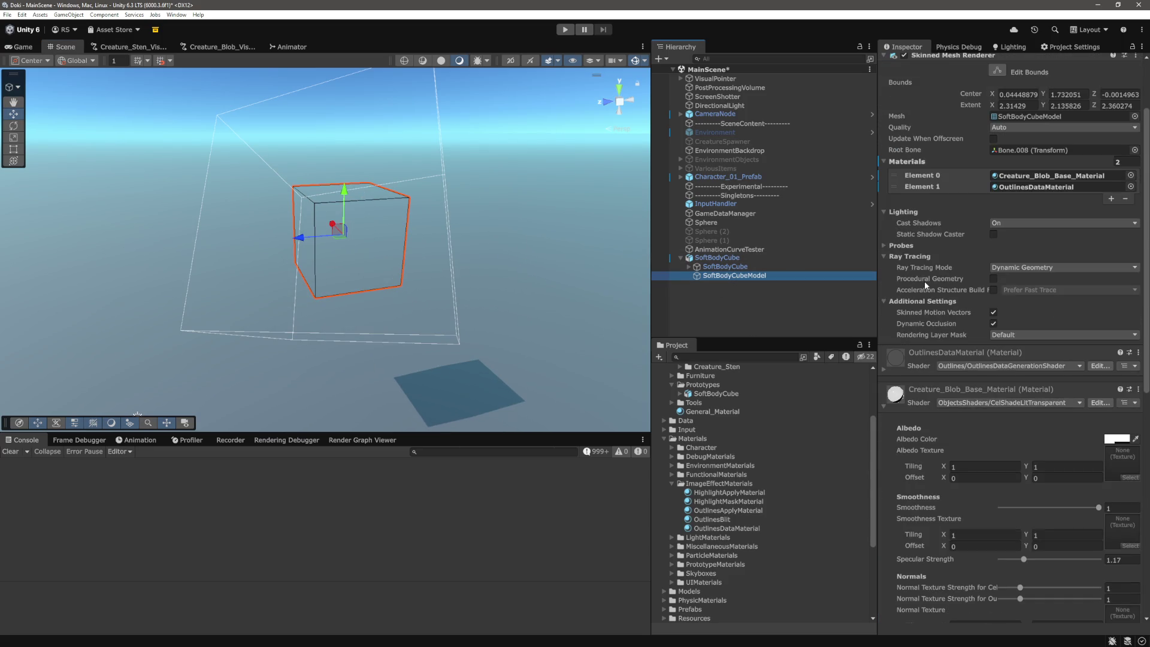
scroll(946, 351, "up", 3)
scroll(946, 350, "down", 3)
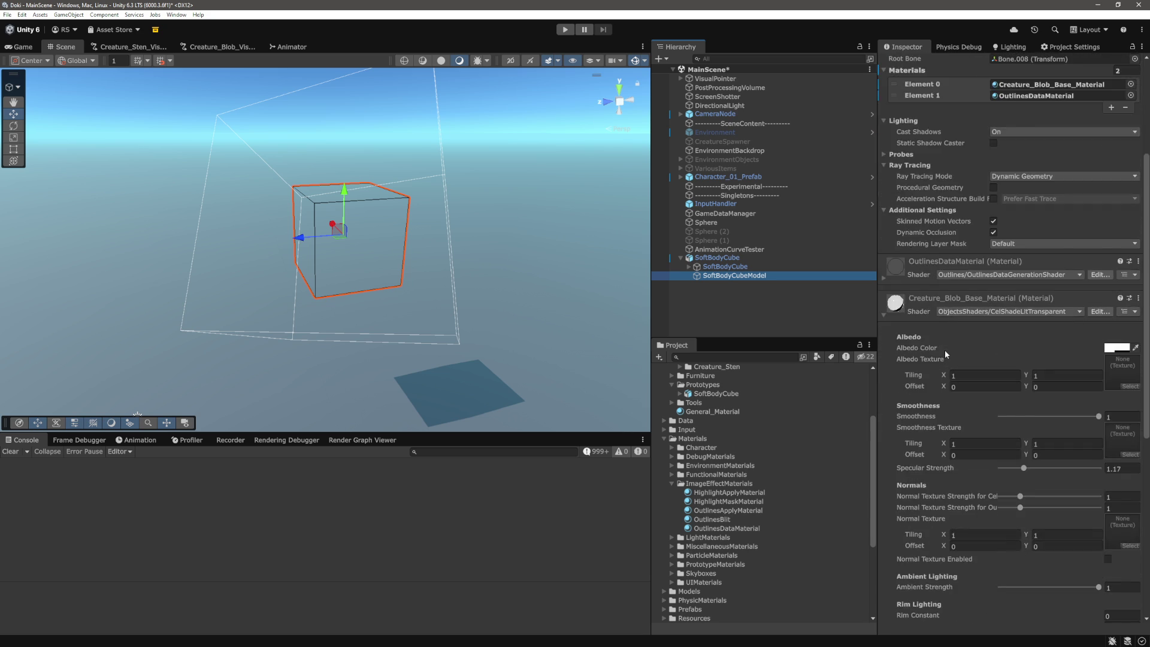
scroll(943, 350, "down", 3)
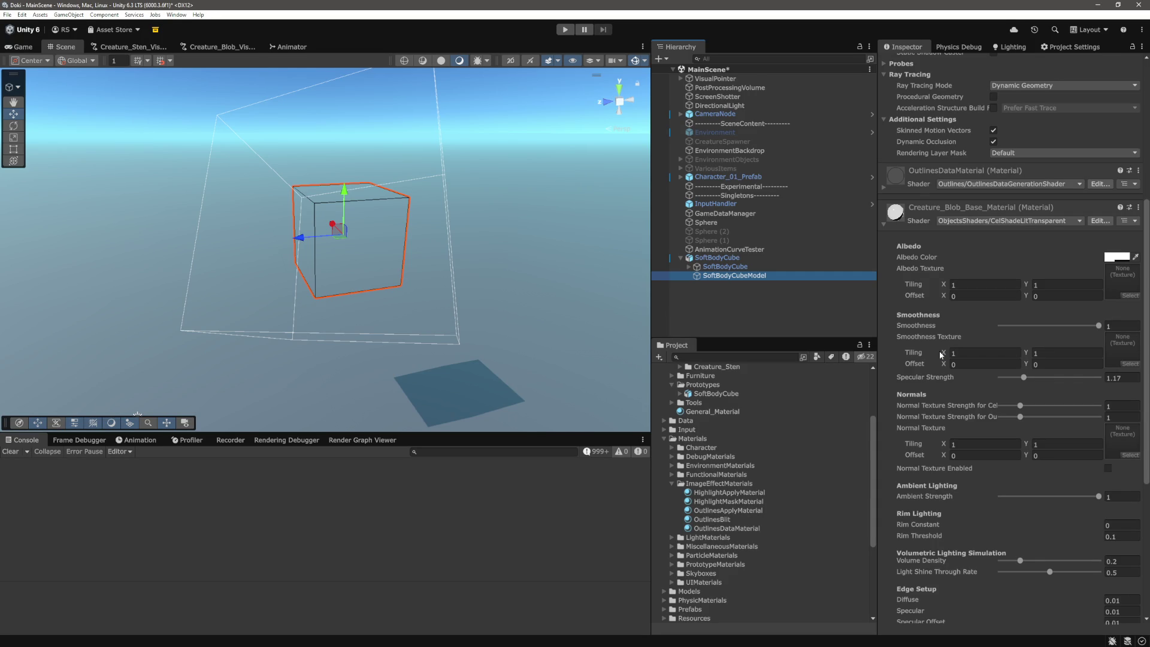
scroll(1048, 473, "down", 5)
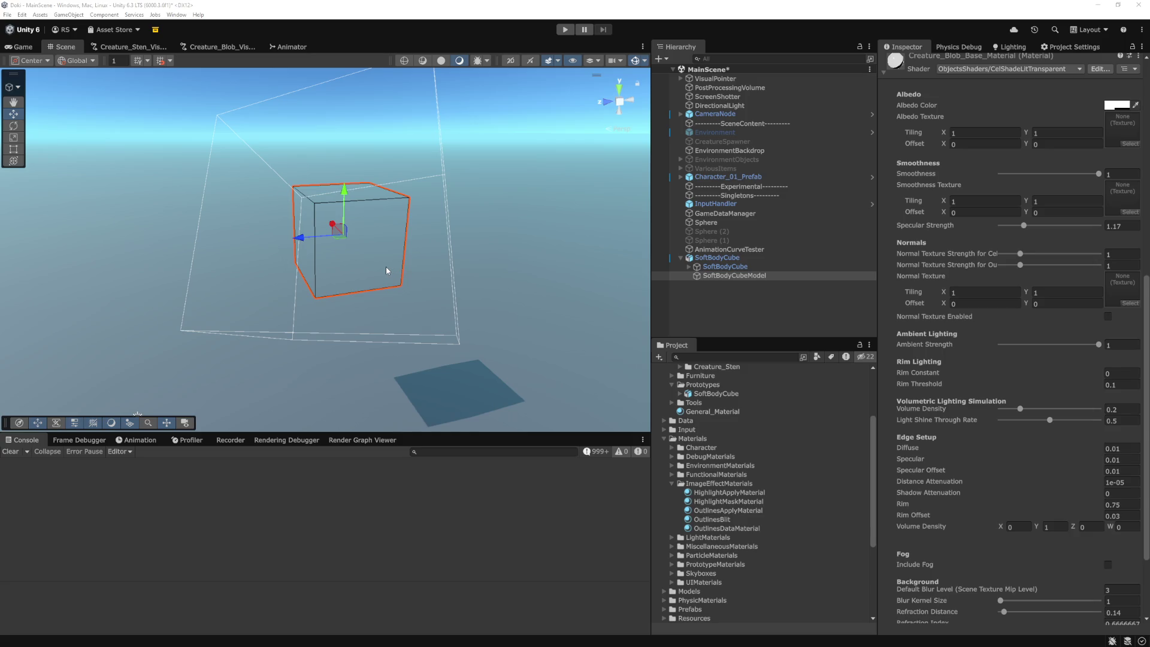
key("alt+Tab")
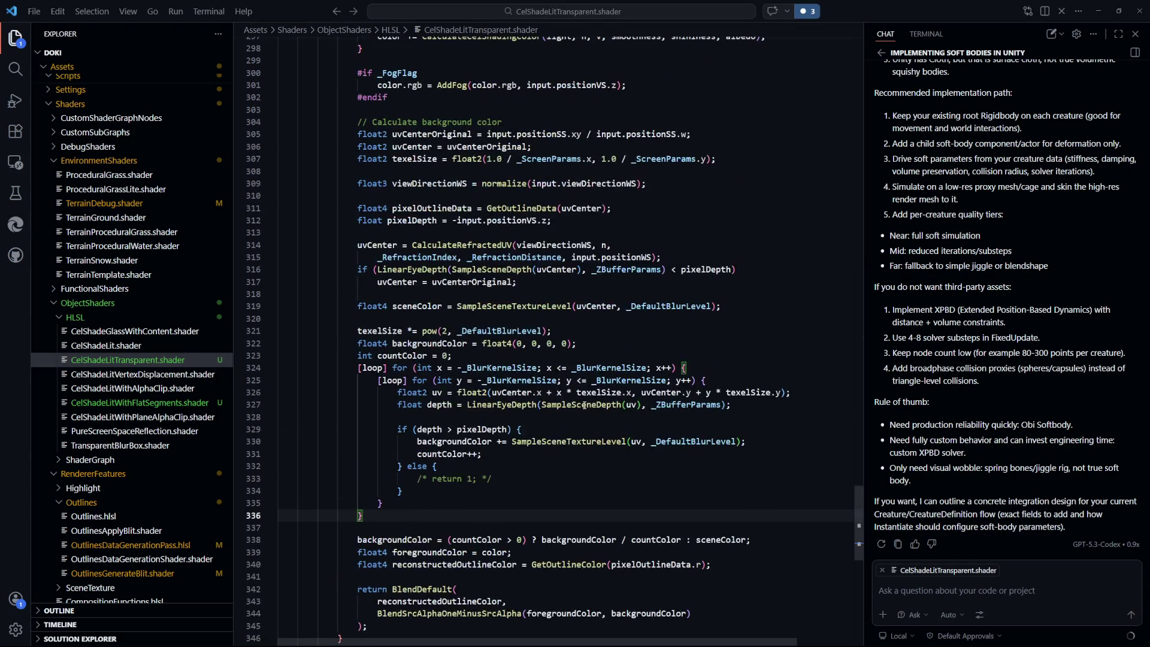
Step: Insert a test 'return 1' line above the final BlendDefault return in CelShadeLitTransparent.shader and save
scroll(538, 401, "down", 2)
scroll(505, 398, "up", 2)
scroll(571, 445, "down", 5)
left_click(673, 425)
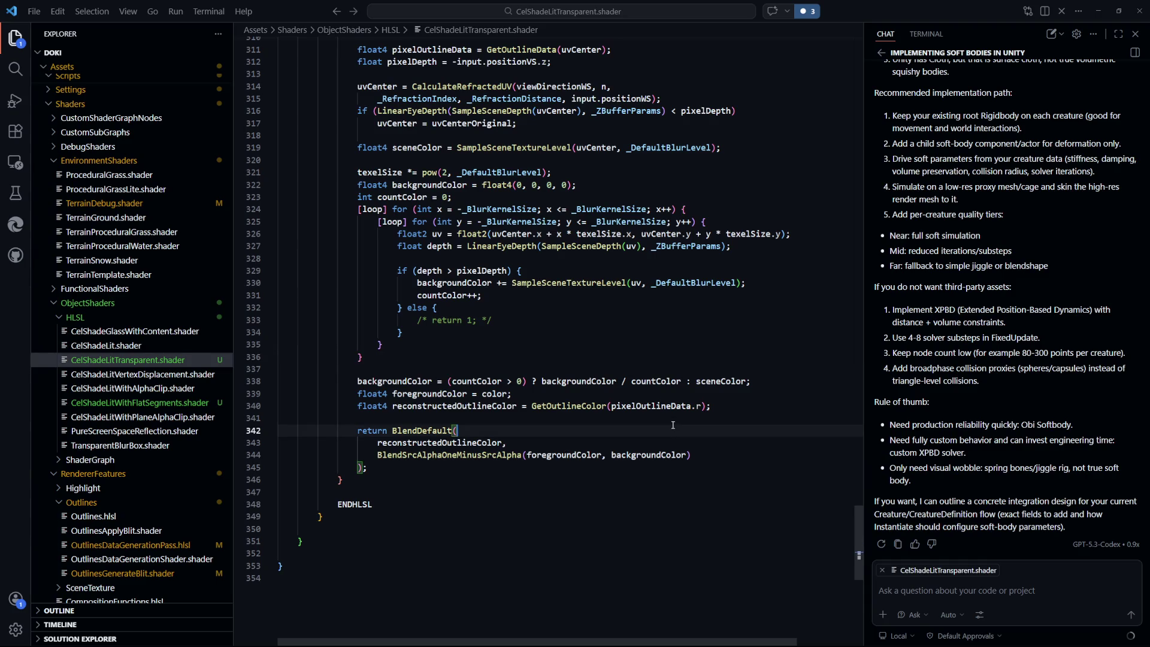
key("Up")
key("Tab")
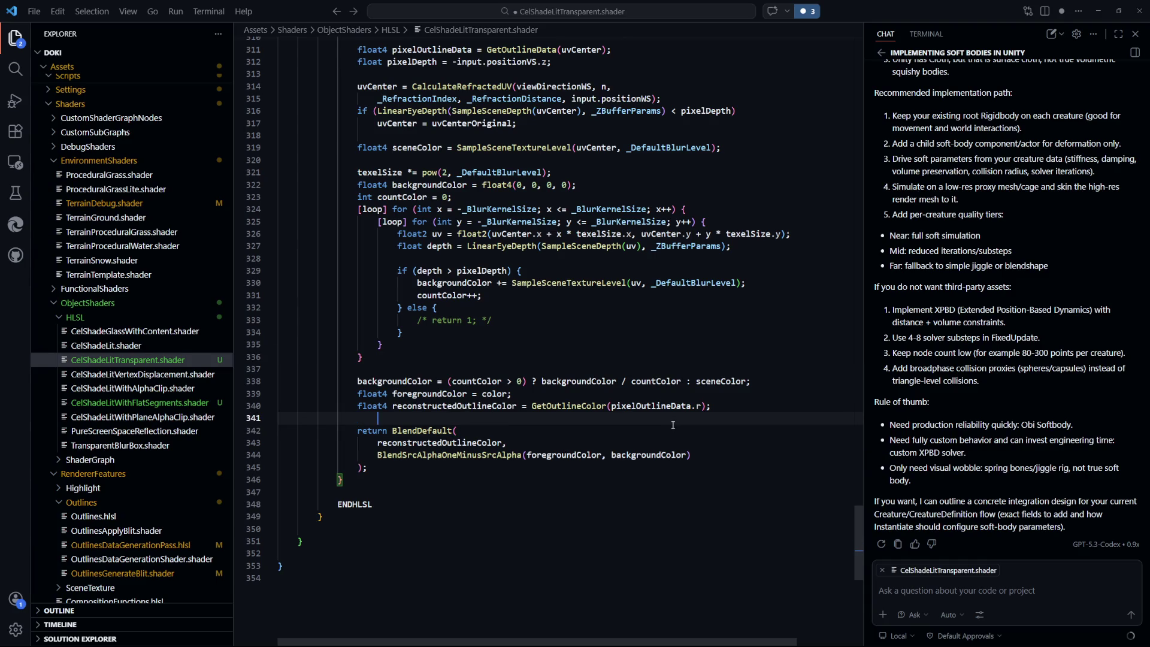
key("Return")
key("Return")
key("Up")
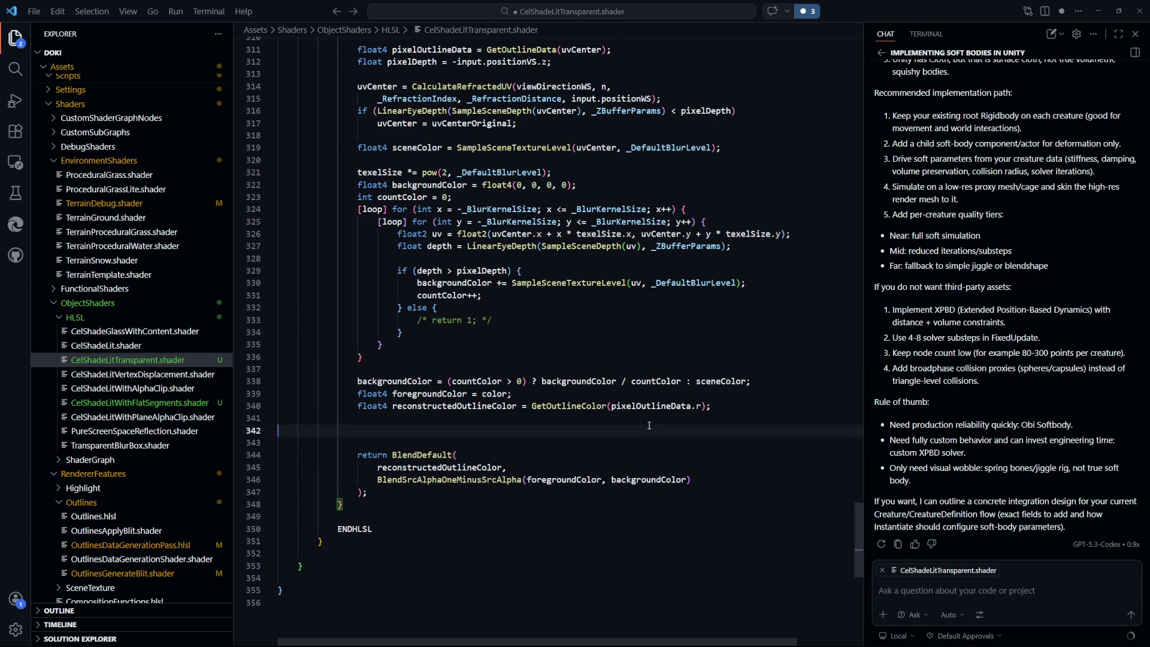
type("retu")
key("BackSpace")
type("n 1;")
key("ctrl+s")
key("alt+Tab")
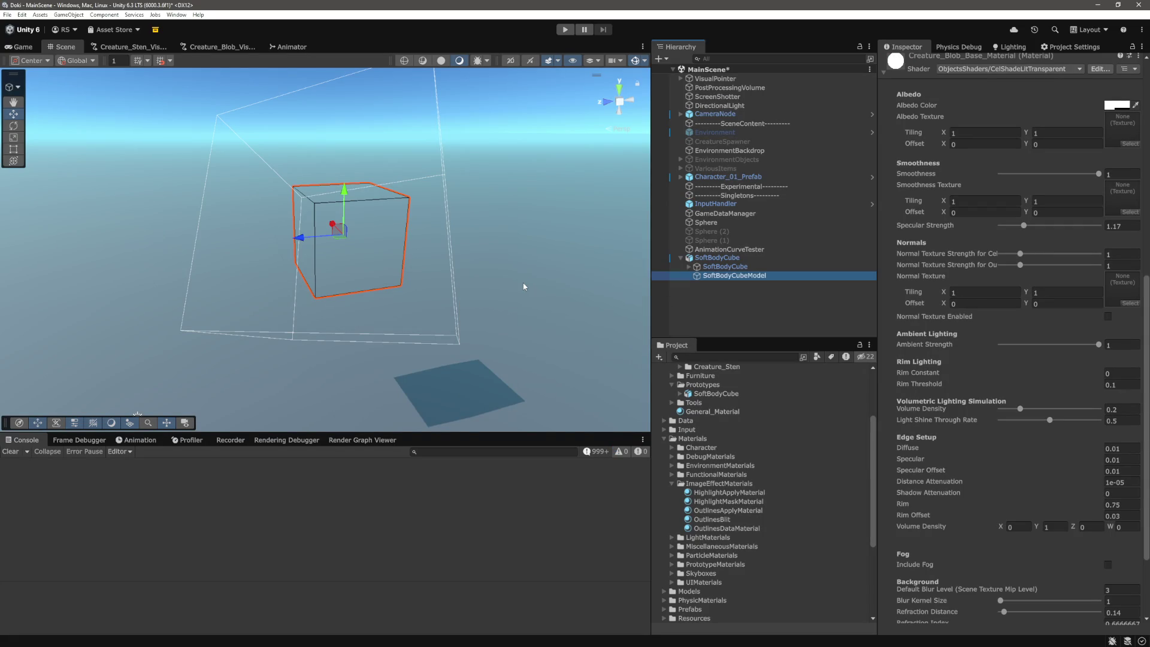
Step: Set the blob material's Render Queue to 3500 (Transparent+500)
scroll(1050, 487, "up", 5)
scroll(1051, 485, "up", 4)
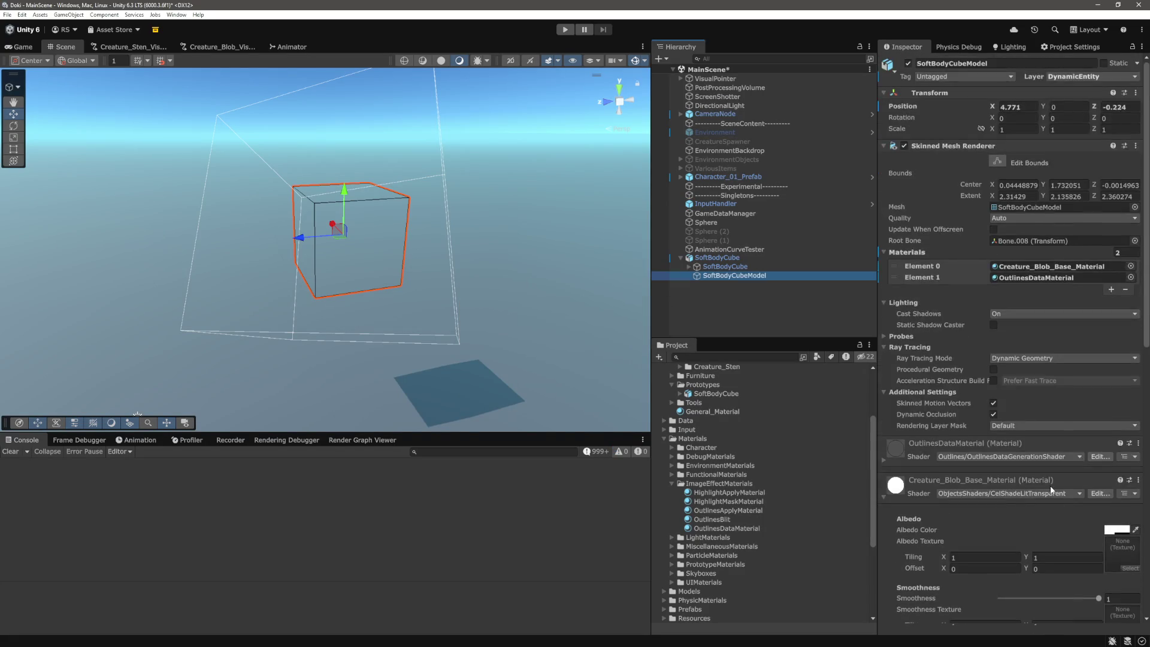
scroll(1050, 485, "down", 1)
mouse_move(497, 251)
left_mouse_down()
mouse_move(511, 277)
mouse_move(497, 295)
left_mouse_up()
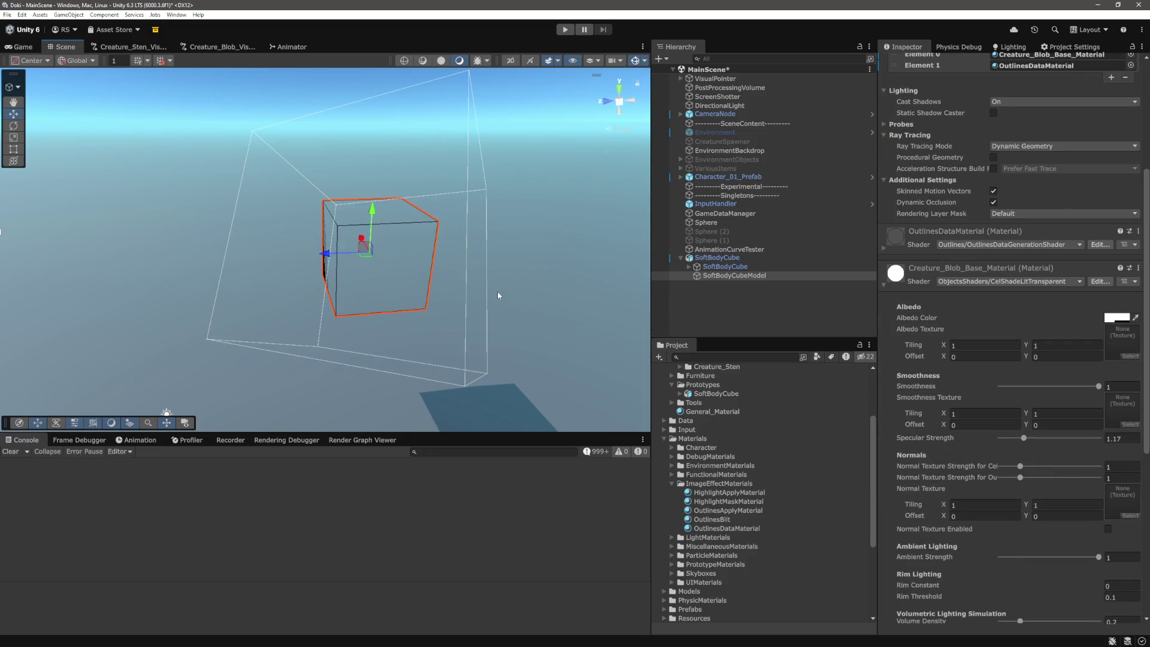
left_click_drag(521, 333, 533, 302)
scroll(1003, 448, "down", 10)
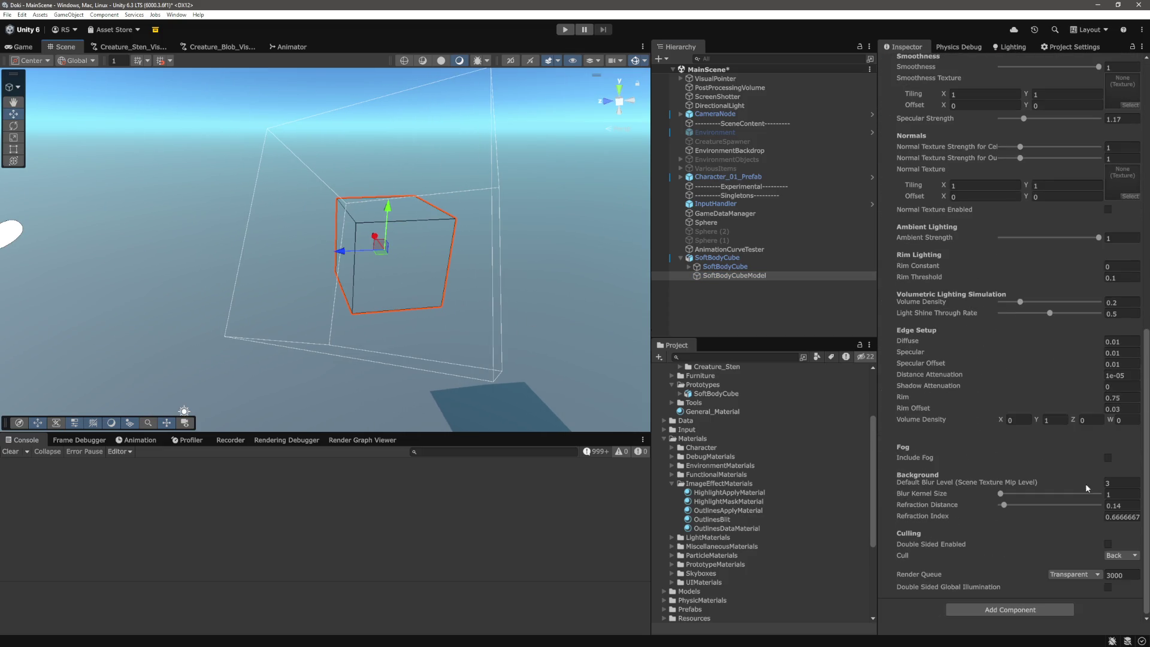
left_click(1136, 575)
key("BackSpace")
key("BackSpace")
type("500")
key("BackSpace")
key("BackSpace")
key("BackSpace")
key("Return")
Step: Deselect the cube model and enter Play mode to test the soft cube
scroll(997, 448, "up", 10)
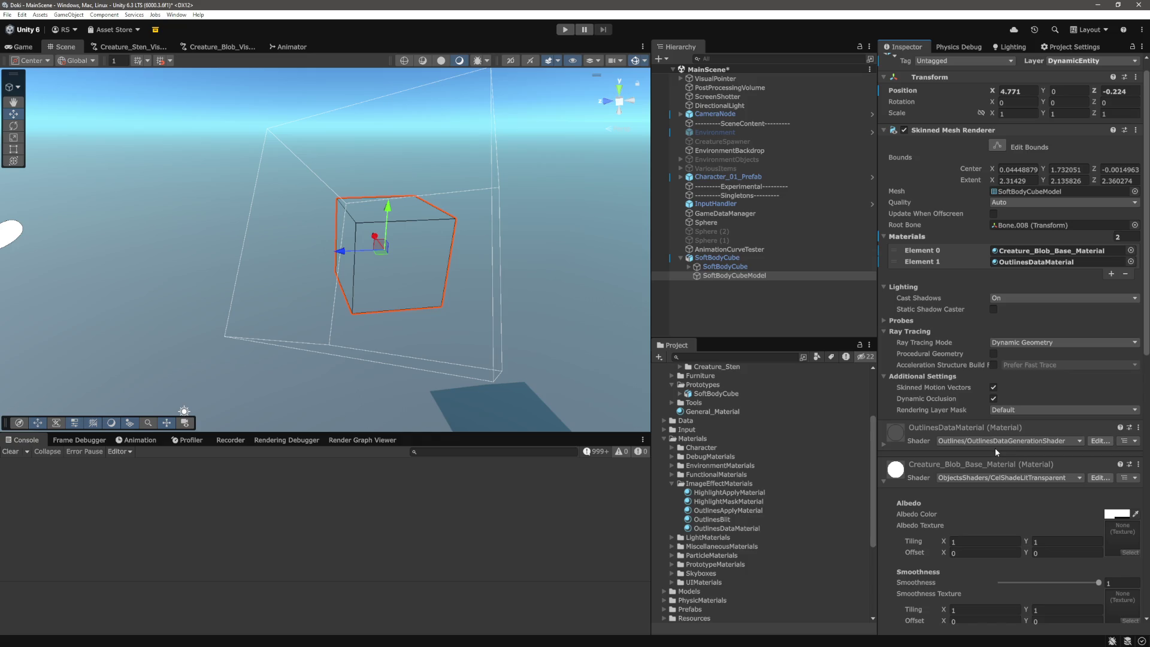
scroll(987, 458, "down", 1)
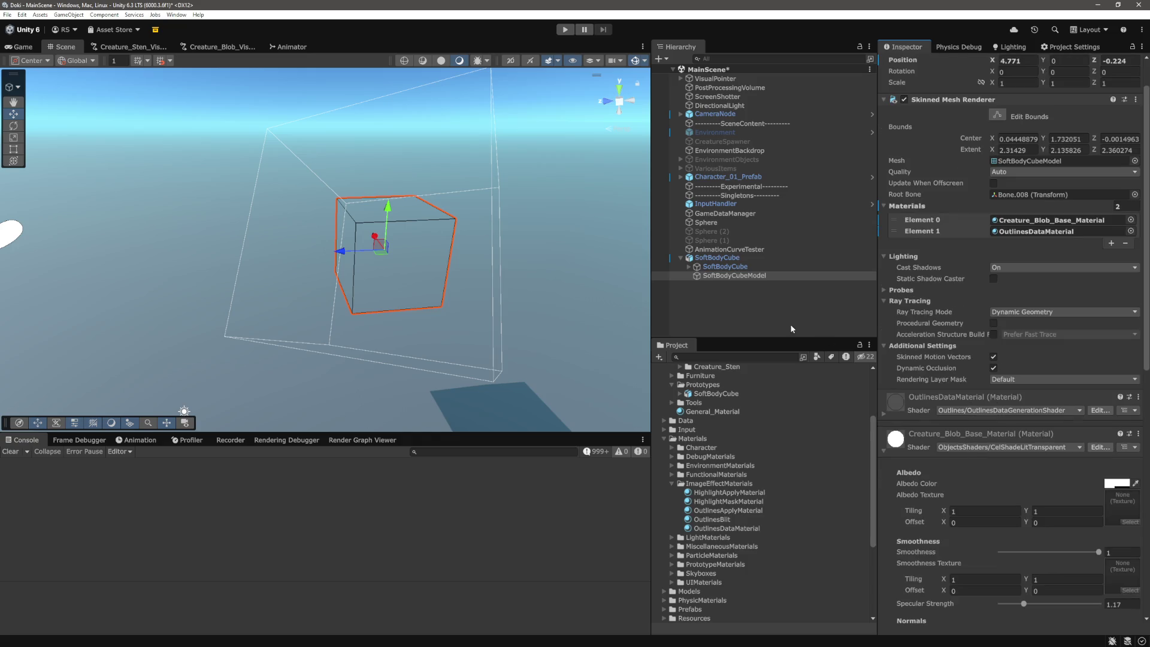
left_click(751, 308)
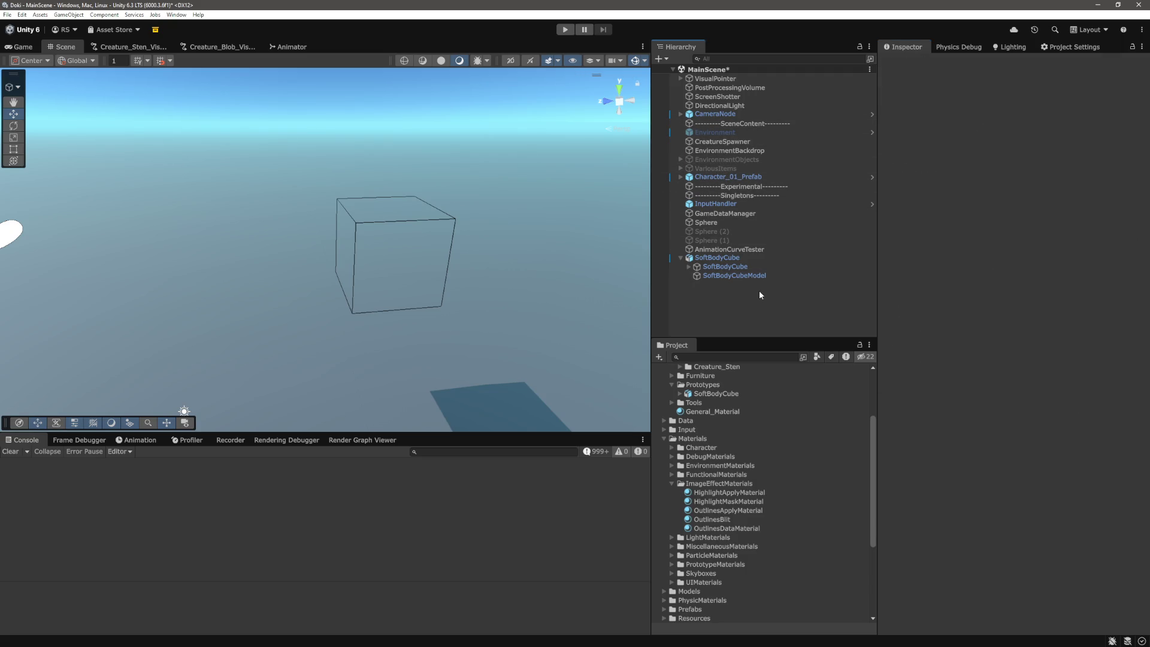
key("ctrl+p")
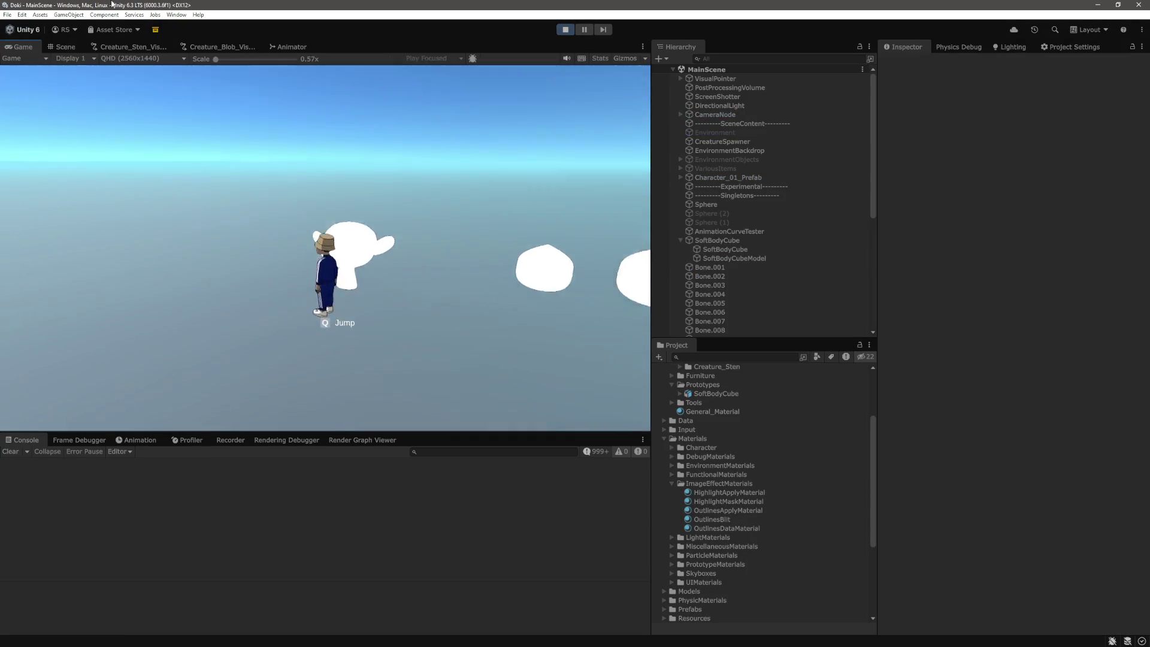
Step: Switch to the Scene view during play and select the soft-body cube model
left_click(65, 46)
left_click(449, 214)
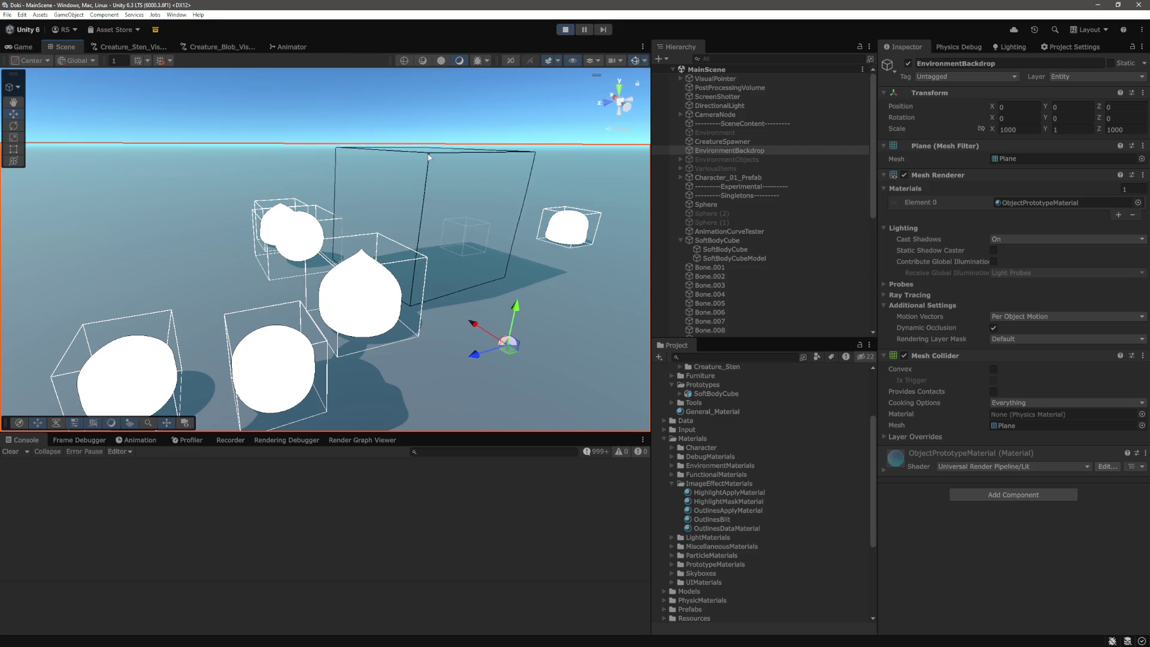
left_click(498, 212)
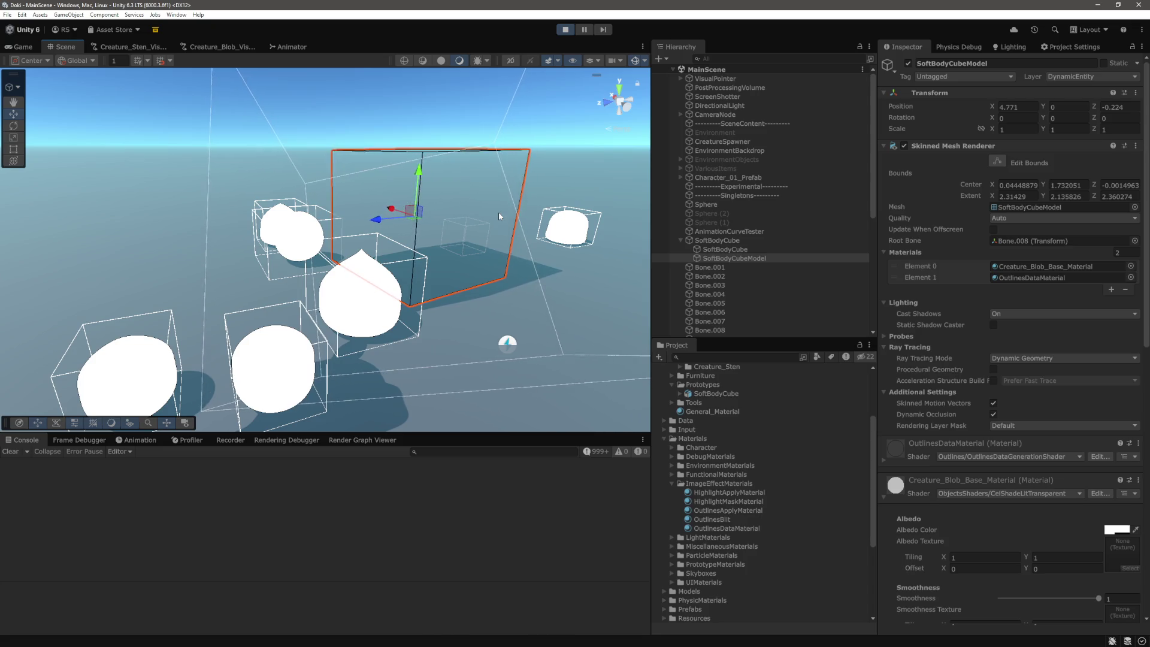
Step: Orbit and frame the soft-body cube, then return to the running Game view
scroll(497, 212, "up", 5)
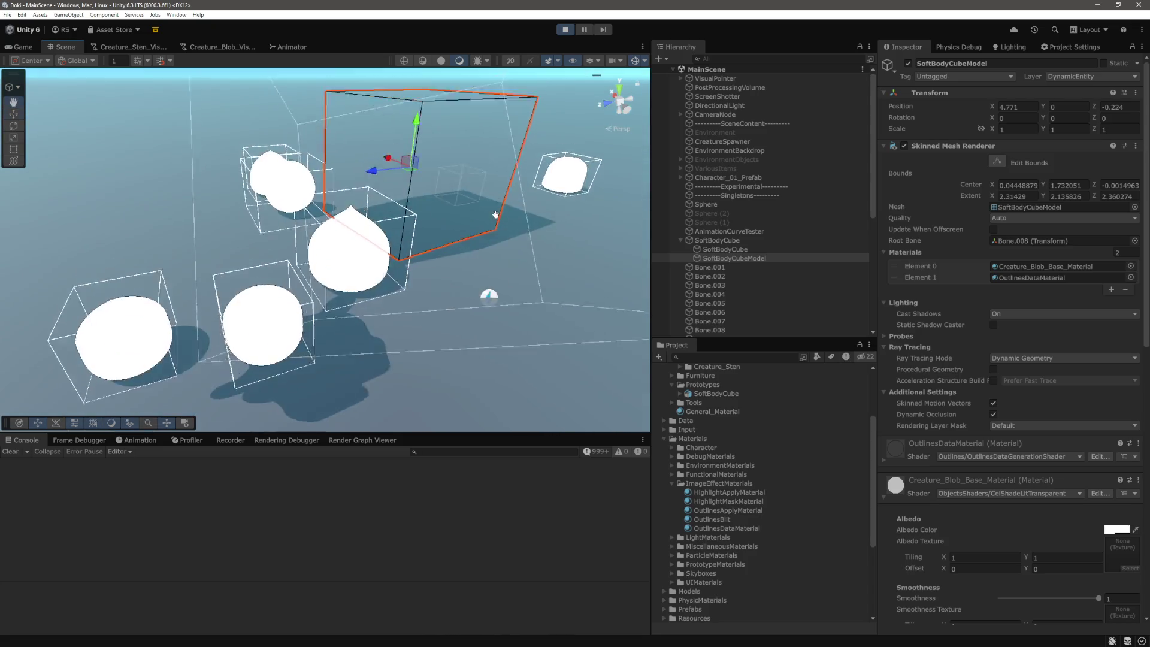
mouse_move(490, 212)
left_mouse_down()
mouse_move(464, 249)
mouse_move(470, 242)
left_mouse_up()
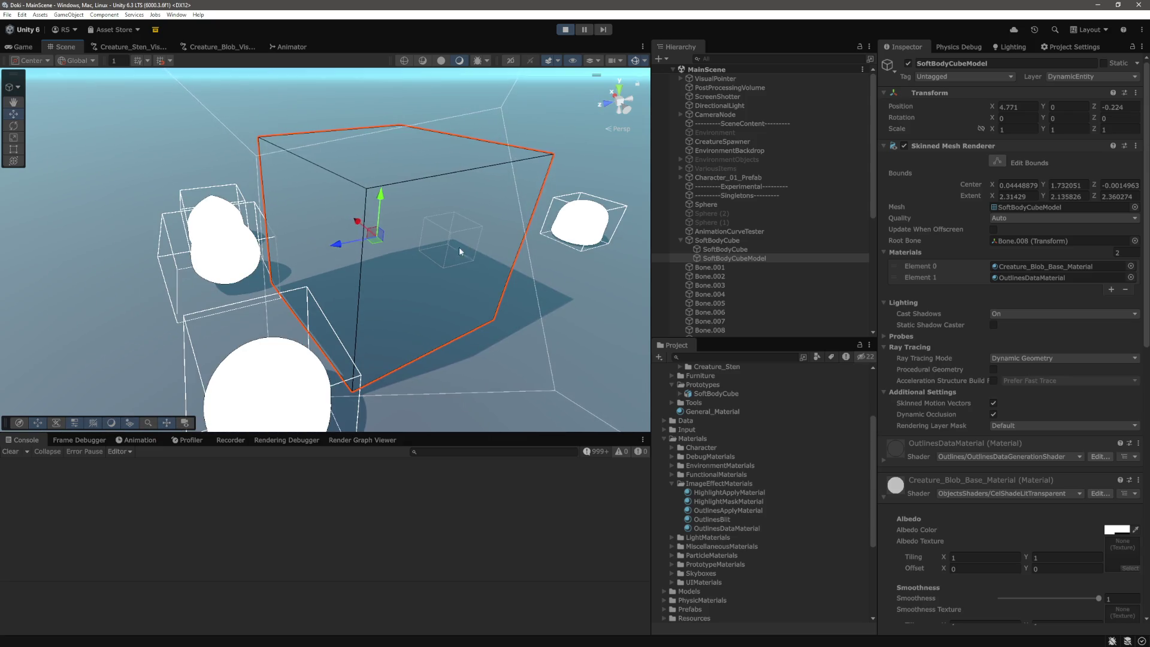
scroll(459, 247, "down", 5)
mouse_move(439, 218)
left_mouse_down()
mouse_move(449, 201)
mouse_move(341, 198)
left_mouse_up()
key("f")
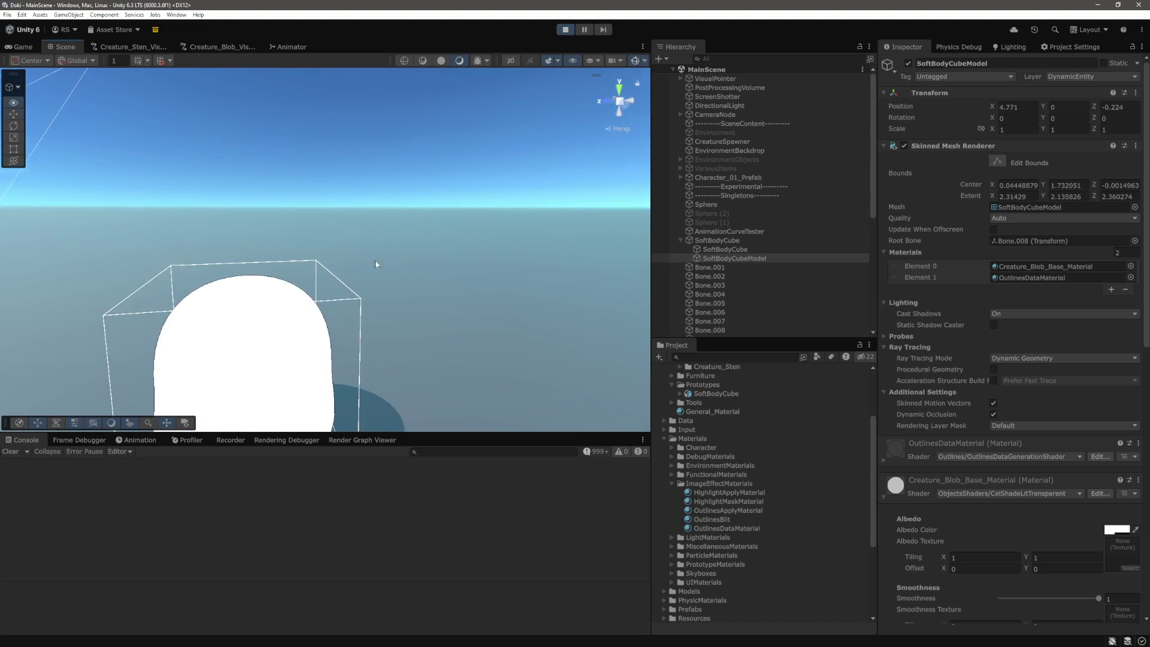
scroll(398, 218, "down", 5)
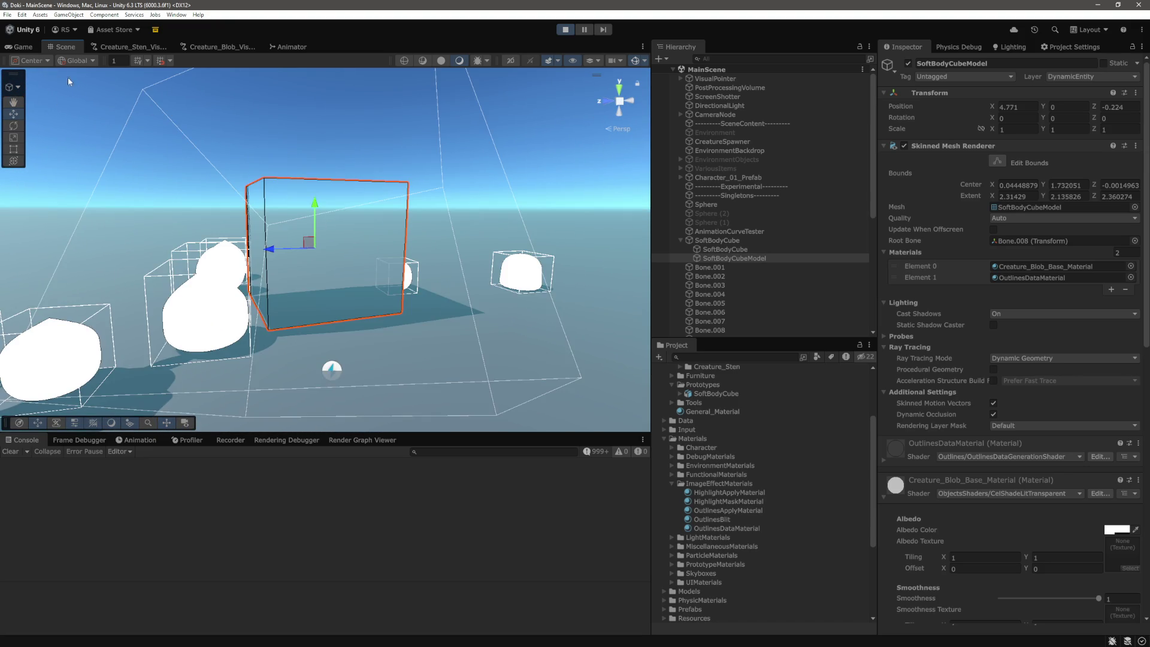
left_click(22, 47)
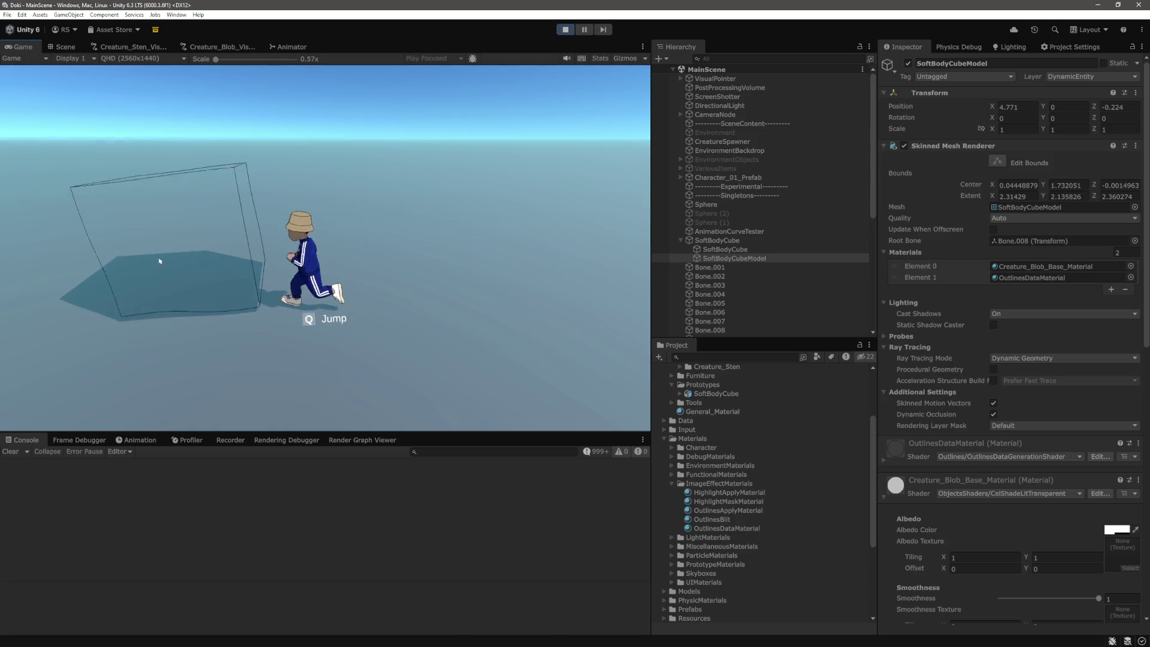
Step: Disable the cube model's Skinned Mesh Renderer and add a Mesh Renderer and Mesh Filter
left_click(904, 146)
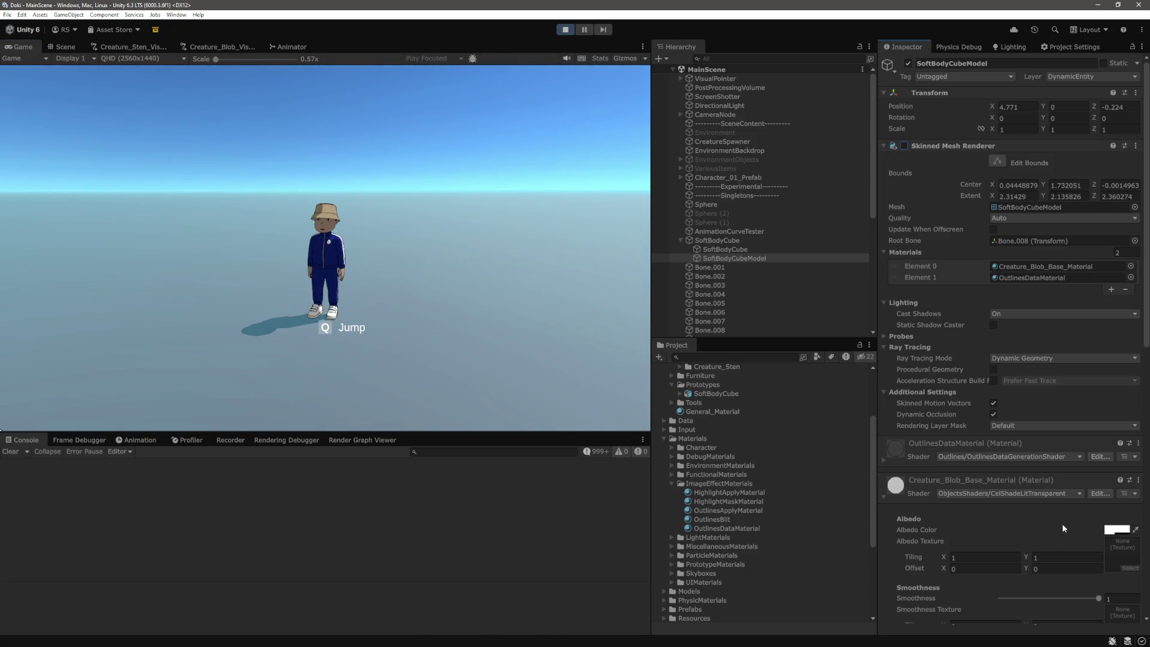
scroll(938, 314, "down", 5)
left_click(883, 342)
left_click(1021, 522)
type("meshre")
left_click(1004, 501)
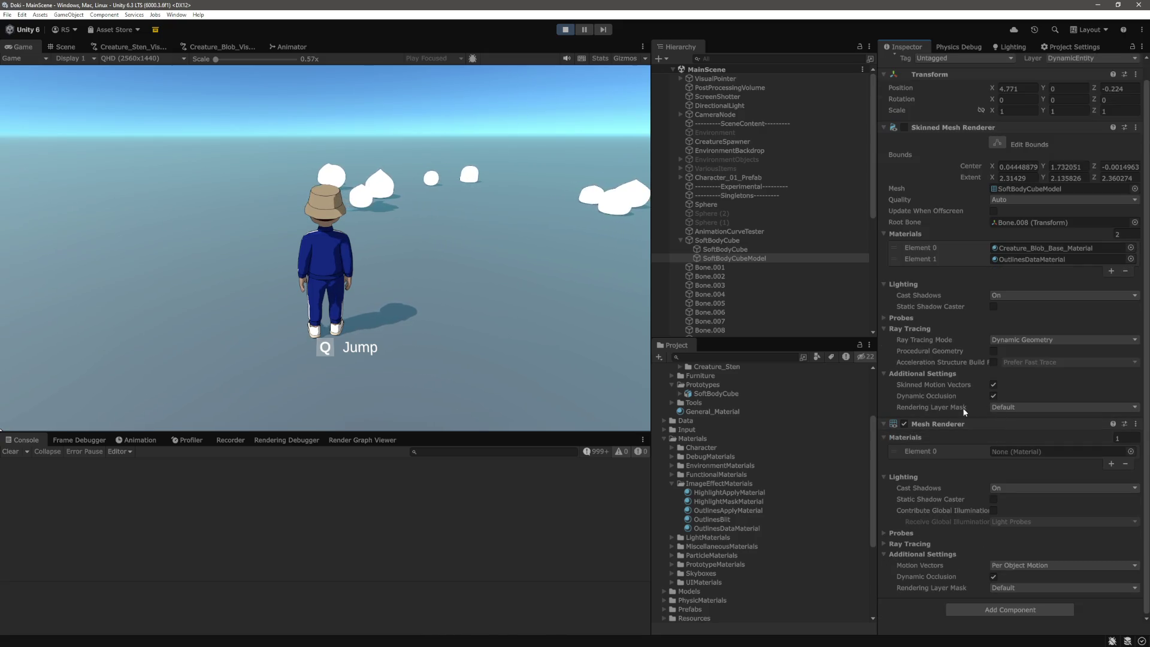
left_click(987, 611)
key("BackSpace")
key("BackSpace")
type("f")
key("Return")
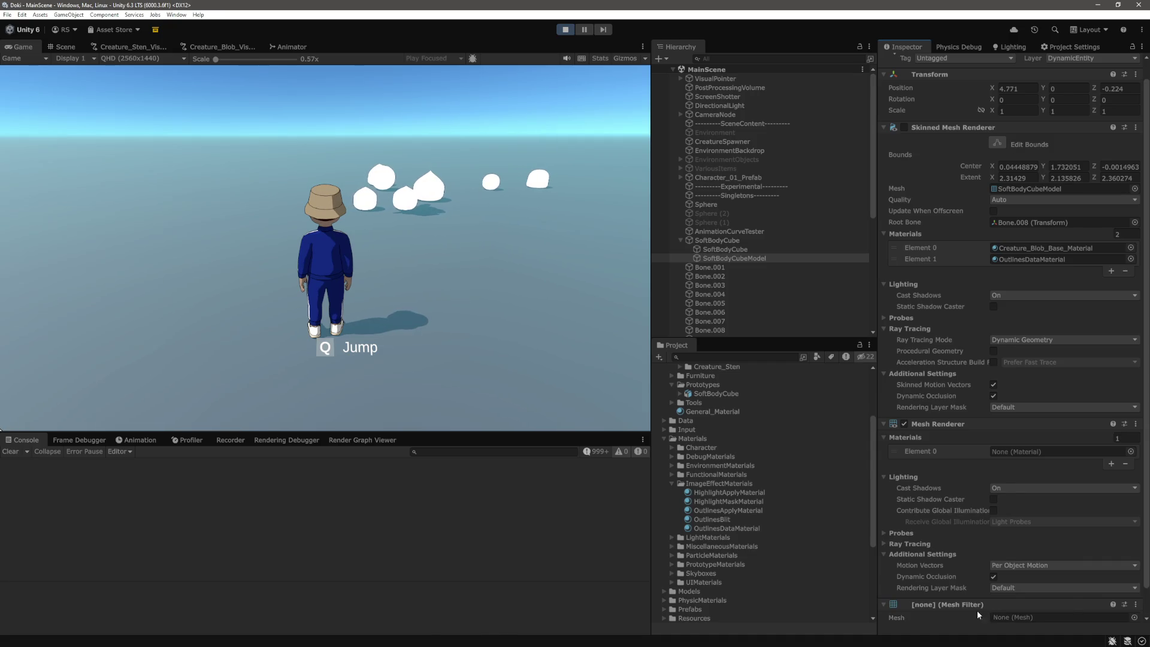
Step: Assign SoftBodyCubeModel as the Mesh Filter's mesh
scroll(974, 475, "down", 2)
left_click(1134, 588)
type("soft")
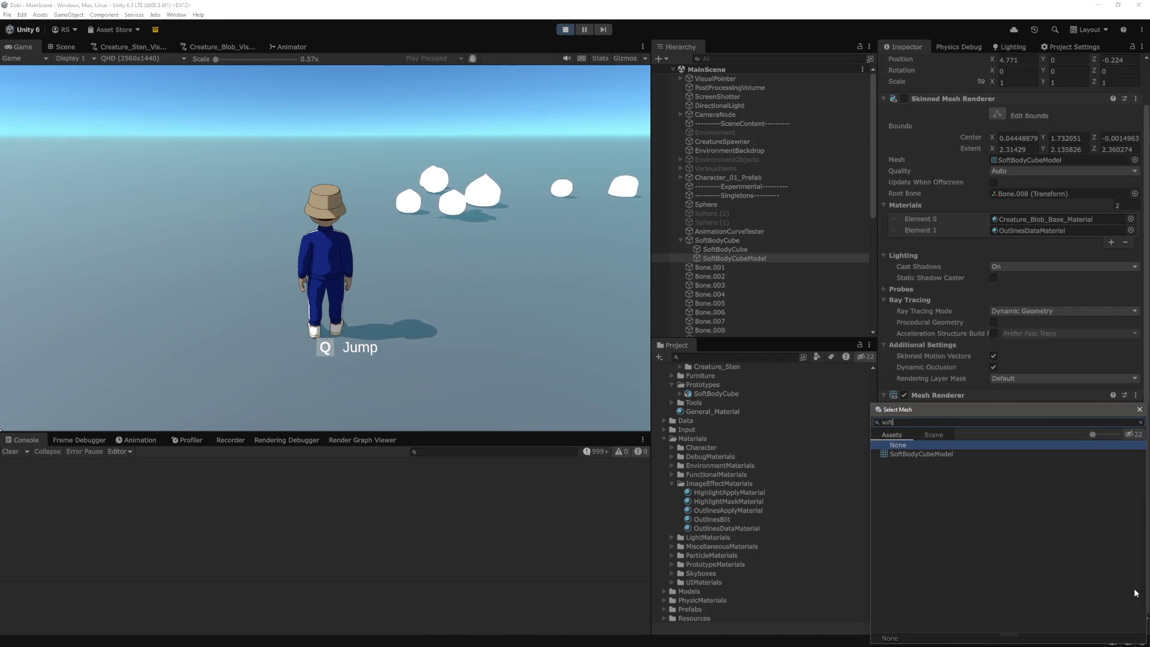
left_click(940, 453)
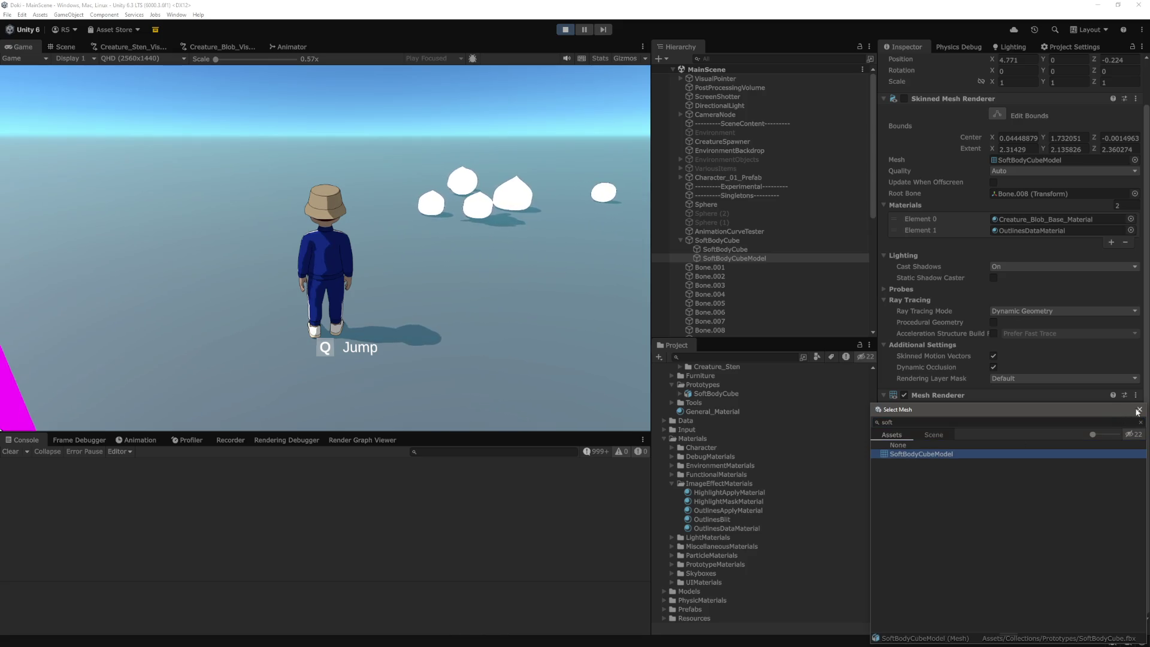
double_click(940, 453)
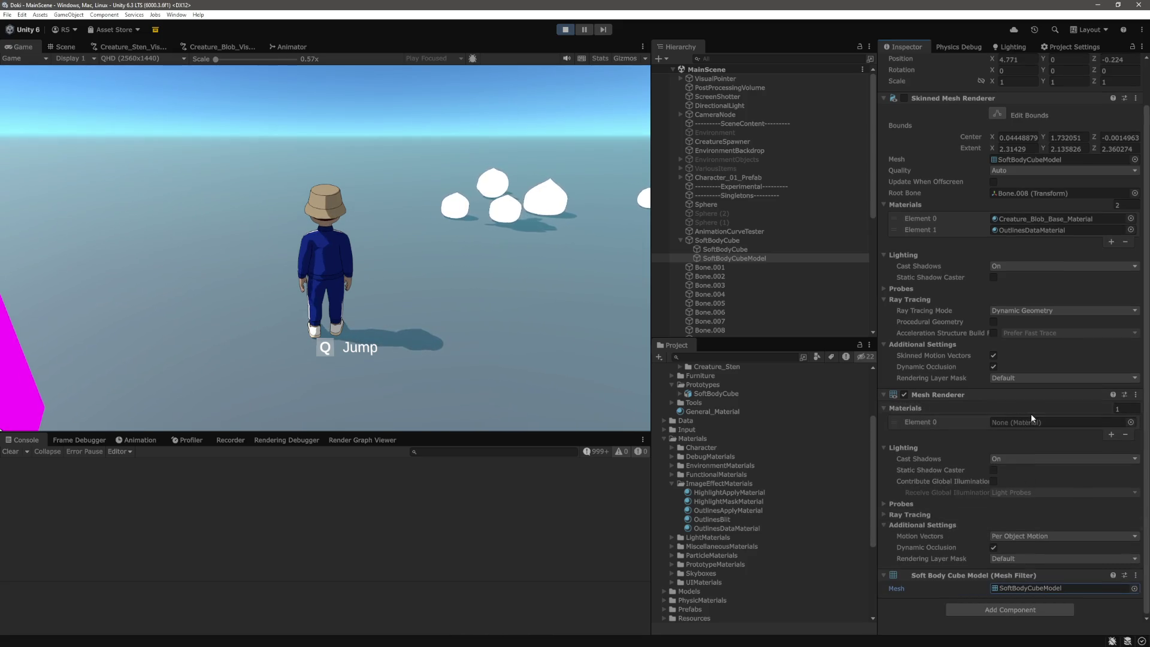
Step: Give the Mesh Renderer materials Creature_Blob_Base_Material and OutlinesDataMaterial
left_click(1130, 421)
type("crea")
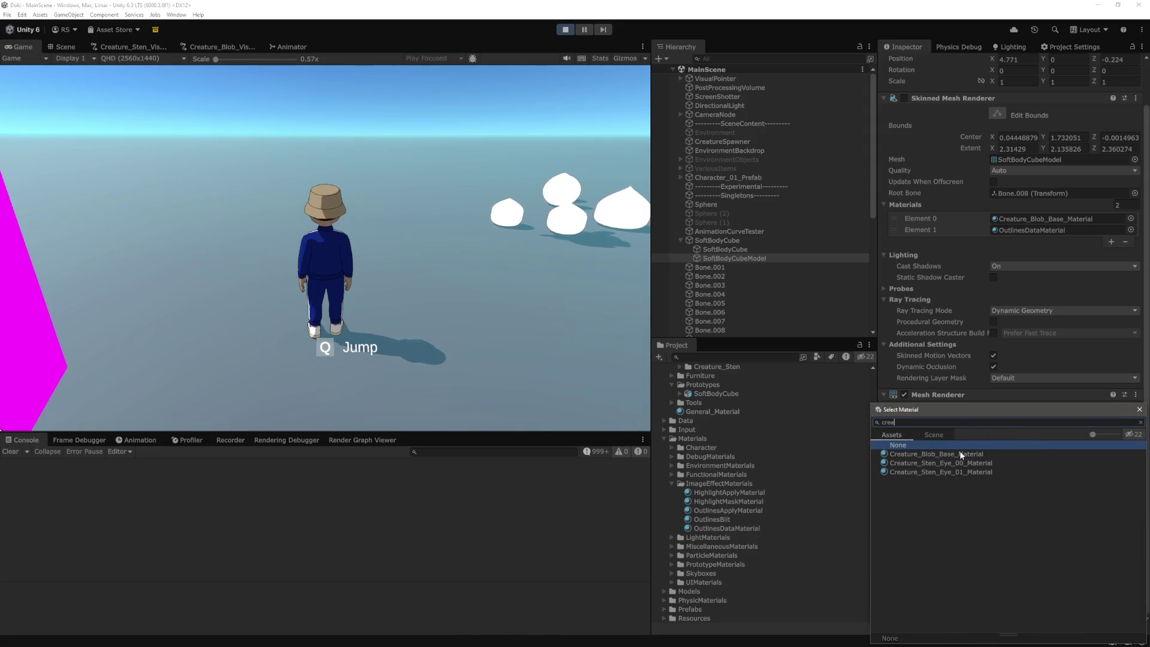
left_click(962, 454)
double_click(964, 454)
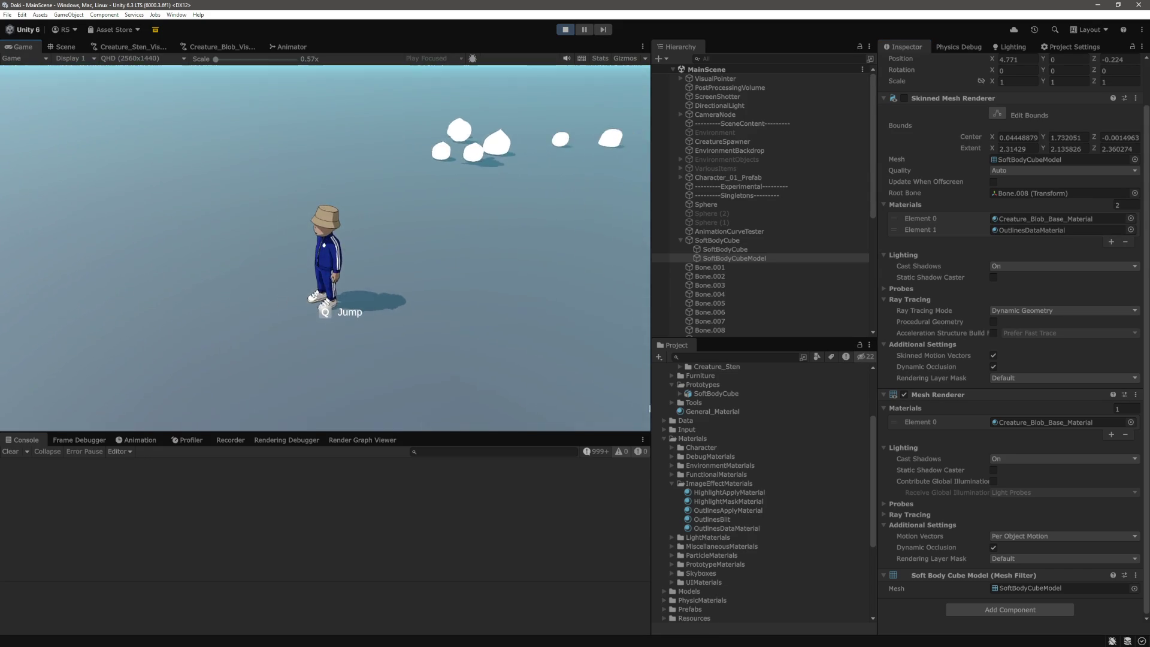
left_click(1109, 434)
left_click(1130, 433)
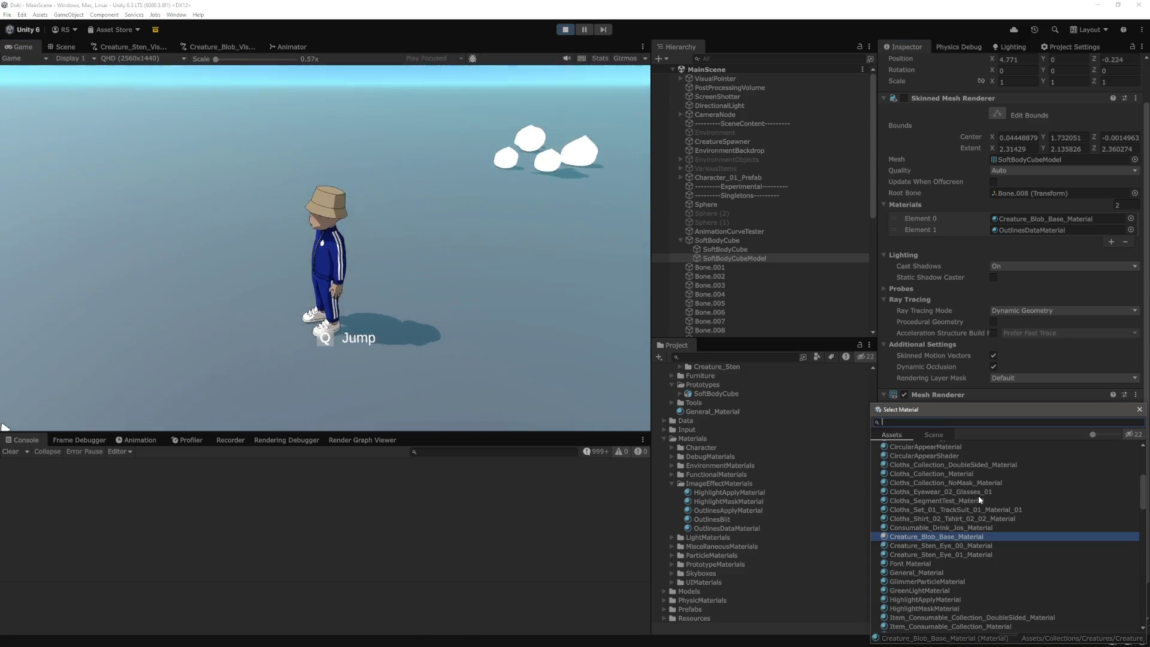
type("outline")
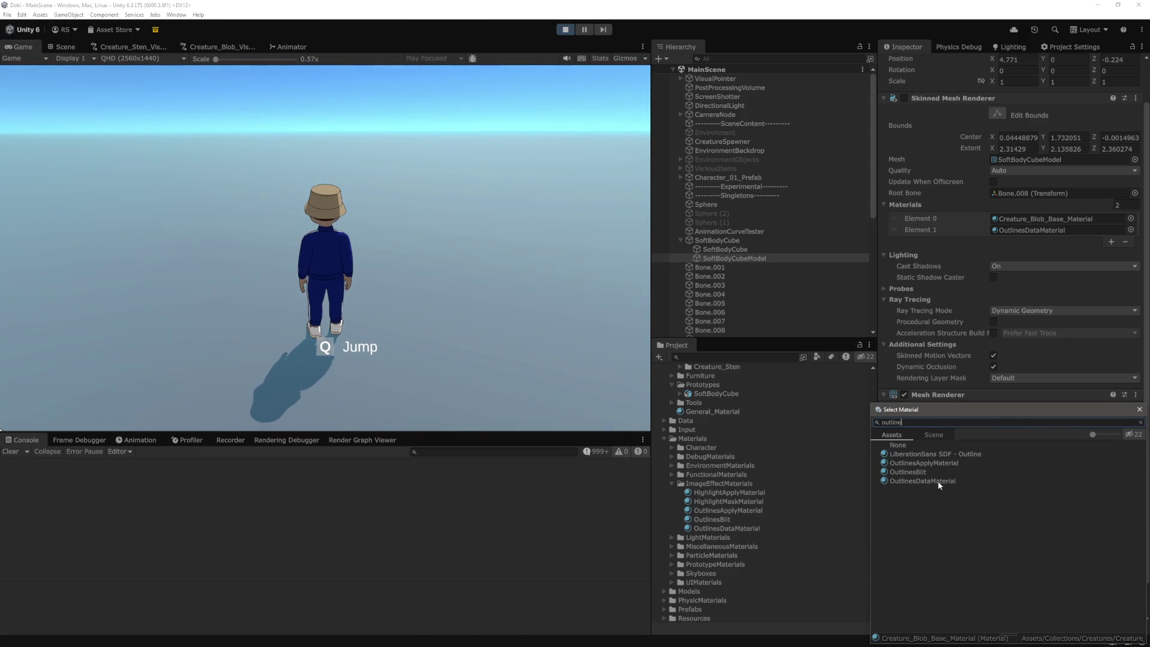
double_click(922, 481)
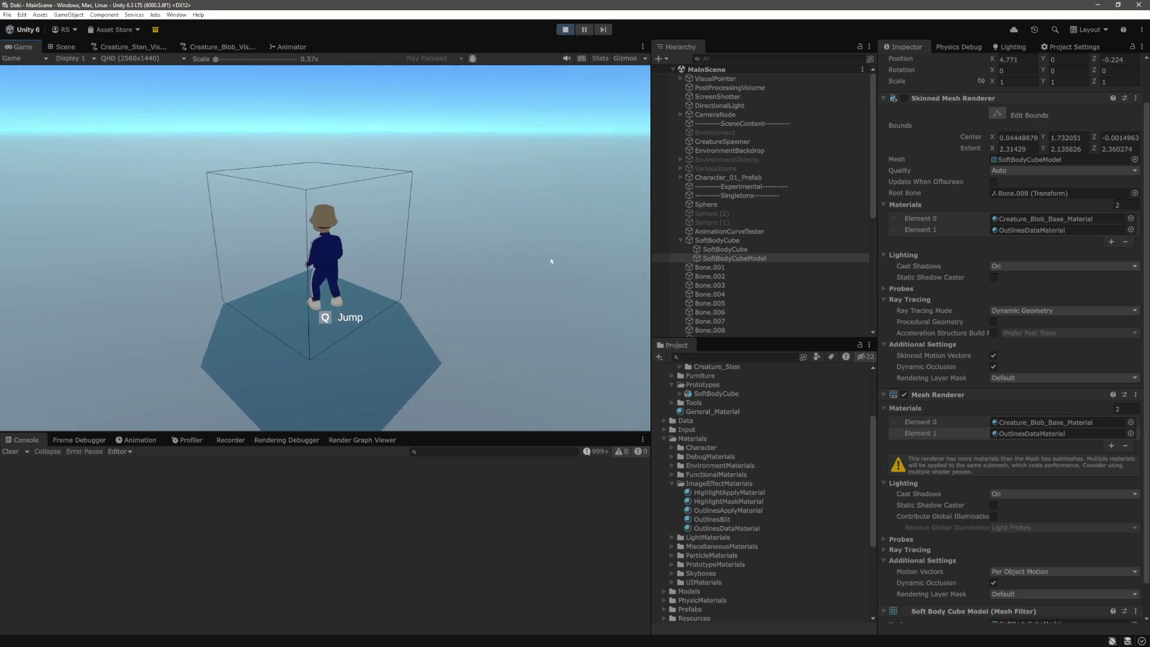
scroll(940, 371, "down", 2)
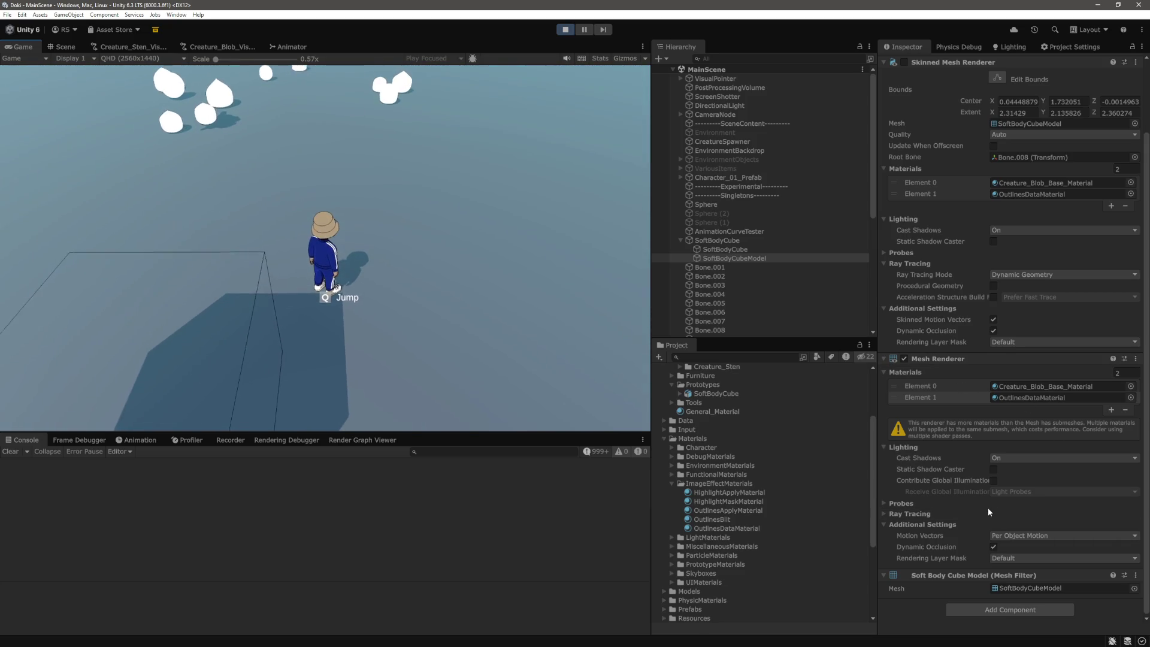
left_click(1038, 398)
double_click(1038, 399)
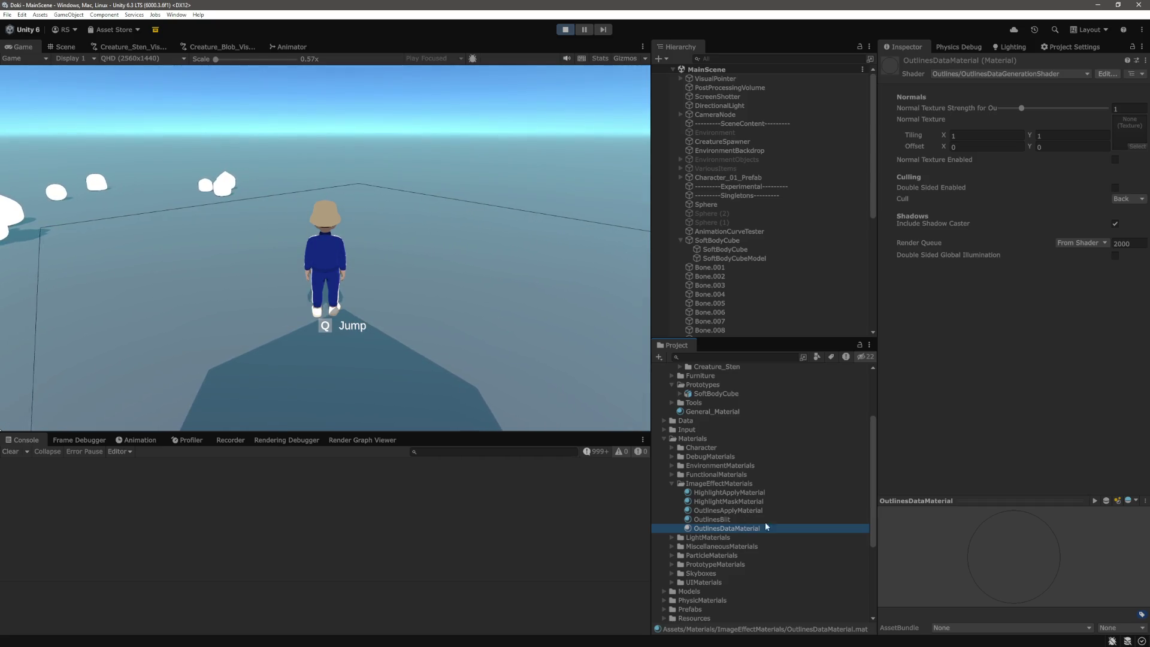
left_click(741, 239)
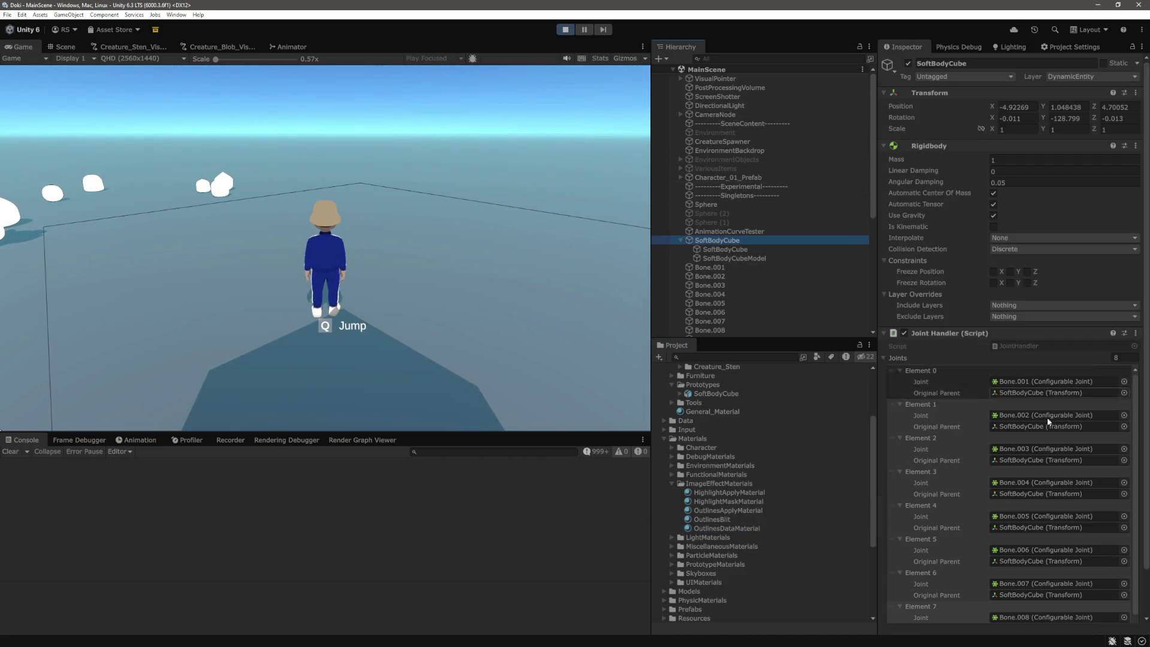
scroll(1047, 417, "down", 2)
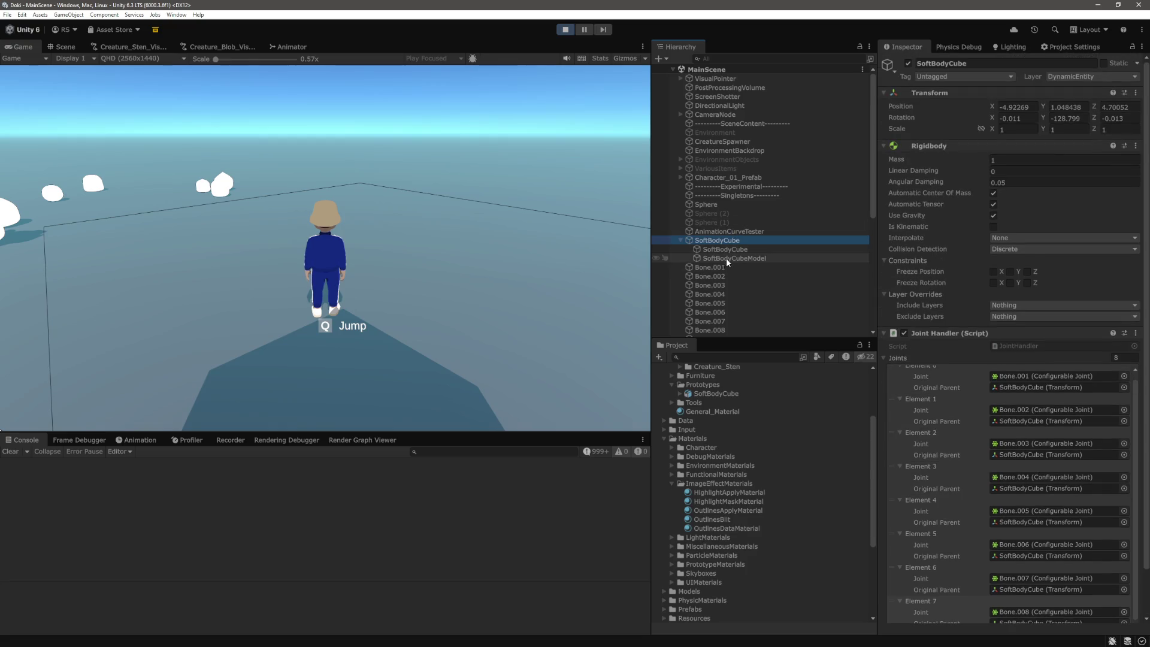
left_click(726, 258)
scroll(1003, 379, "down", 2)
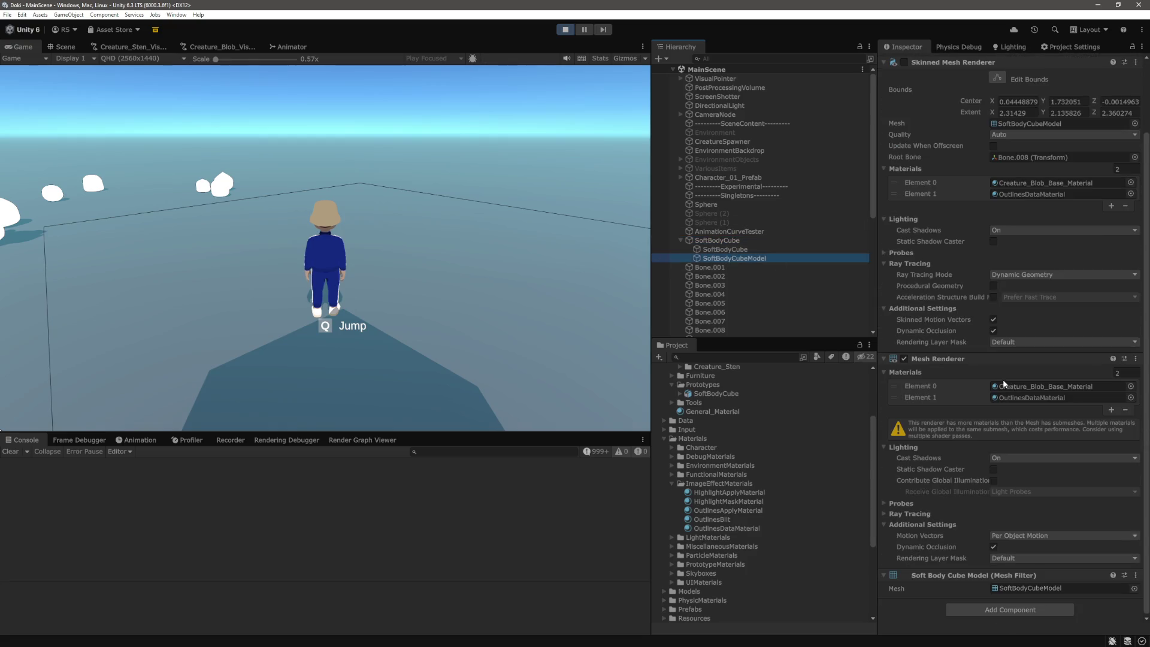
left_click(1048, 386)
left_click(795, 369)
scroll(958, 462, "down", 5)
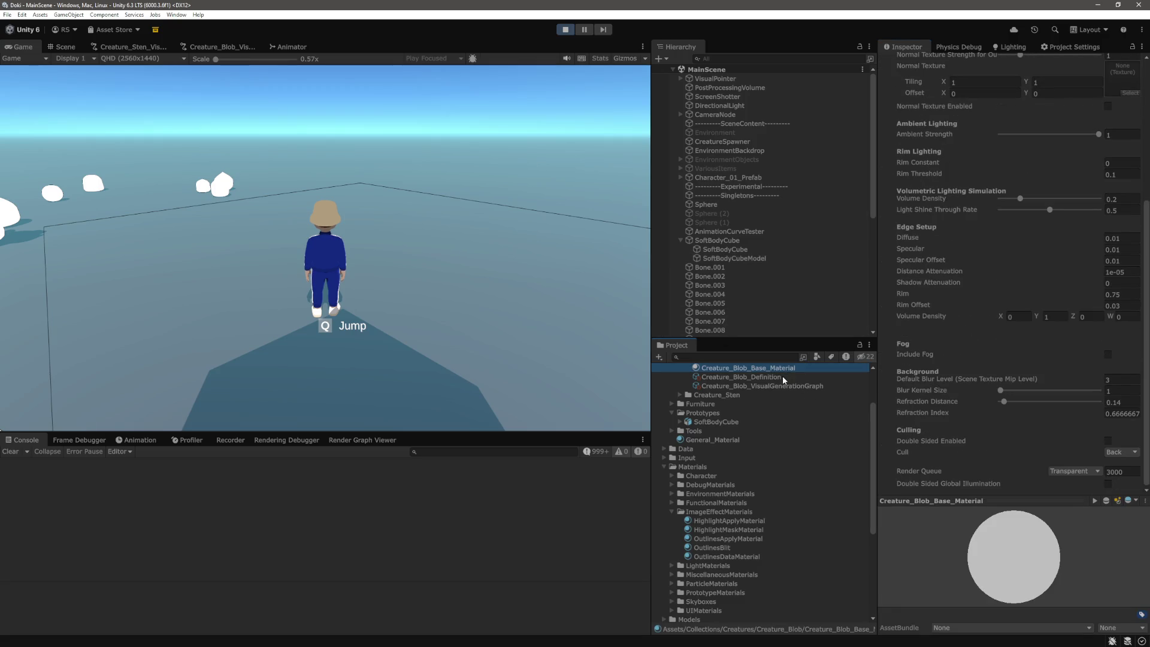
scroll(782, 378, "up", 3)
left_click(753, 441)
left_click(753, 432)
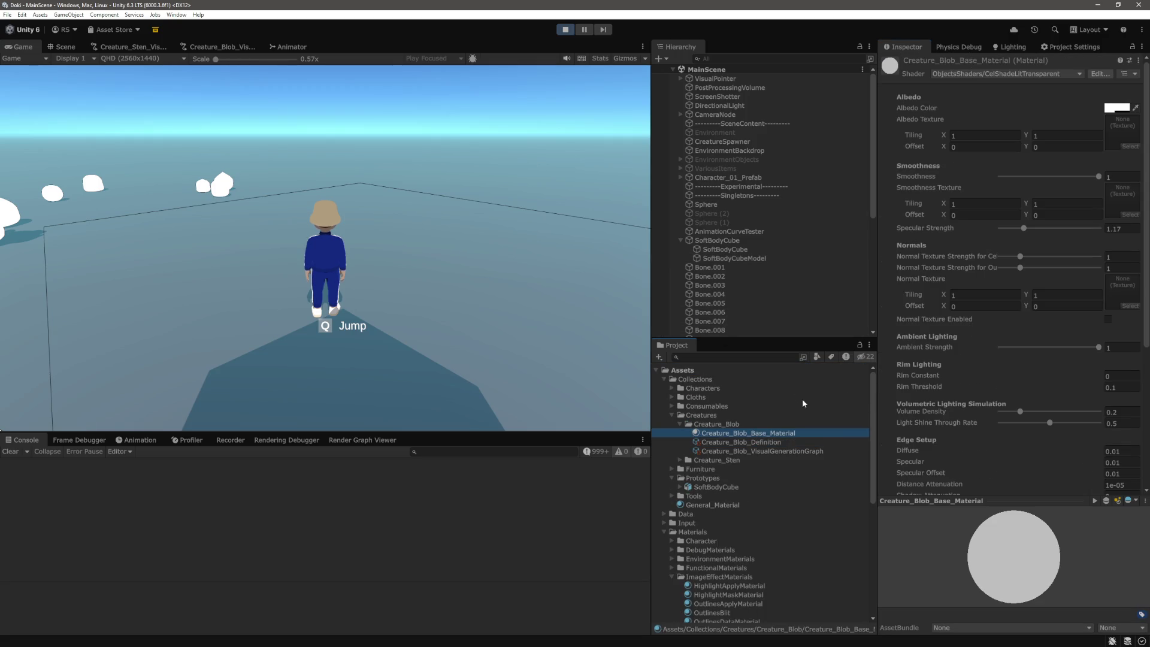
left_click(727, 242)
scroll(1059, 415, "down", 3)
scroll(1058, 415, "up", 5)
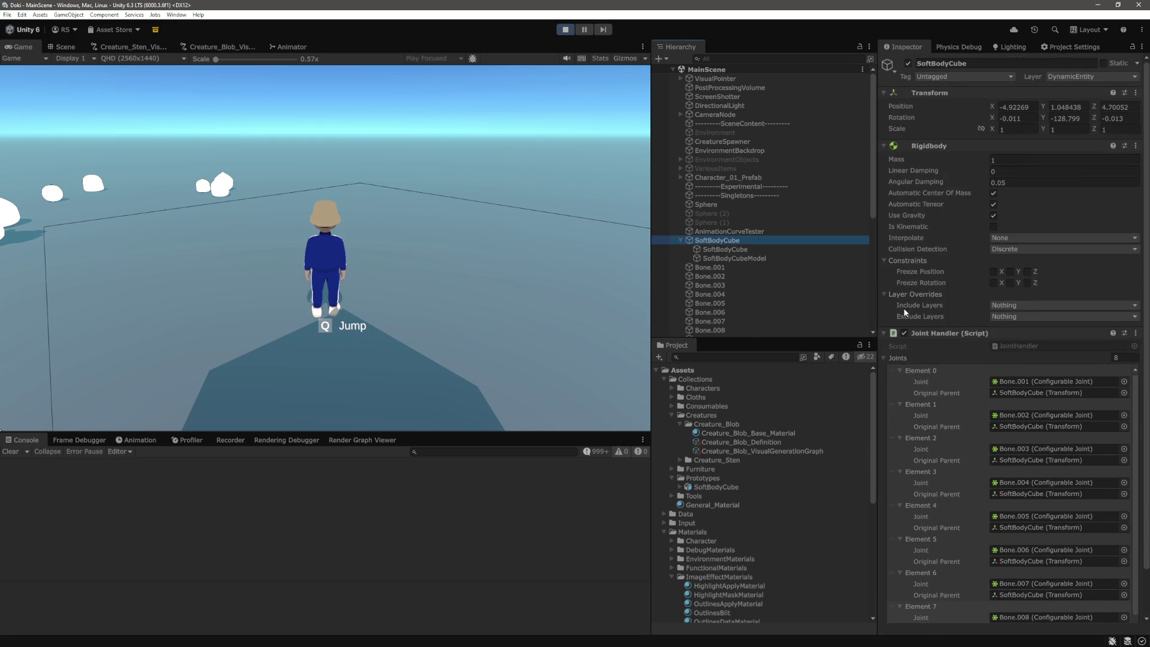
left_click(747, 257)
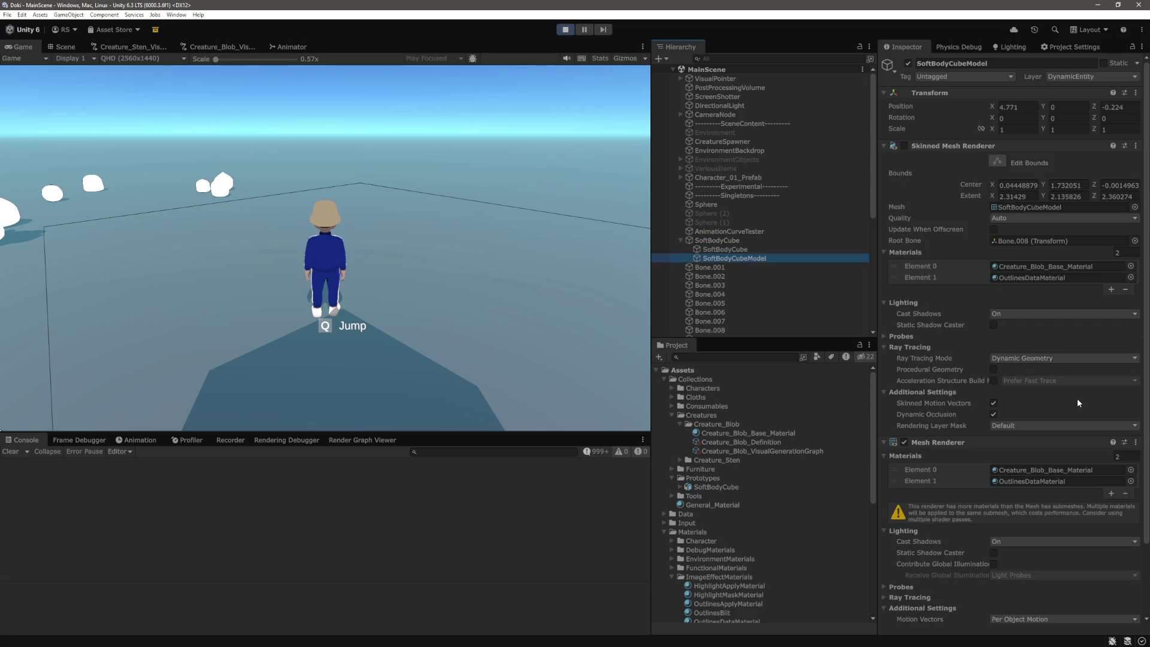
scroll(1076, 403, "down", 1)
scroll(1077, 398, "down", 2)
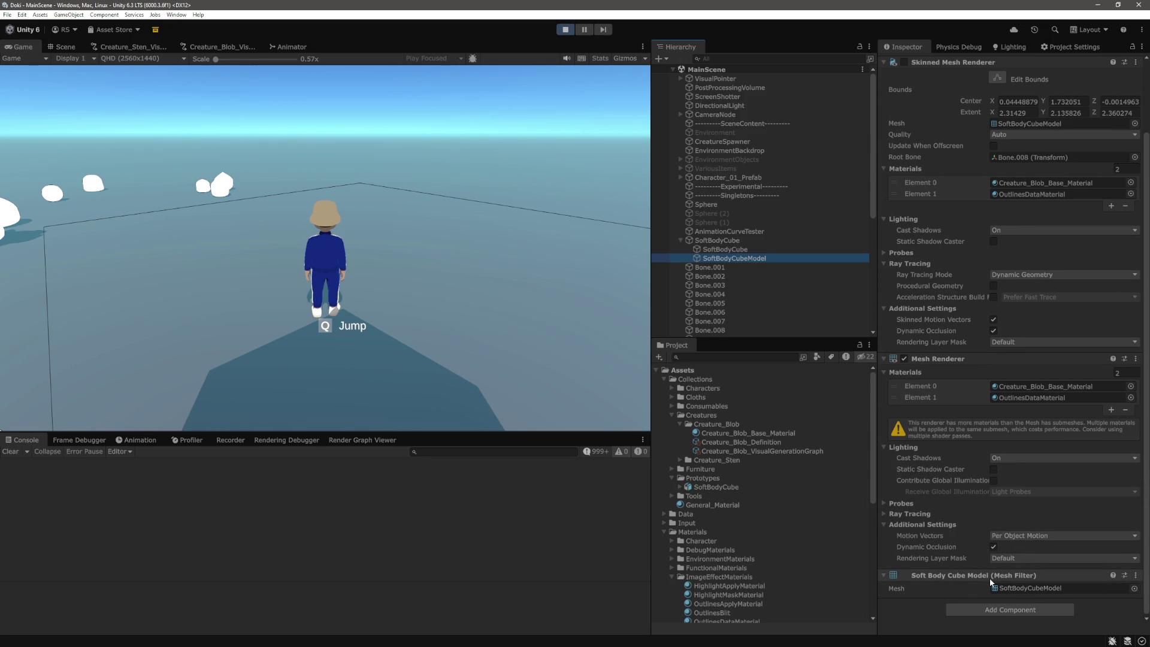
left_click(1135, 576)
Step: Remove the Mesh Filter and Mesh Renderer from SoftBodyCubeModel and re-enable its Skinned Mesh Renderer
left_click(1103, 499)
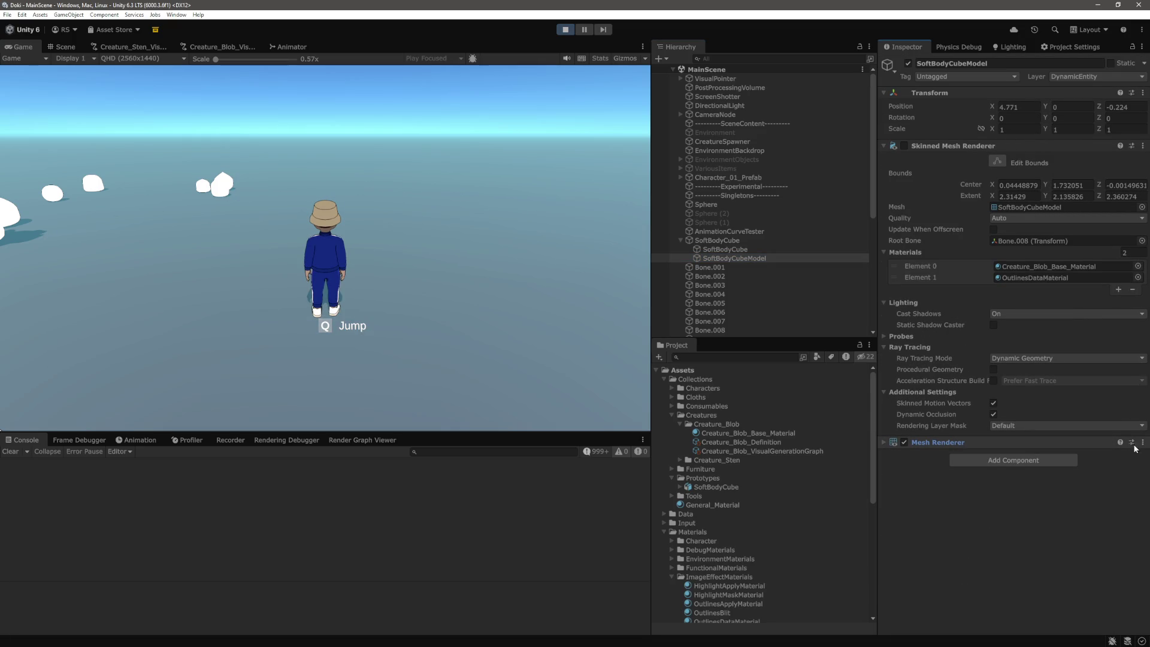
left_click(1142, 442)
left_click(1103, 470)
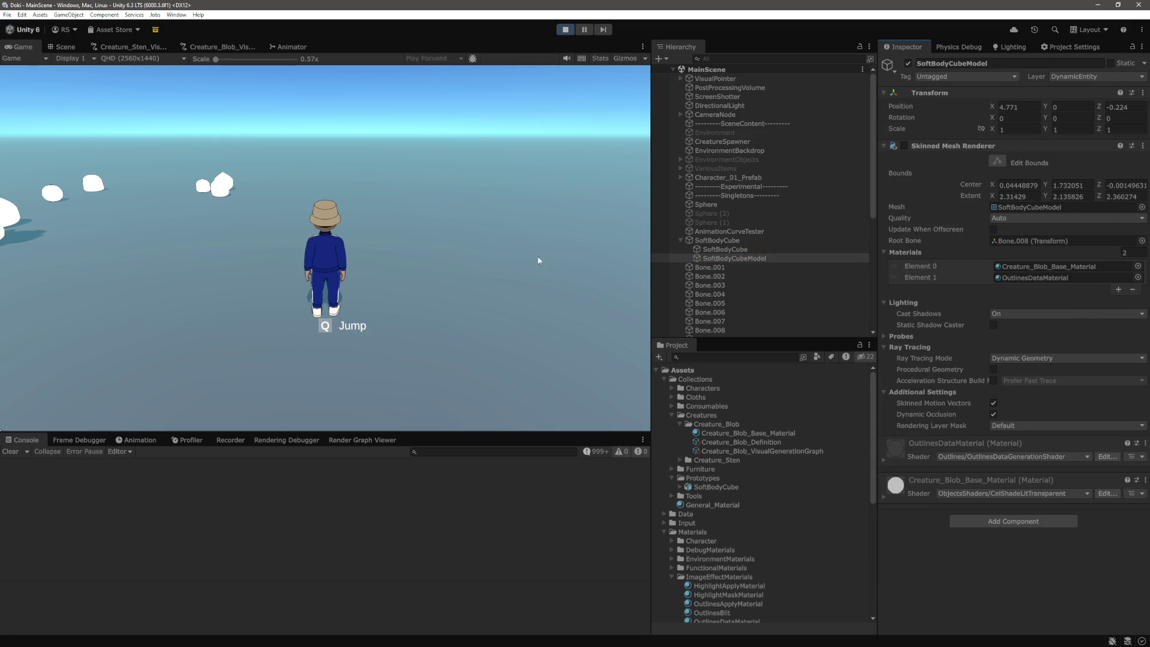
left_click(905, 145)
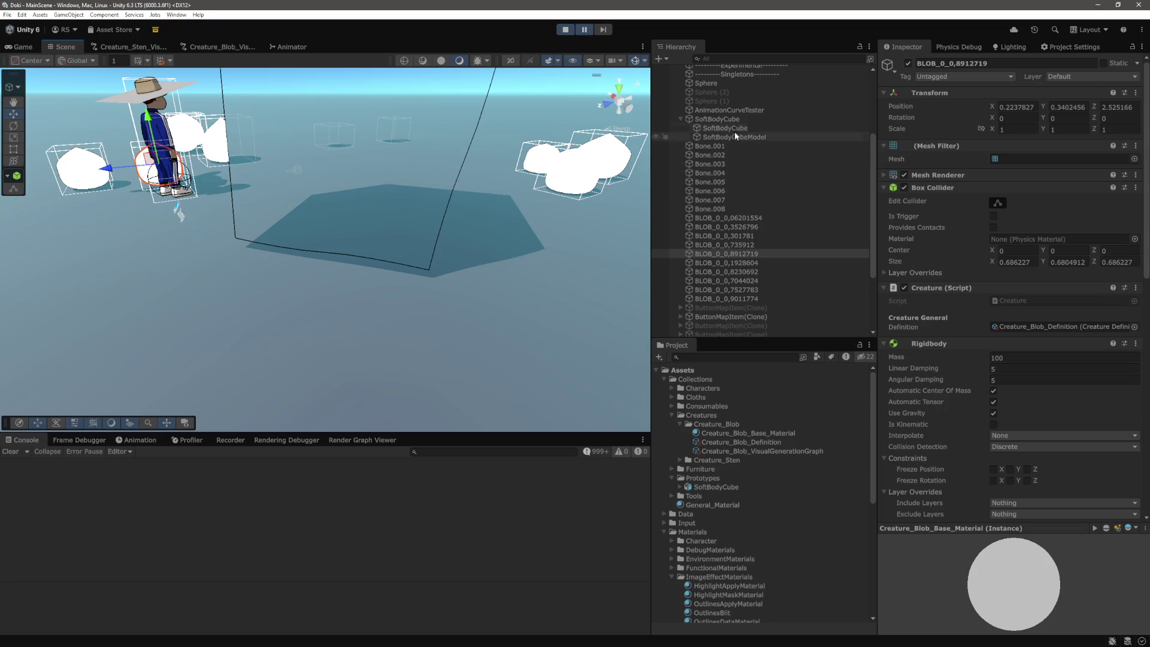
Step: Put the SoftBodyCubeModel object on the Default layer
left_click(735, 136)
left_click(1093, 77)
left_click(1077, 88)
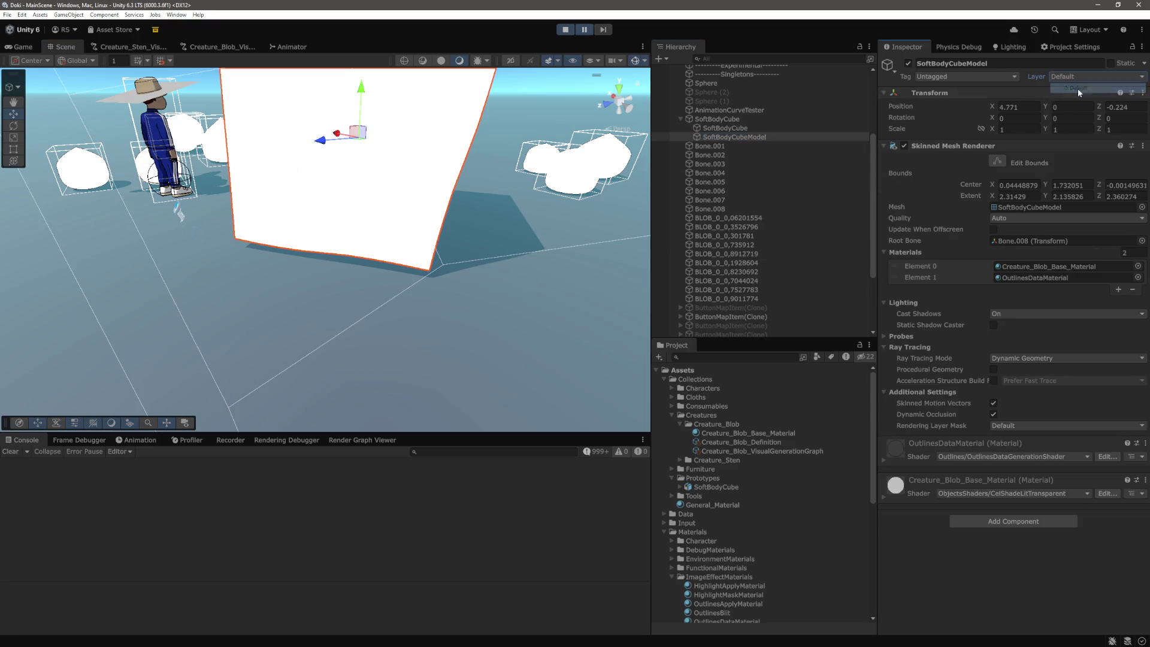
Step: Resume the paused game and walk the character up to the white cube
left_click(24, 46)
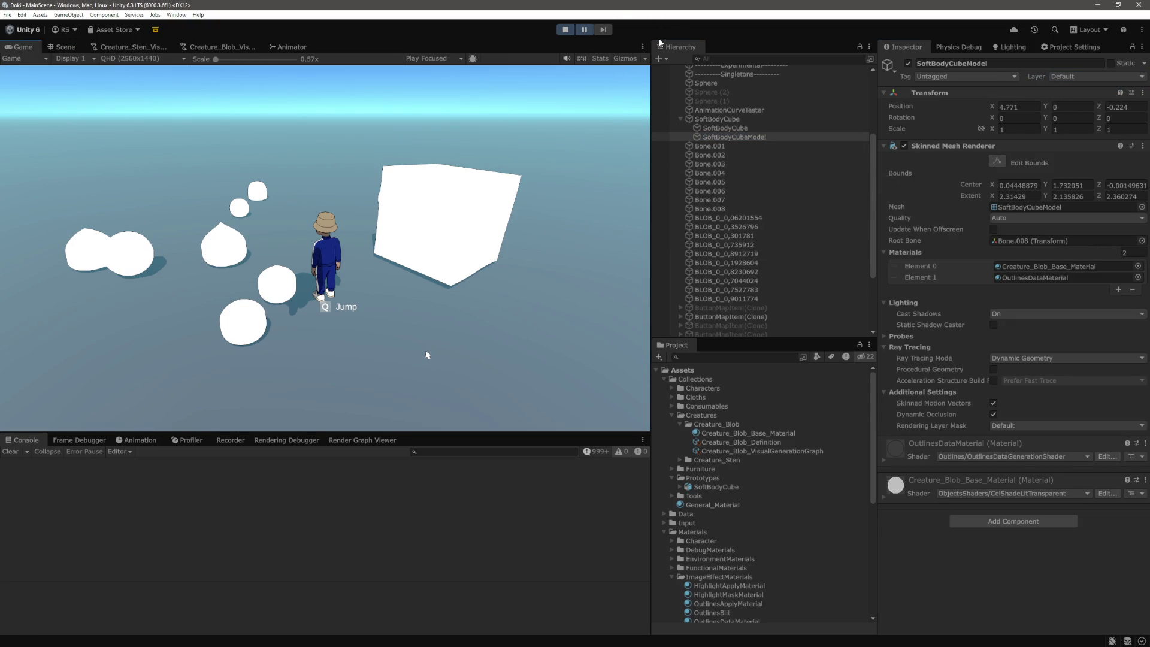
left_click(585, 30)
key("w")
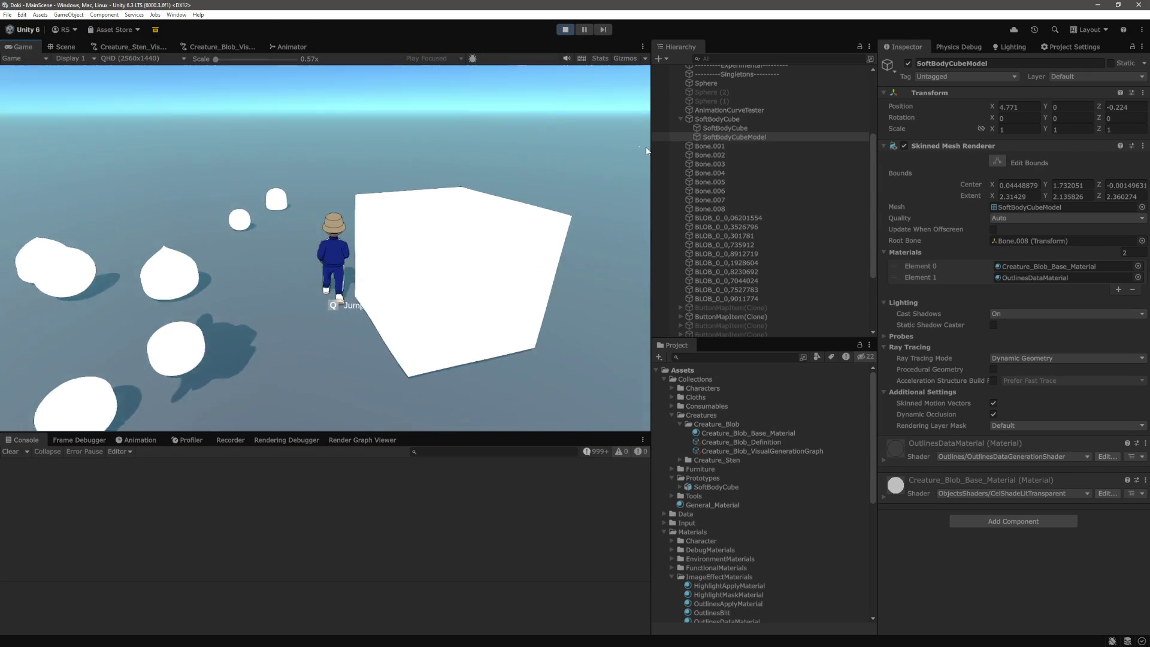
Step: Delete the test 'return 1' and blank lines before the final return in CelShadeLitTransparent.shader
key("alt+Tab")
key("BackSpace")
key("BackSpace")
key("BackSpace")
type("b")
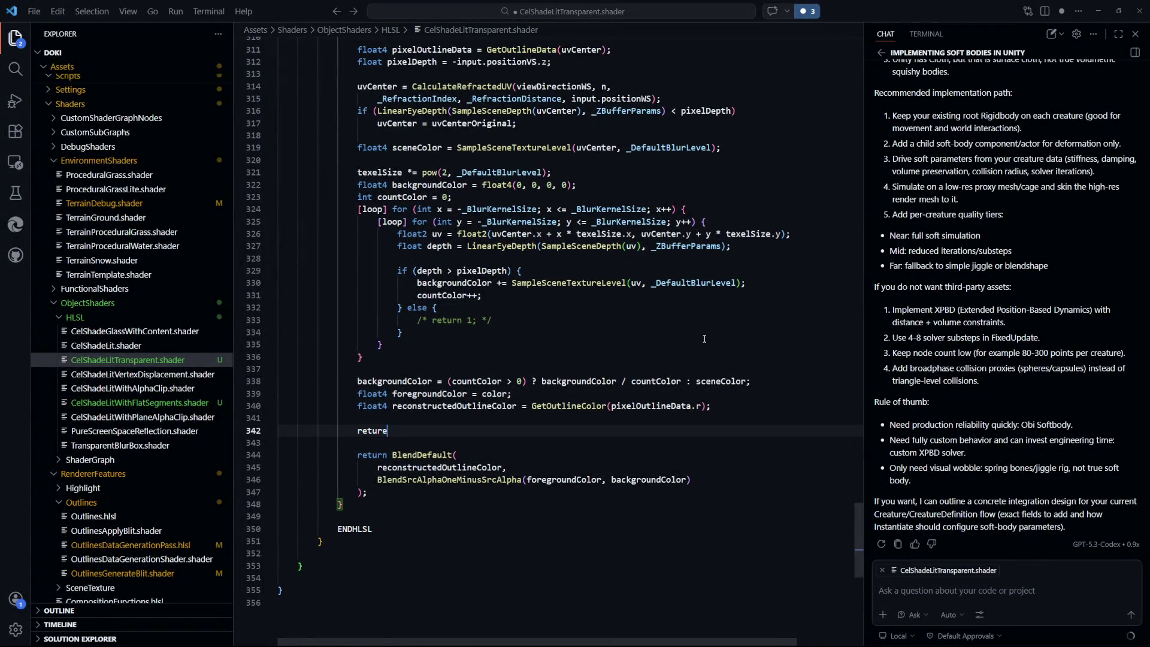
key("BackSpace")
key("Delete")
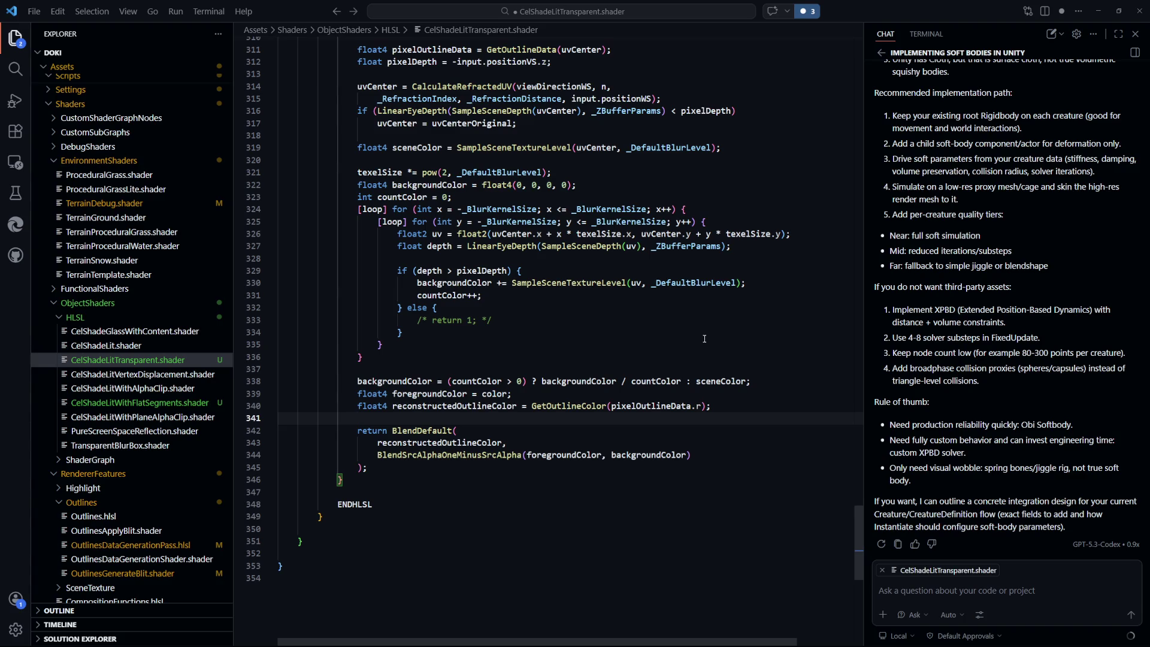
left_click(627, 368)
key("alt+Tab")
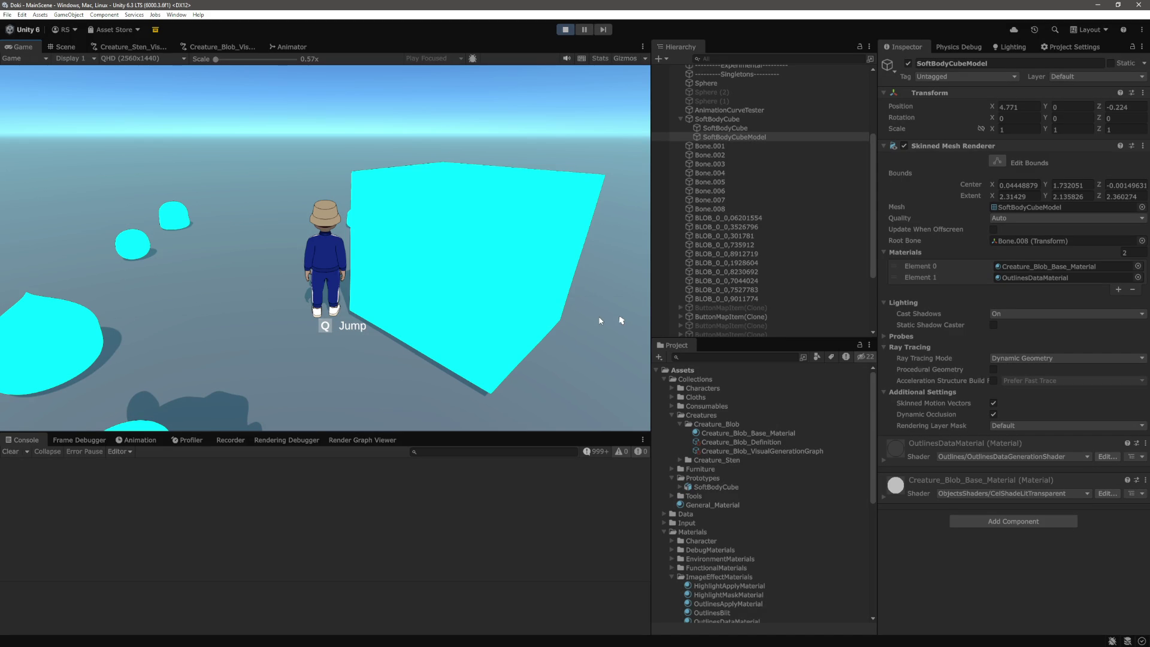
Step: Walk the character into the cube from its sides and front, pushing it so it tilts
key("d")
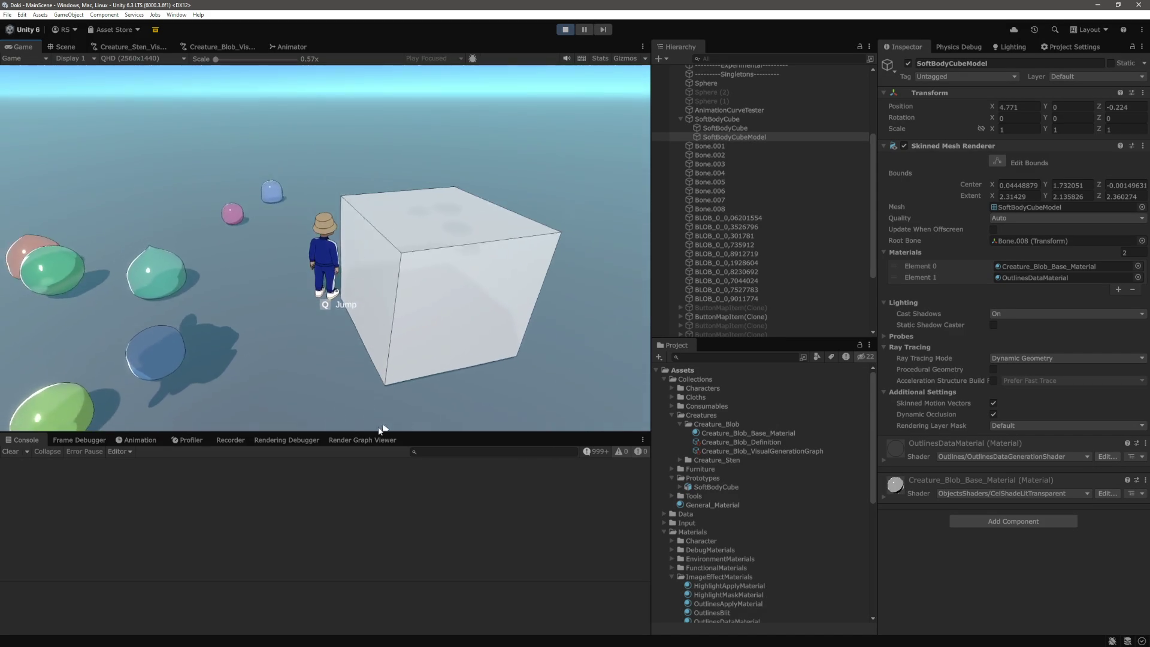
key("a")
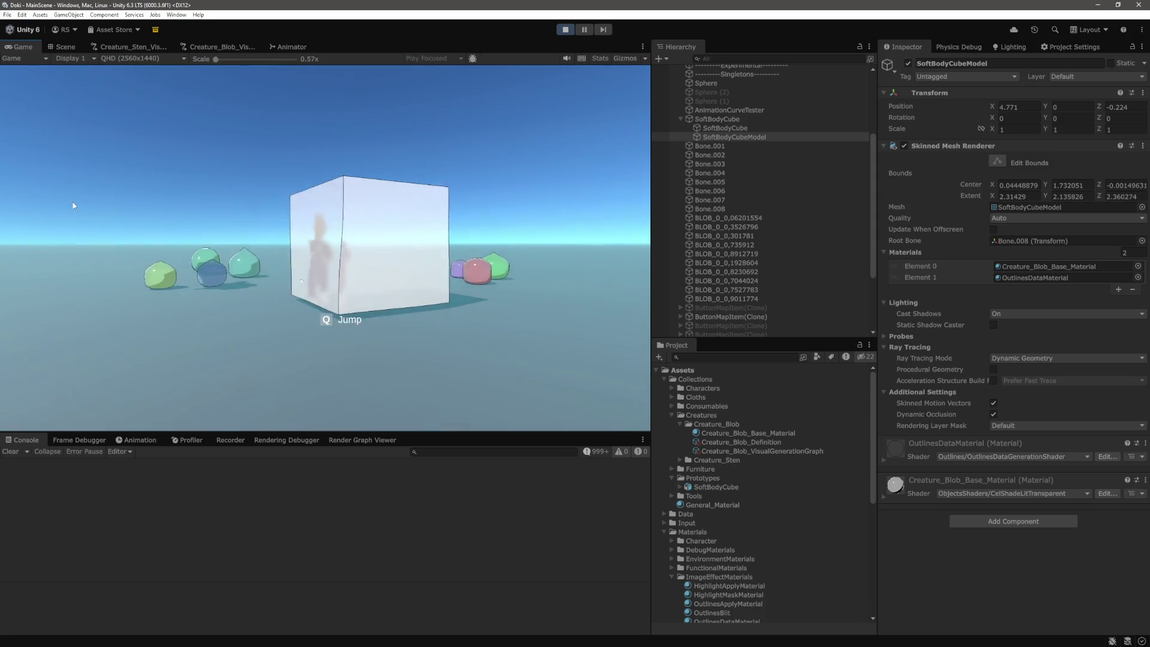
key("a")
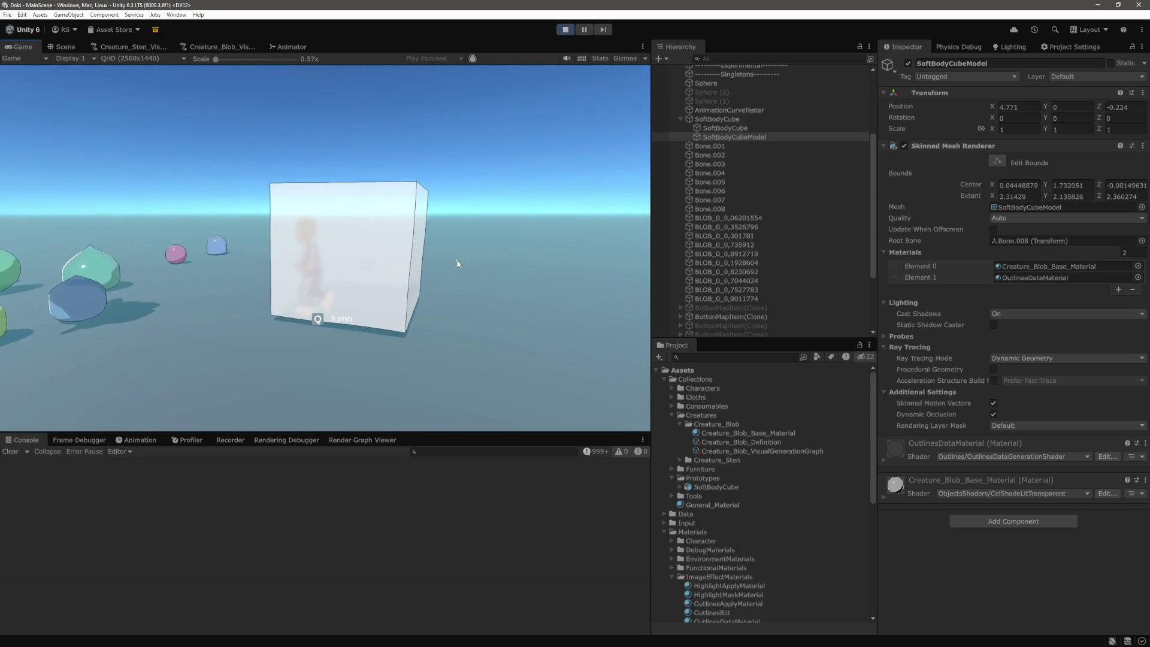
key("a")
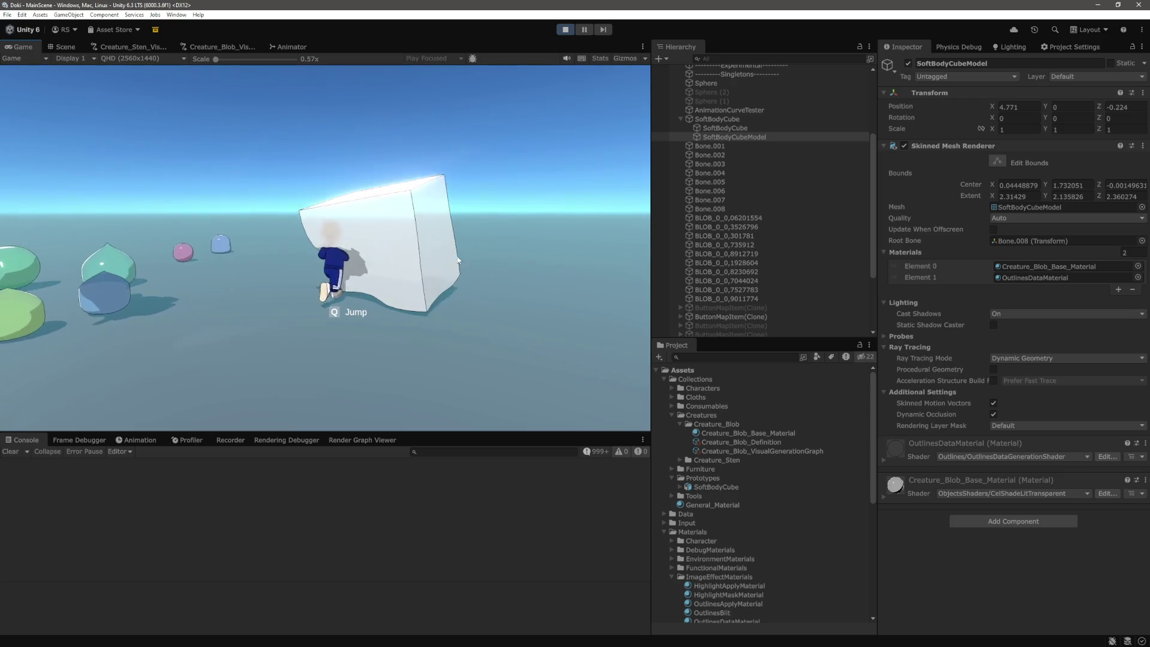
key("a")
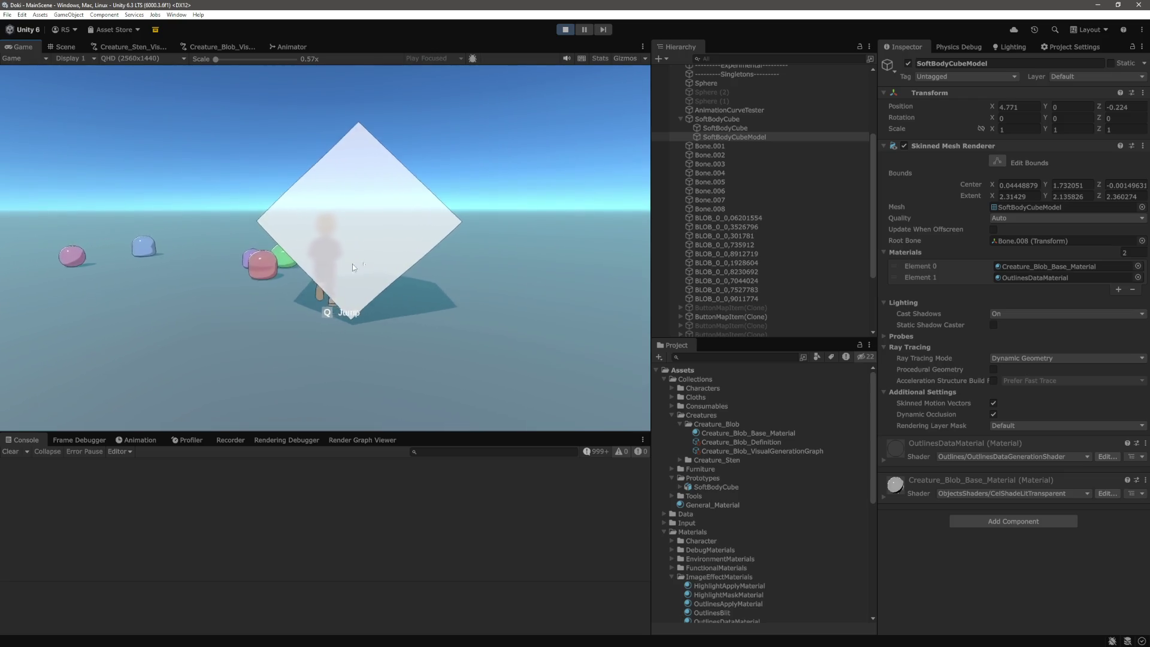
key("a")
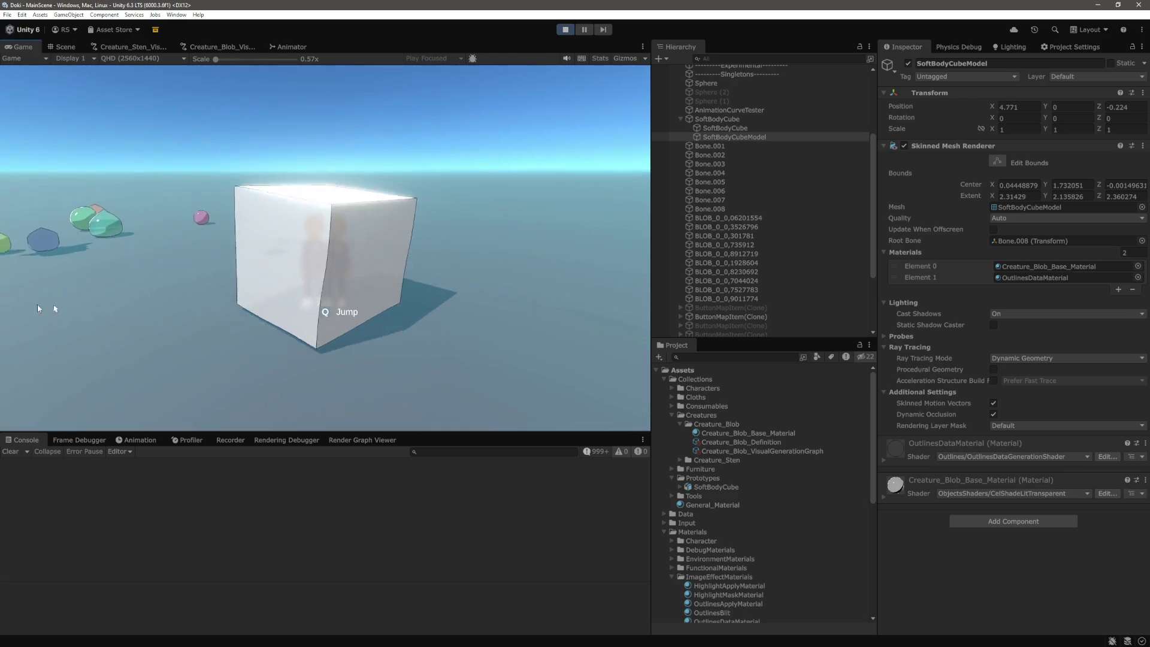
key("d")
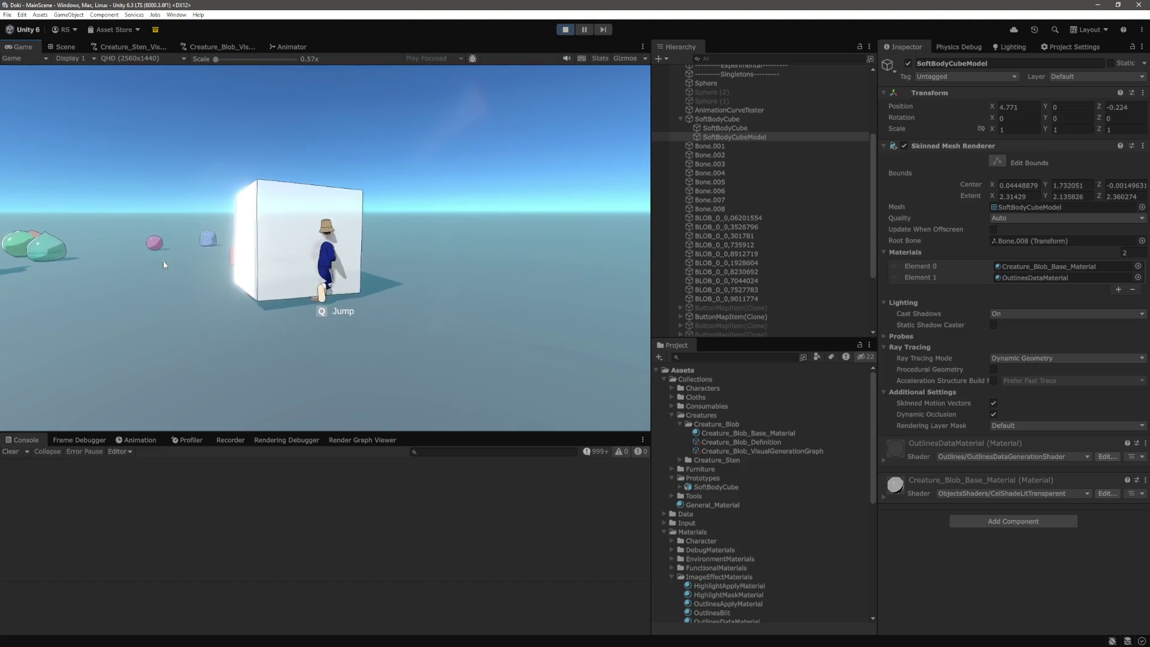
key("s")
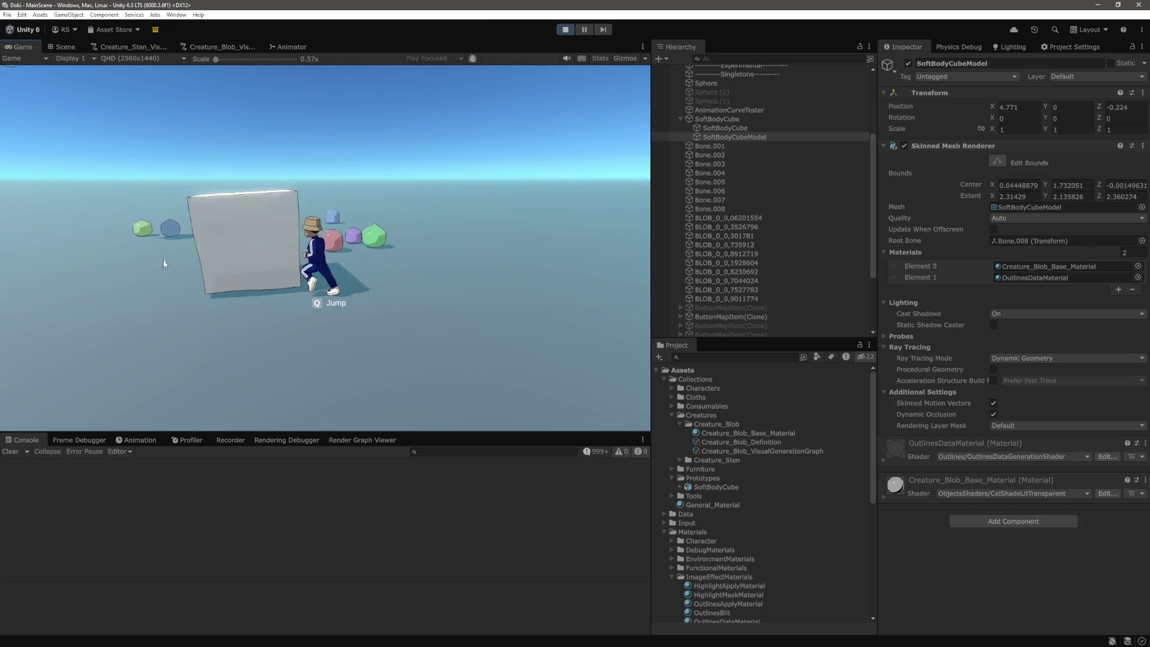
Step: Walk the character behind the translucent cube repeatedly, then select SoftBodyCube in the Hierarchy
key("w")
key("w")
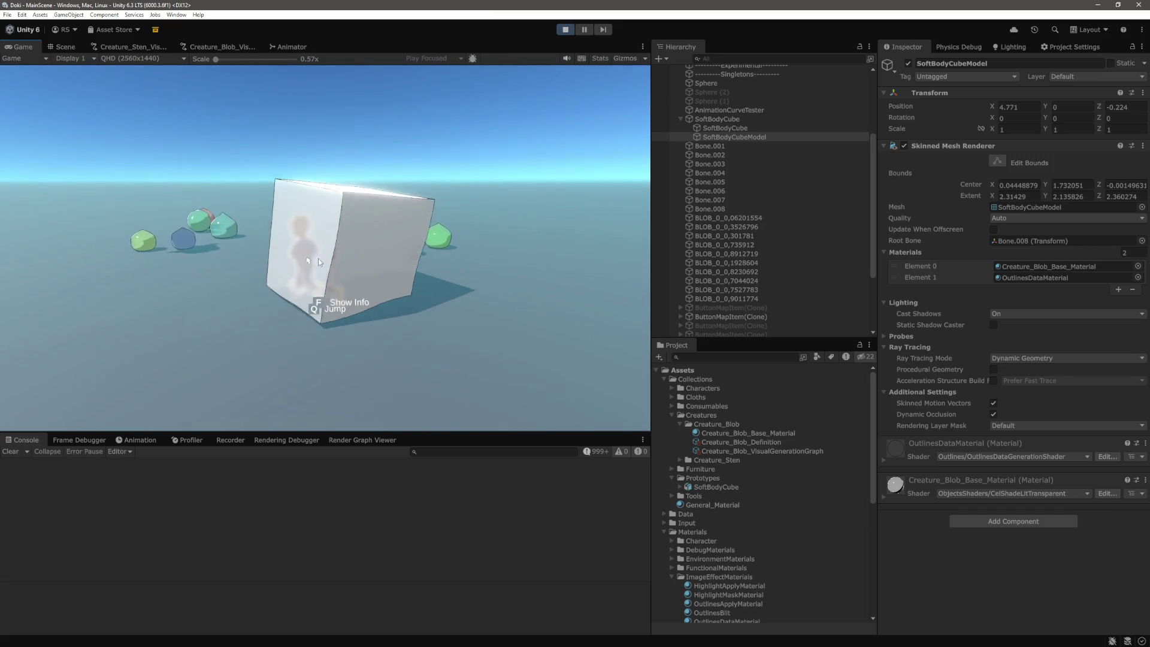
key("w")
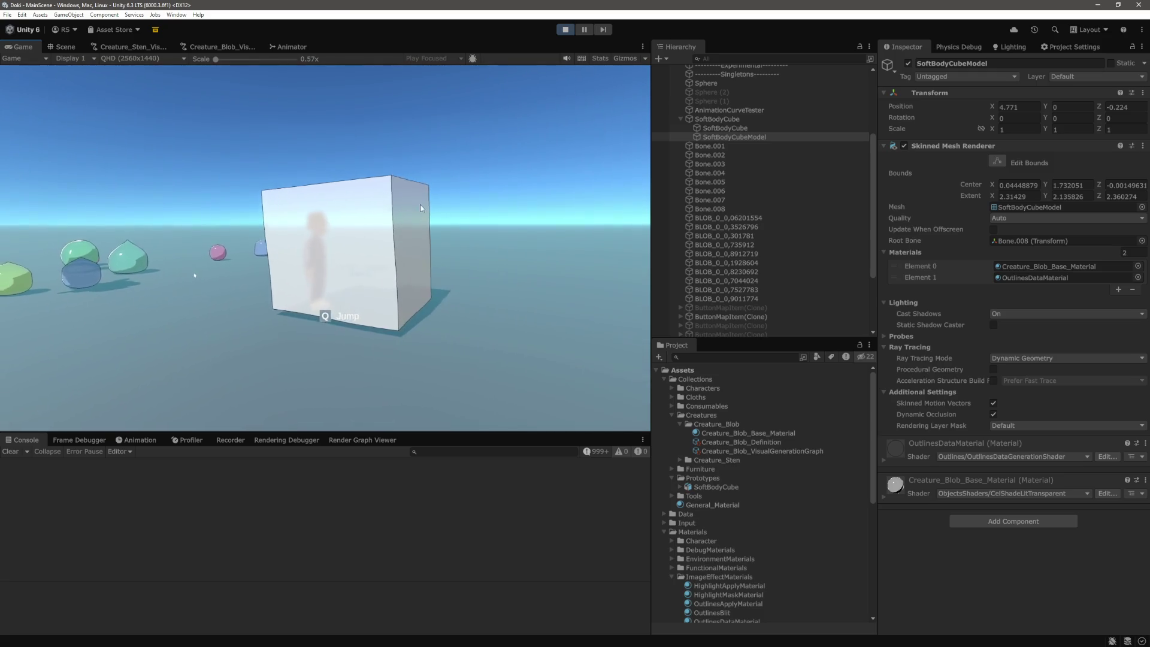
key("s")
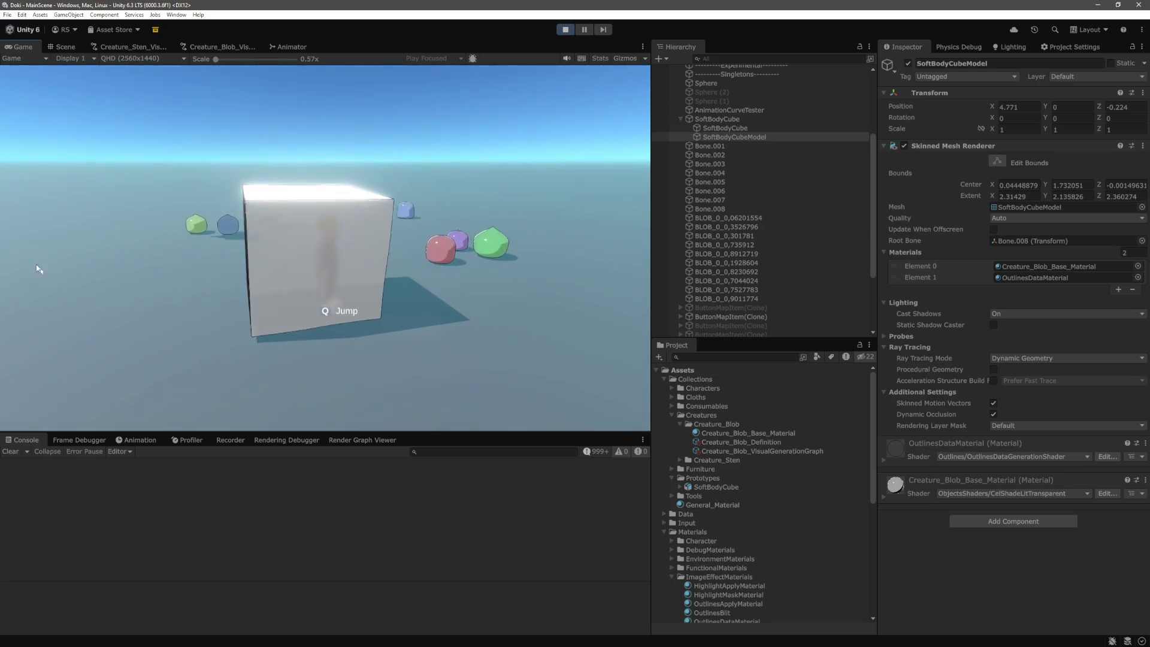
key("w")
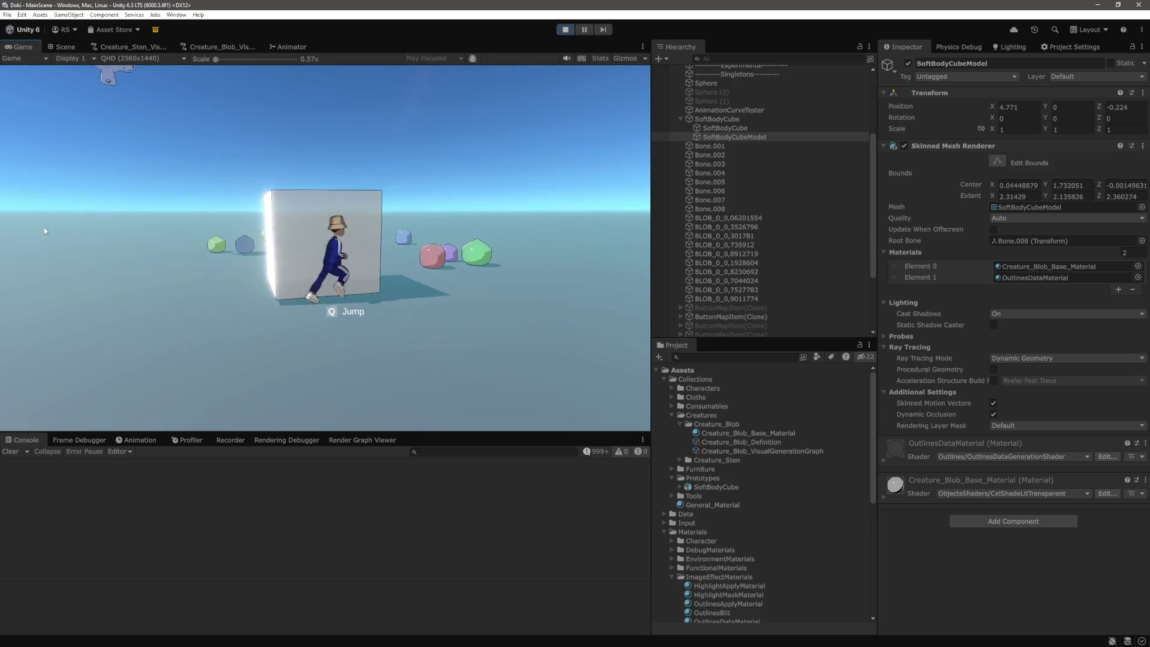
key("d")
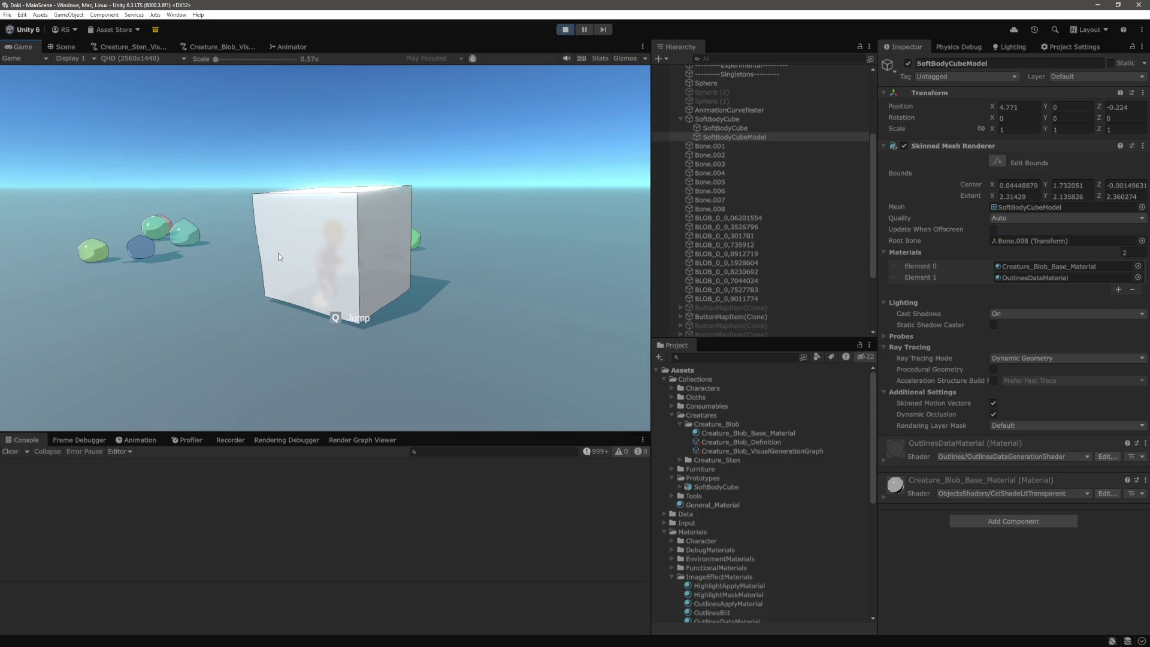
key("a")
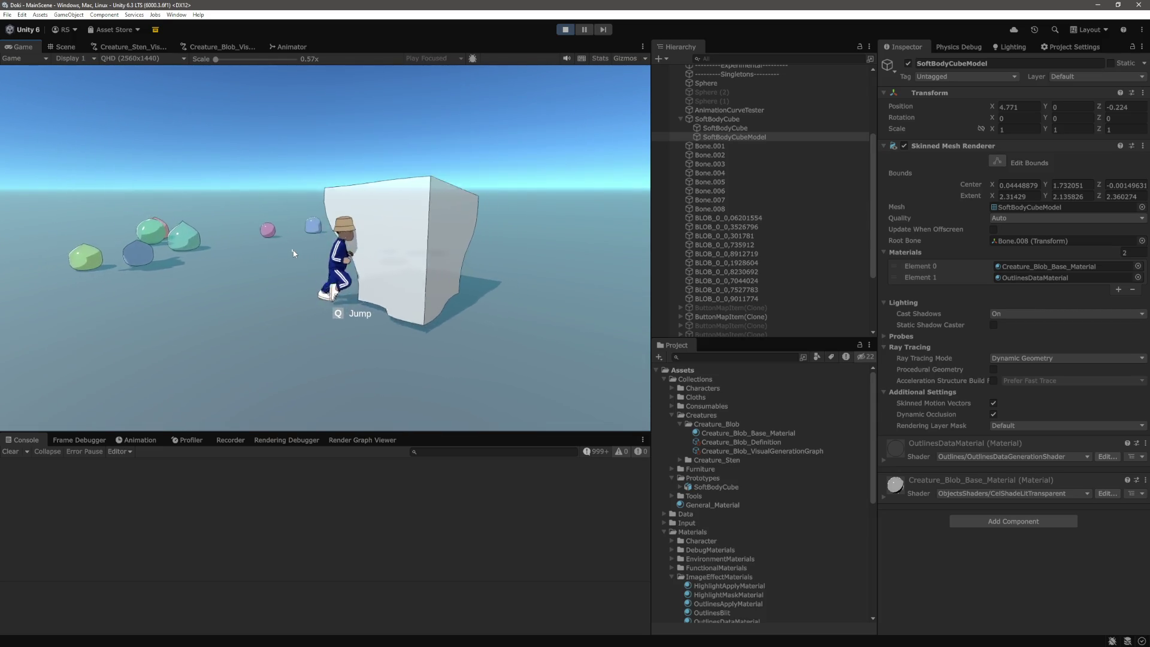
key("w")
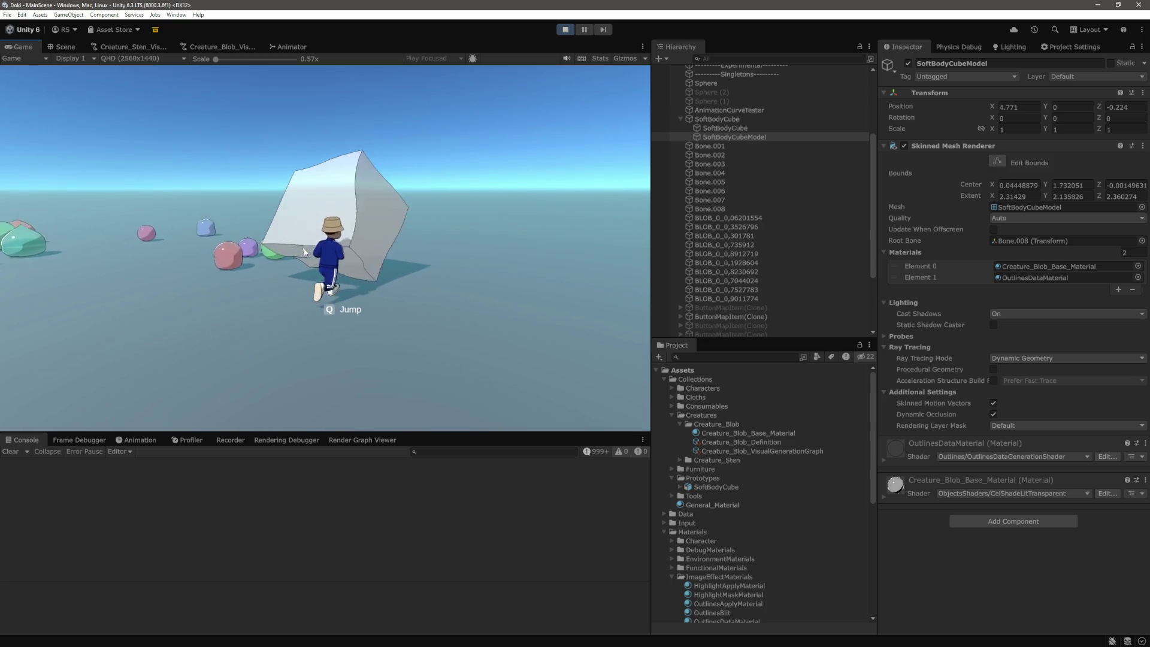
key("w")
key("w")
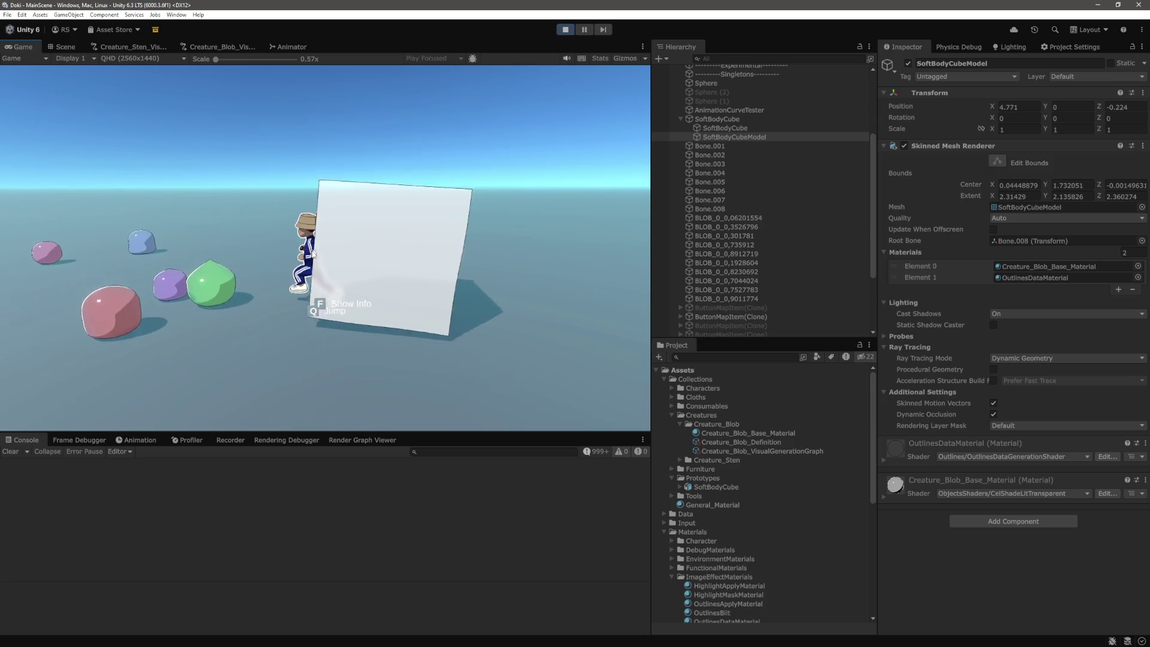
key("w")
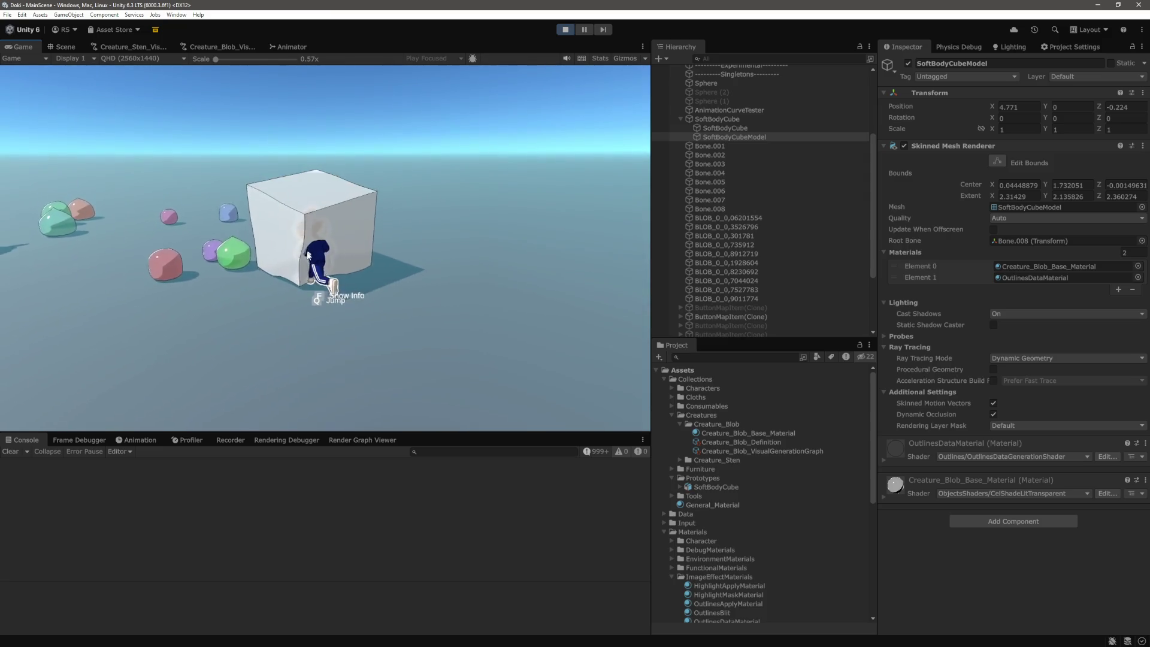
key("w")
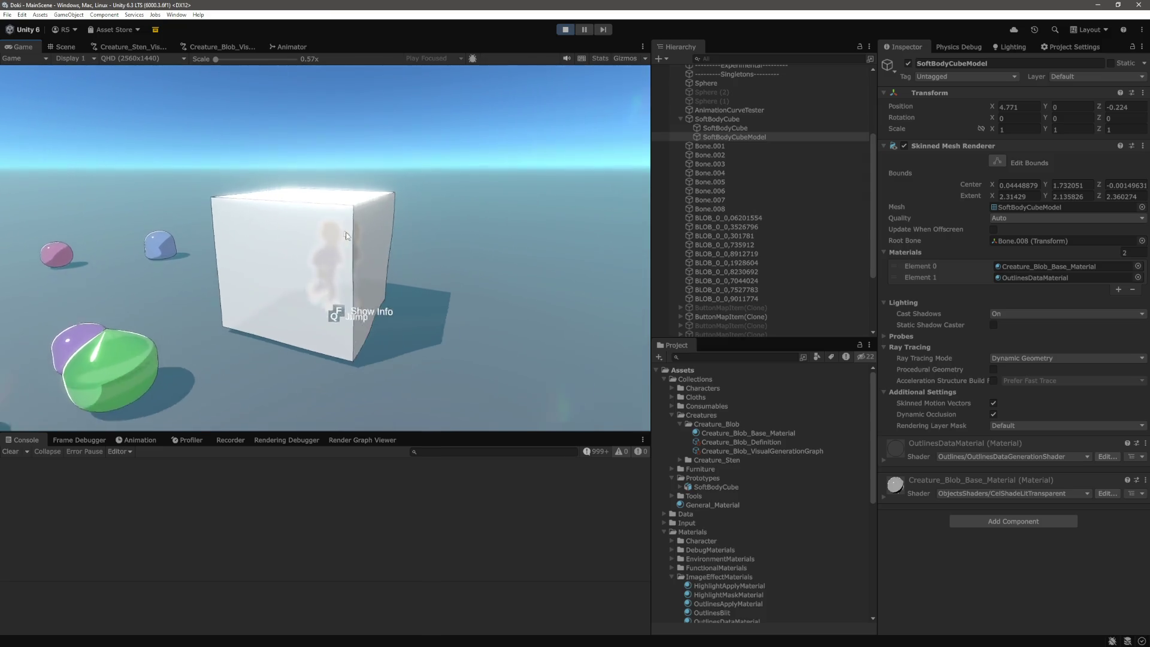
key("w")
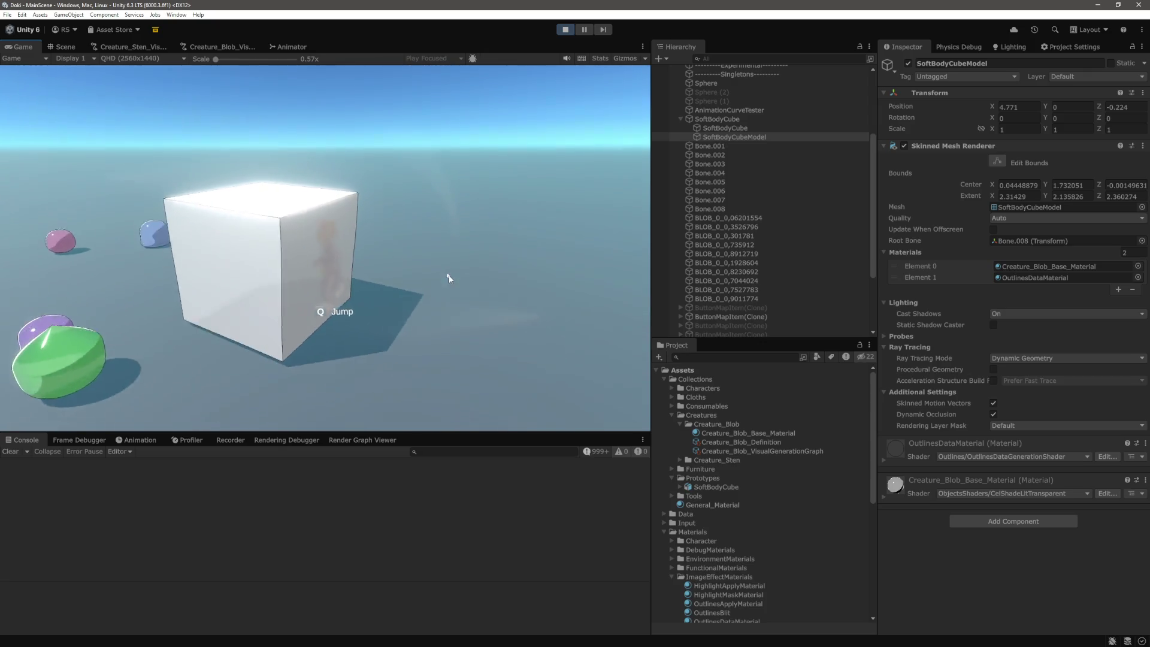
left_click(736, 124)
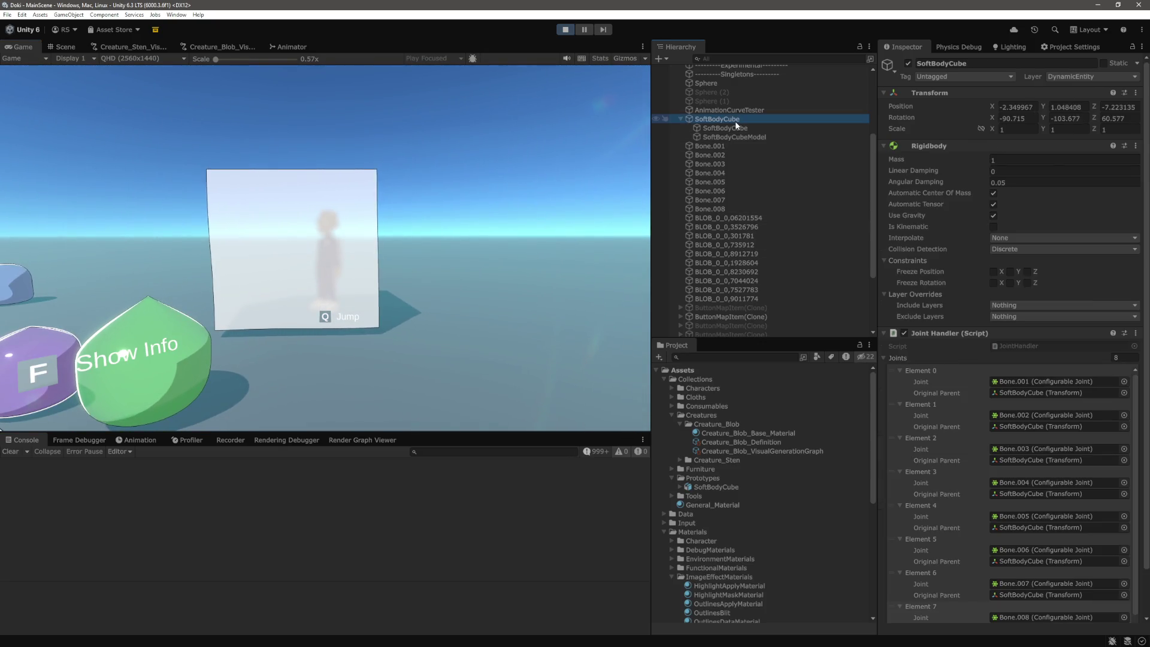
Step: Stop play mode and set SoftBodyCube.fbx's Normals import option to Calculate, applying the change
key("ctrl+p")
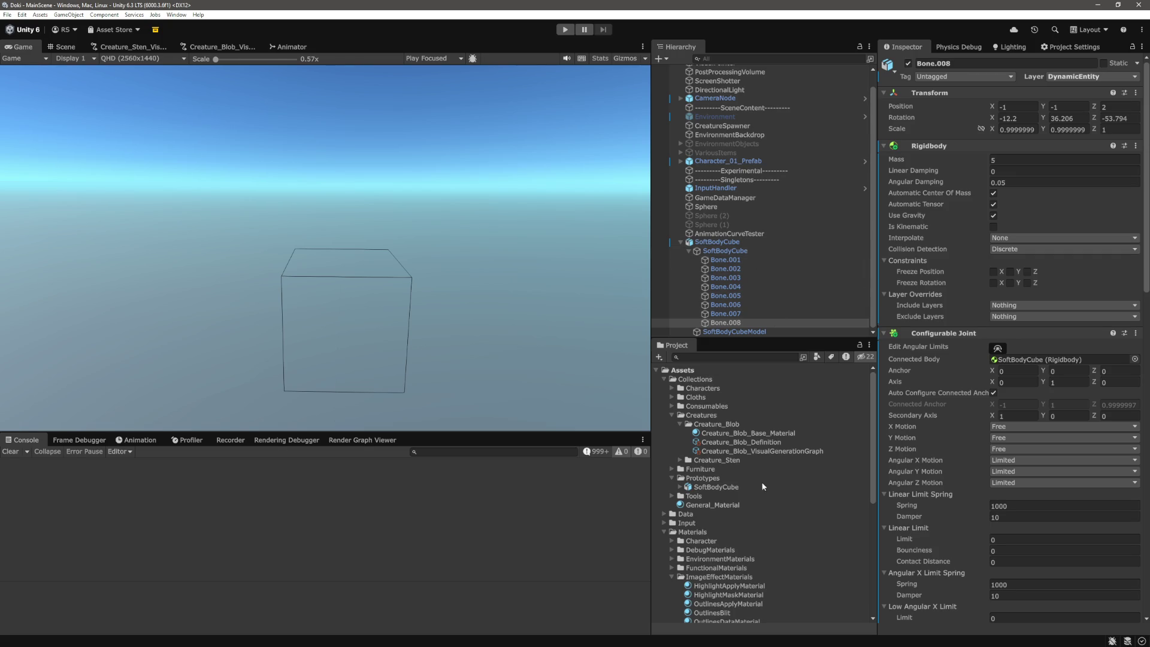
scroll(752, 467, "down", 3)
left_click(682, 417)
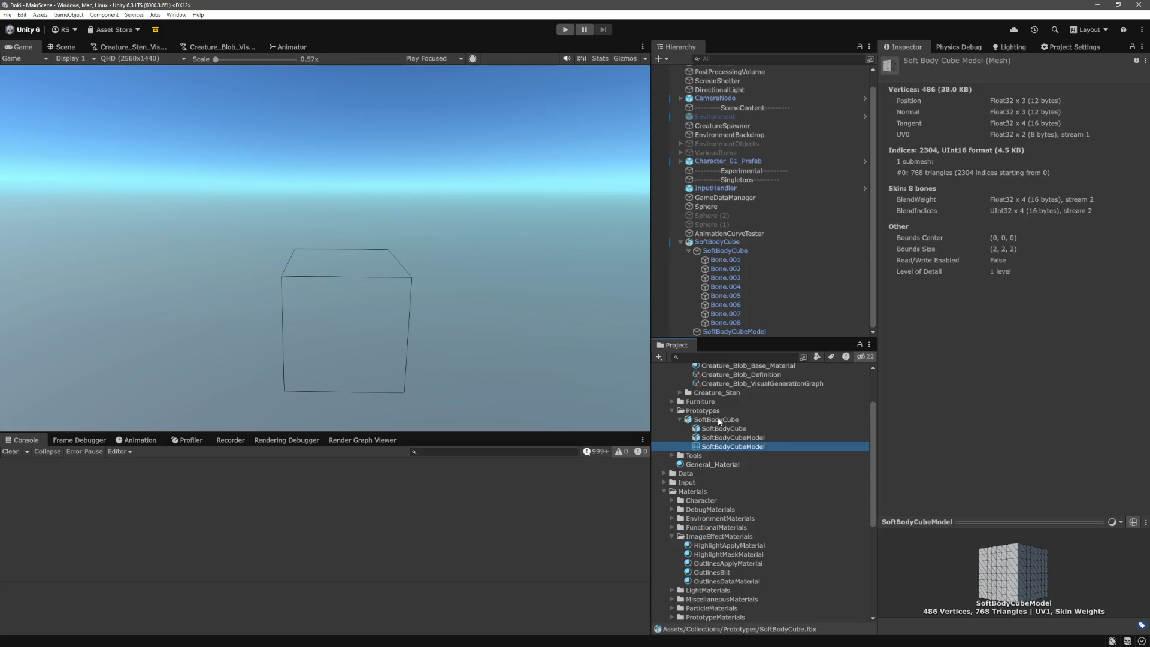
left_click(1062, 367)
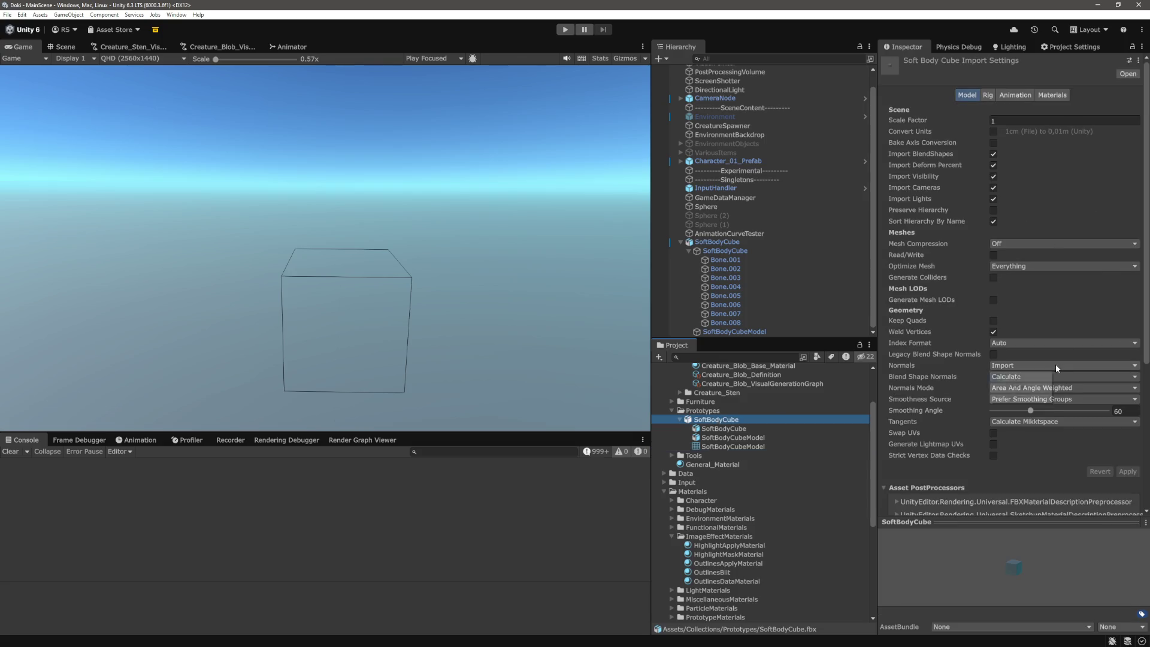
left_click(1016, 387)
left_click(1127, 472)
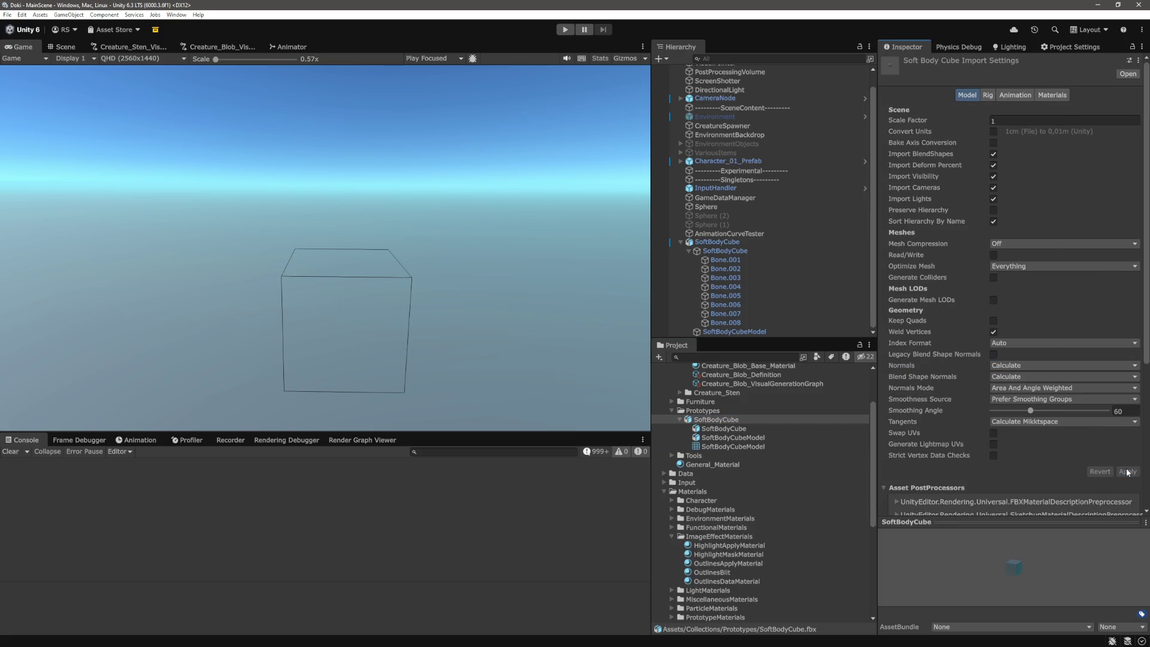
left_click(681, 242)
left_click(738, 300)
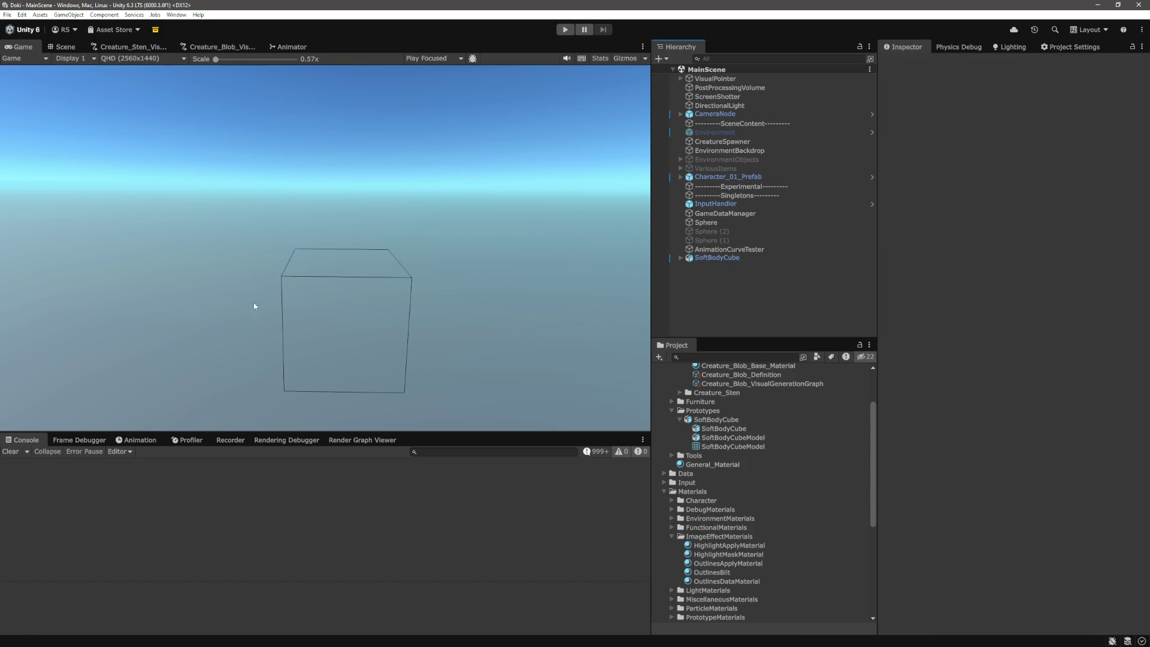
left_click(719, 258)
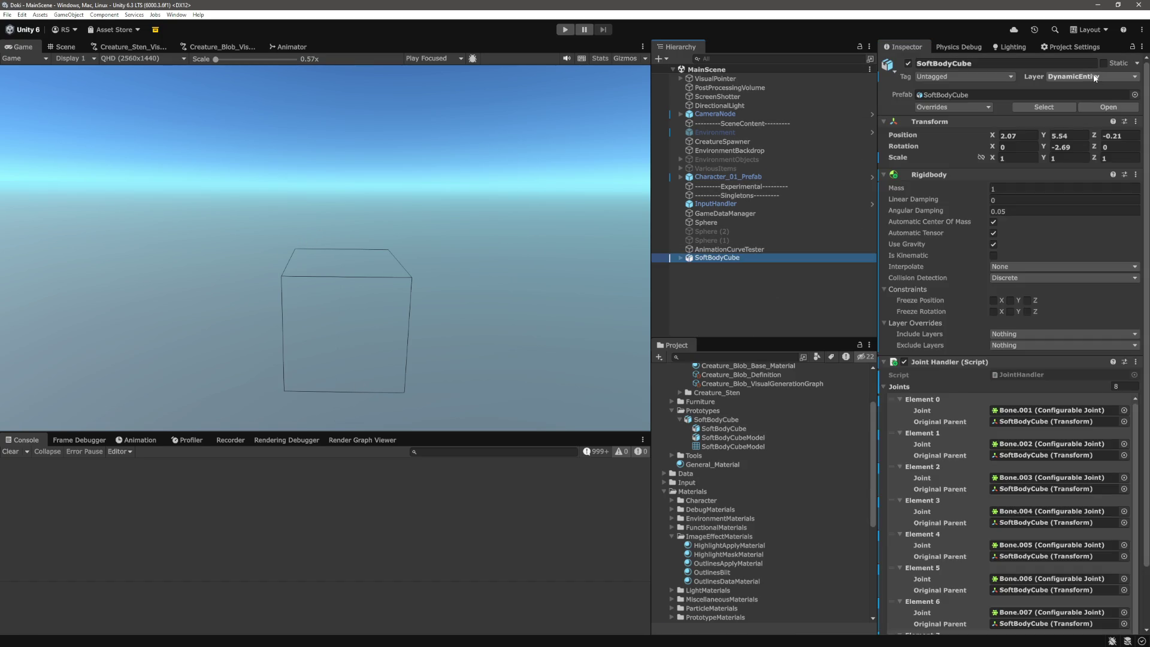
left_click(1095, 78)
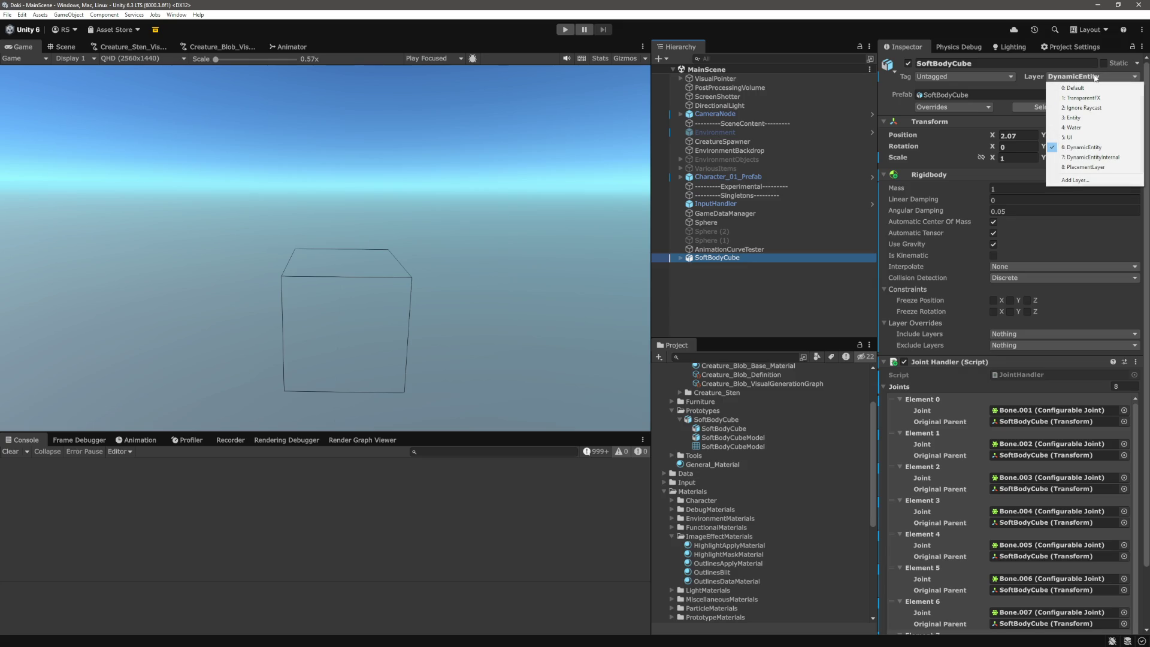
left_click(788, 308)
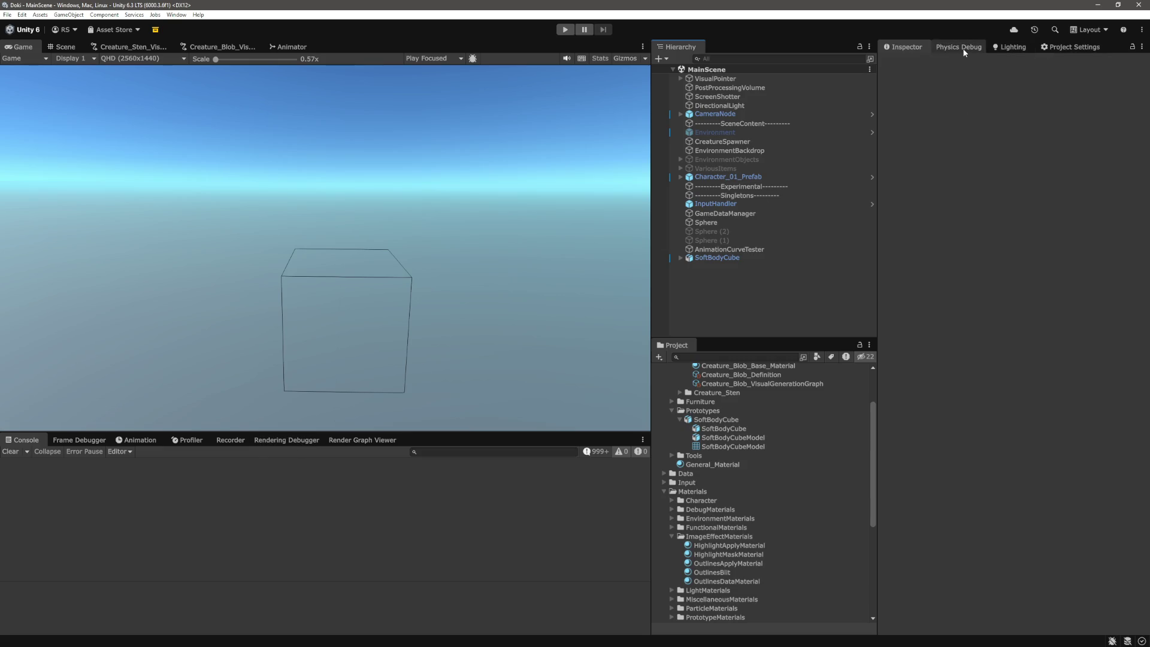
left_click(681, 114)
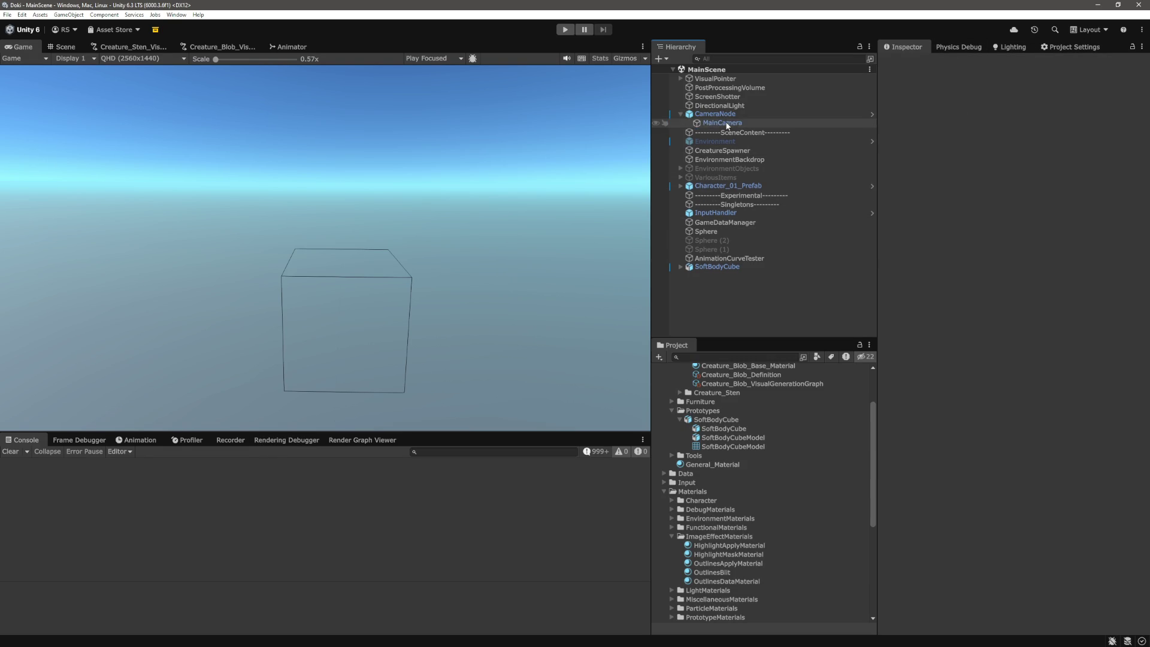
left_click(722, 123)
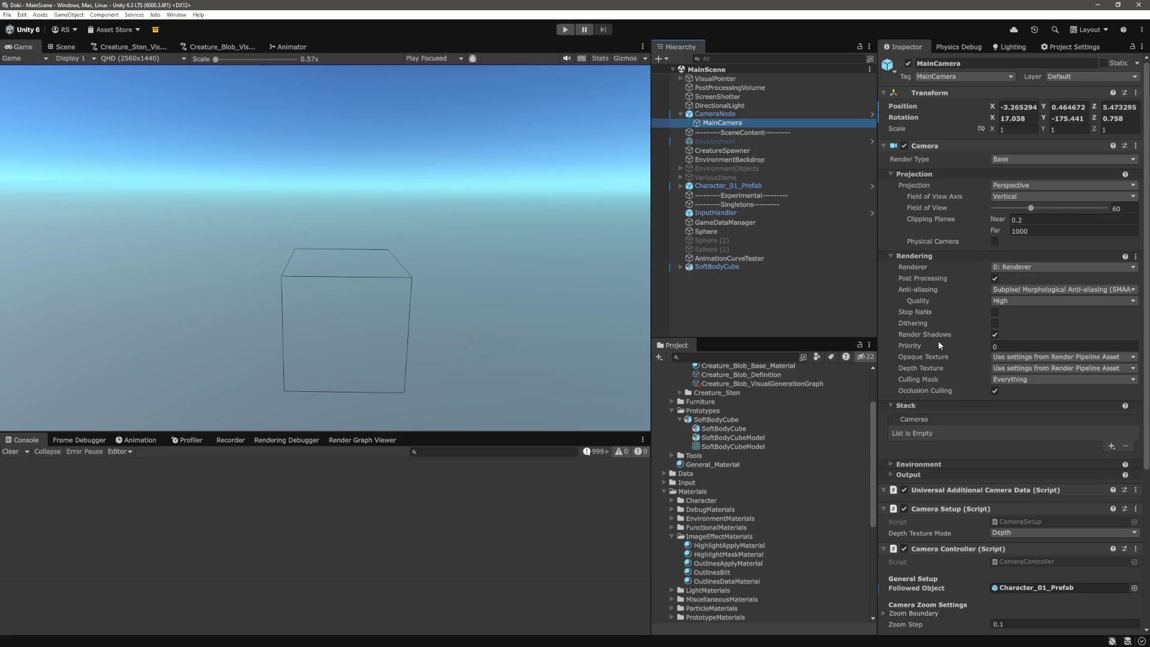
left_click(997, 381)
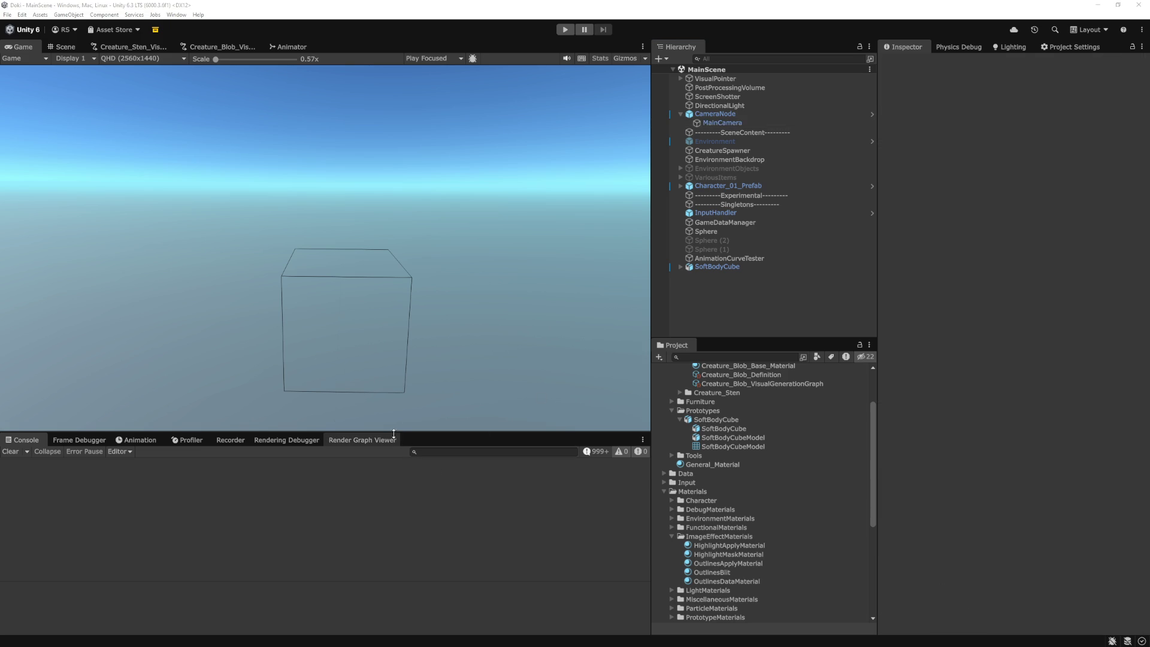
Step: Play the scene, scroll through the Render Graph Viewer's passes, then go to the Frame Debugger
left_click(564, 30)
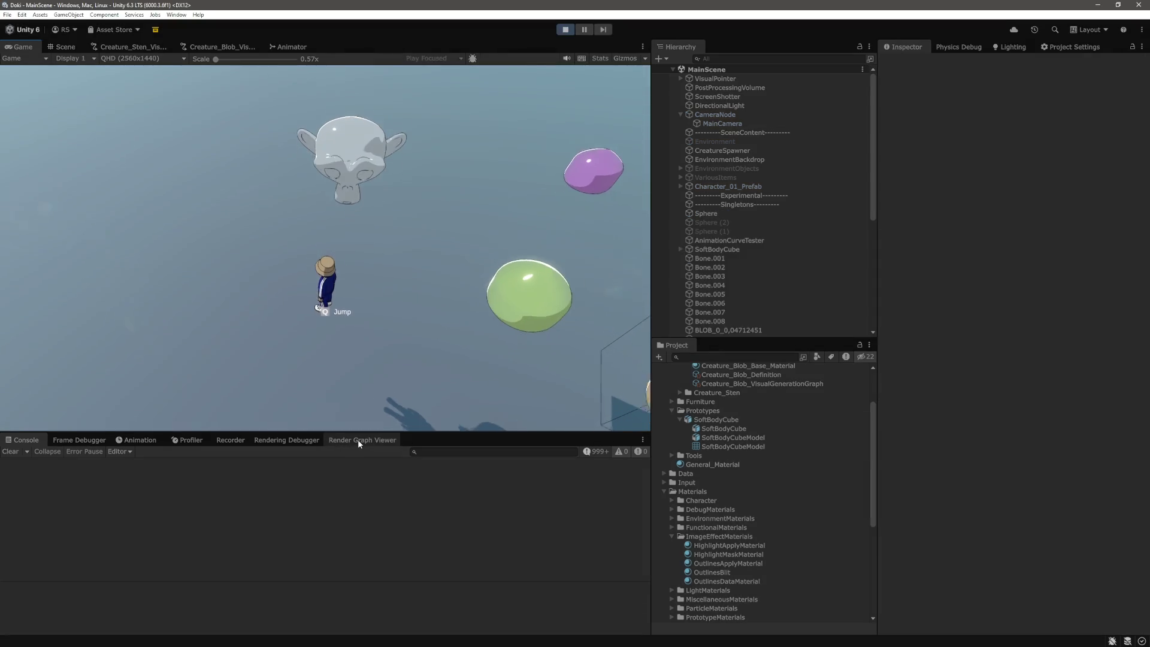
left_click(357, 439)
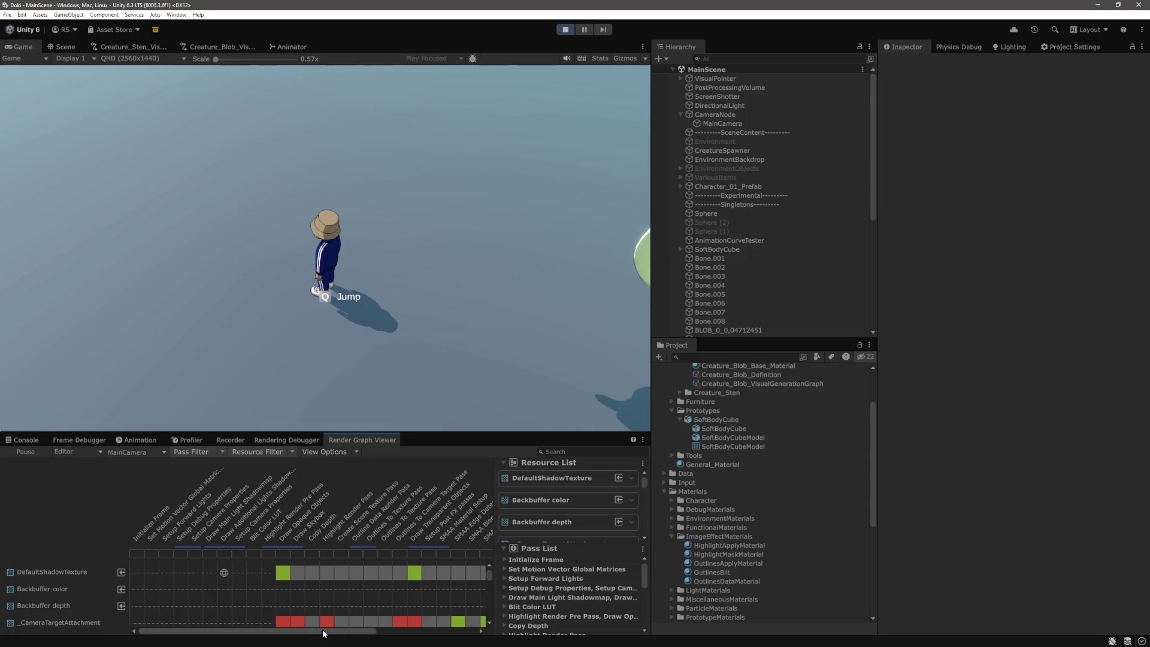
mouse_move(326, 631)
left_mouse_down()
mouse_move(424, 633)
mouse_move(286, 630)
mouse_move(388, 632)
left_mouse_up()
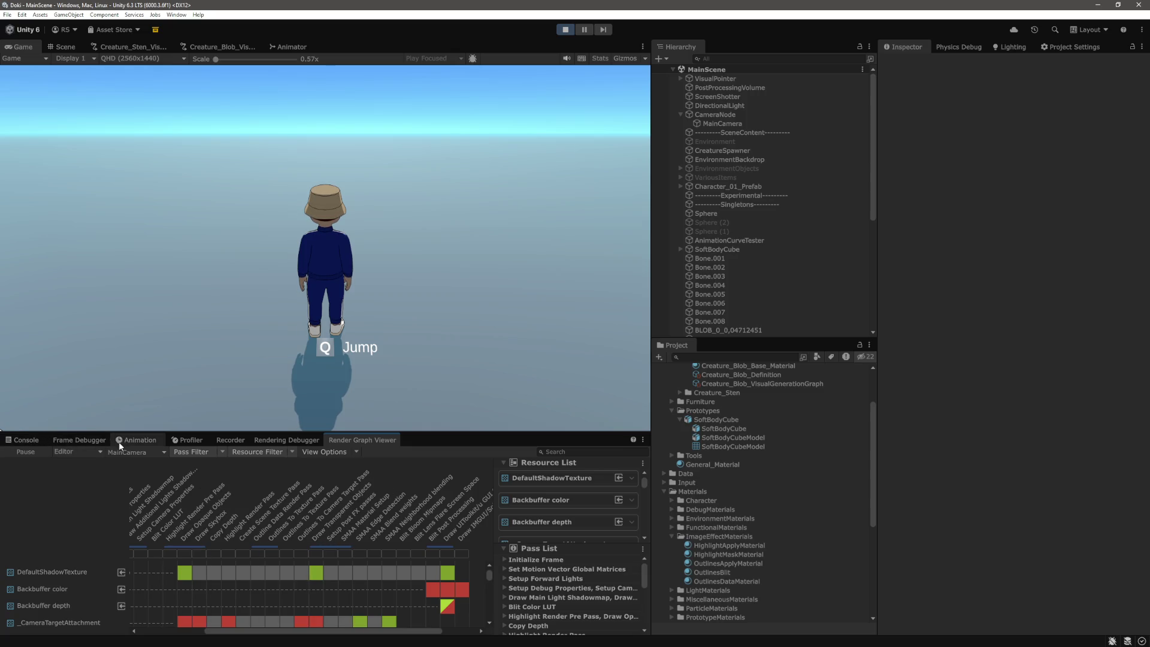
left_click(78, 440)
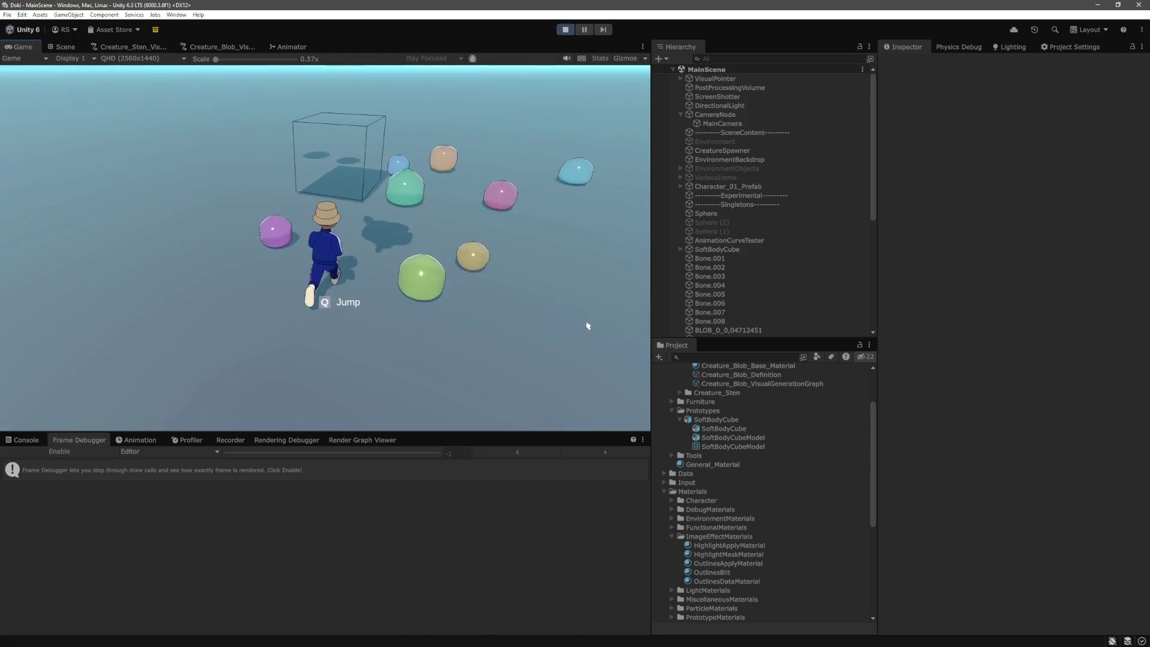
Step: Pause the game, check that Bone.004 is on the DynamicEntity layer, and enable Frame Debugger capture
key("ctrl+shift+p")
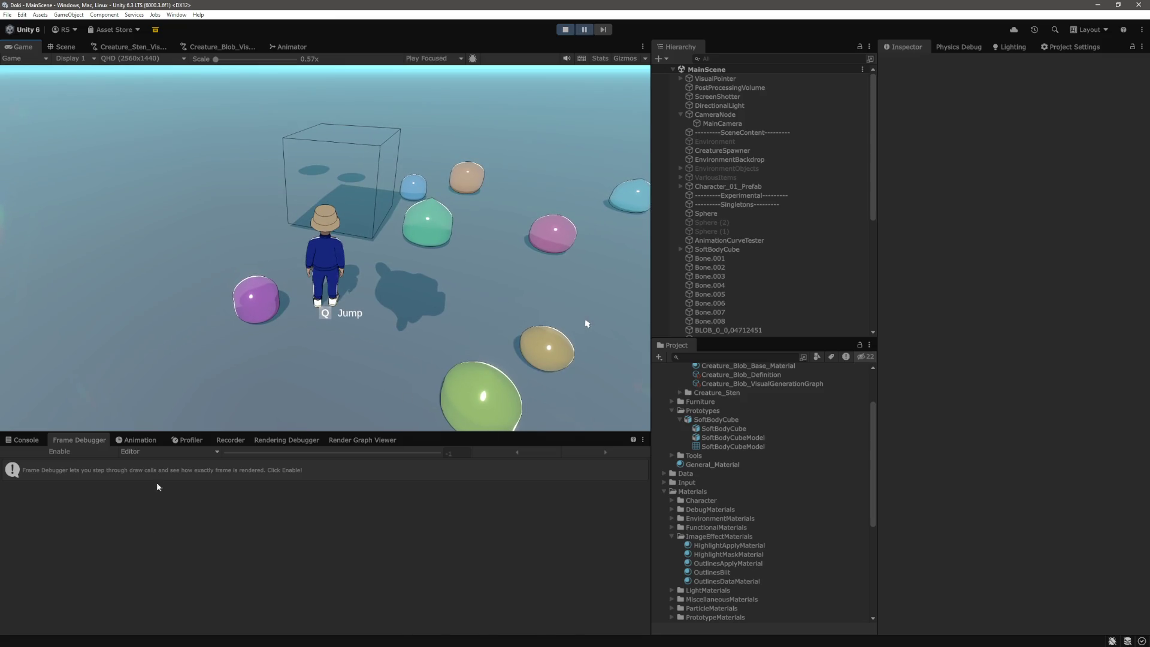
left_click(711, 285)
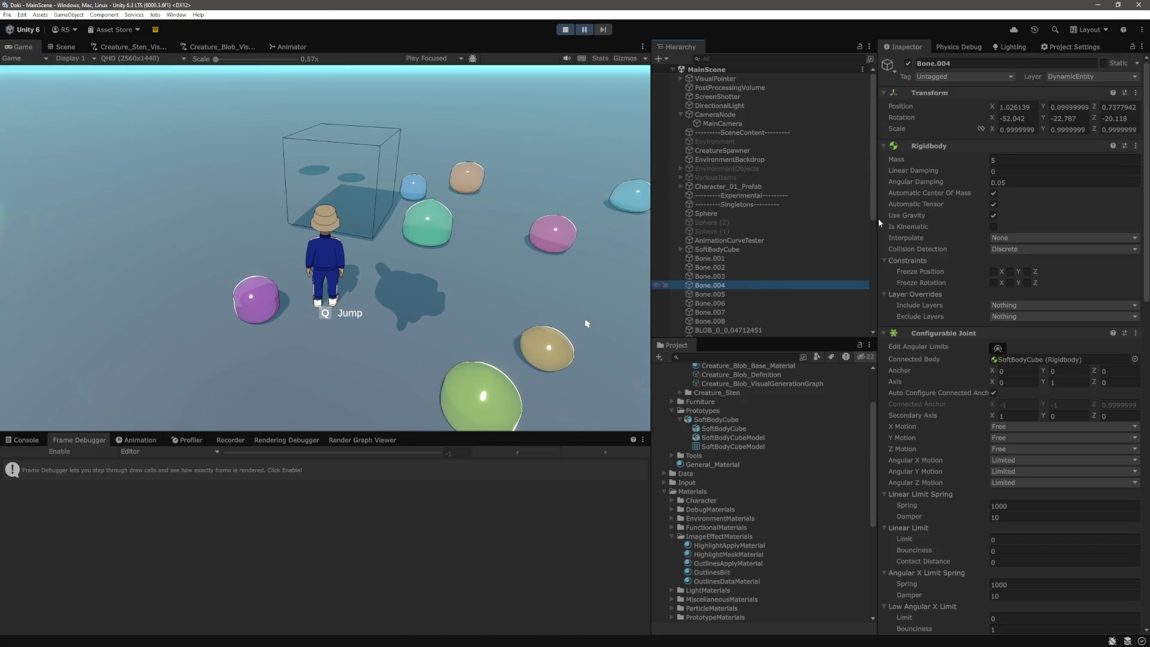
left_click(1122, 78)
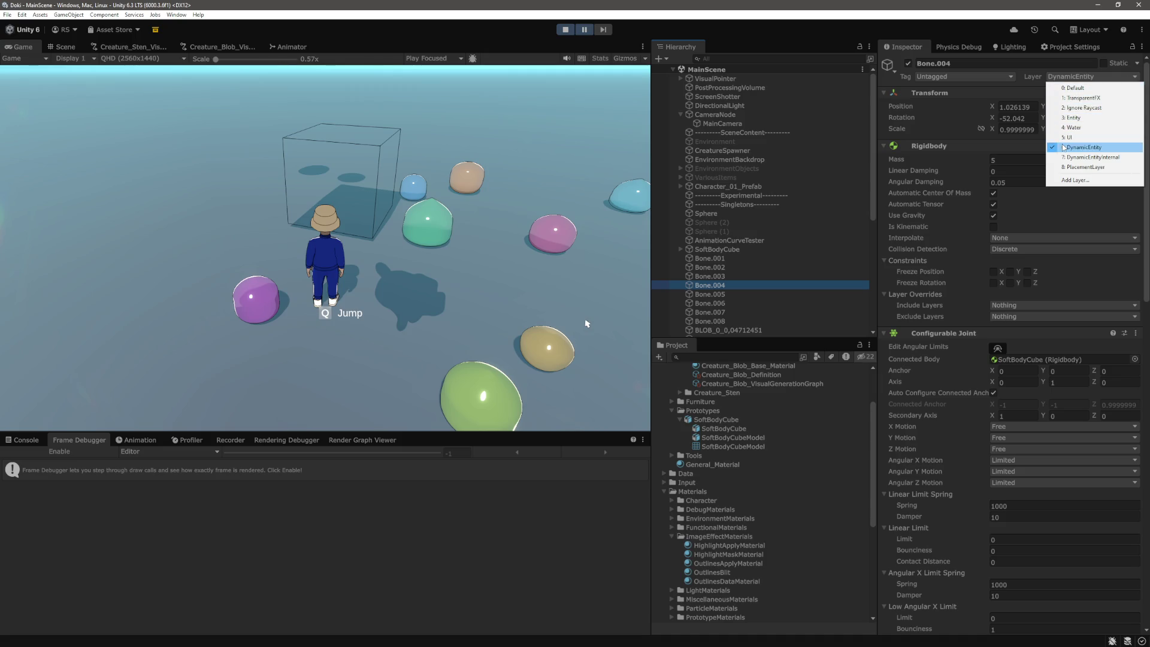
left_click(211, 455)
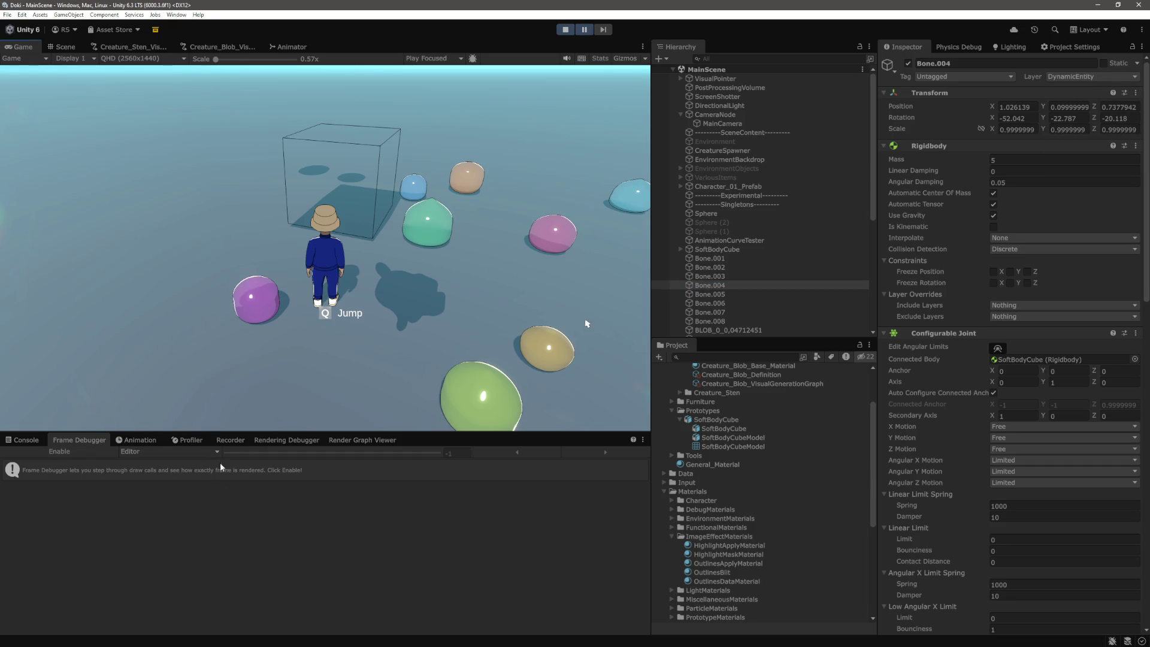
left_click(88, 454)
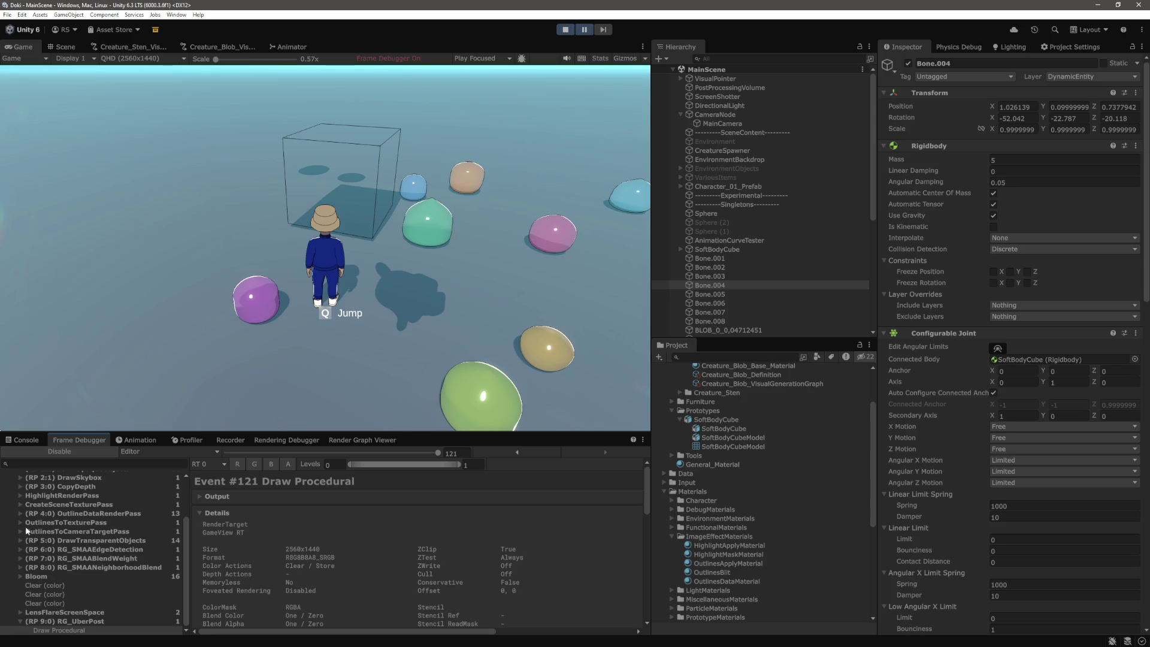
Step: Expand the DrawTransparentObjects pass and RenderLoop.Draw to list the BLOB draw calls
left_click(20, 540)
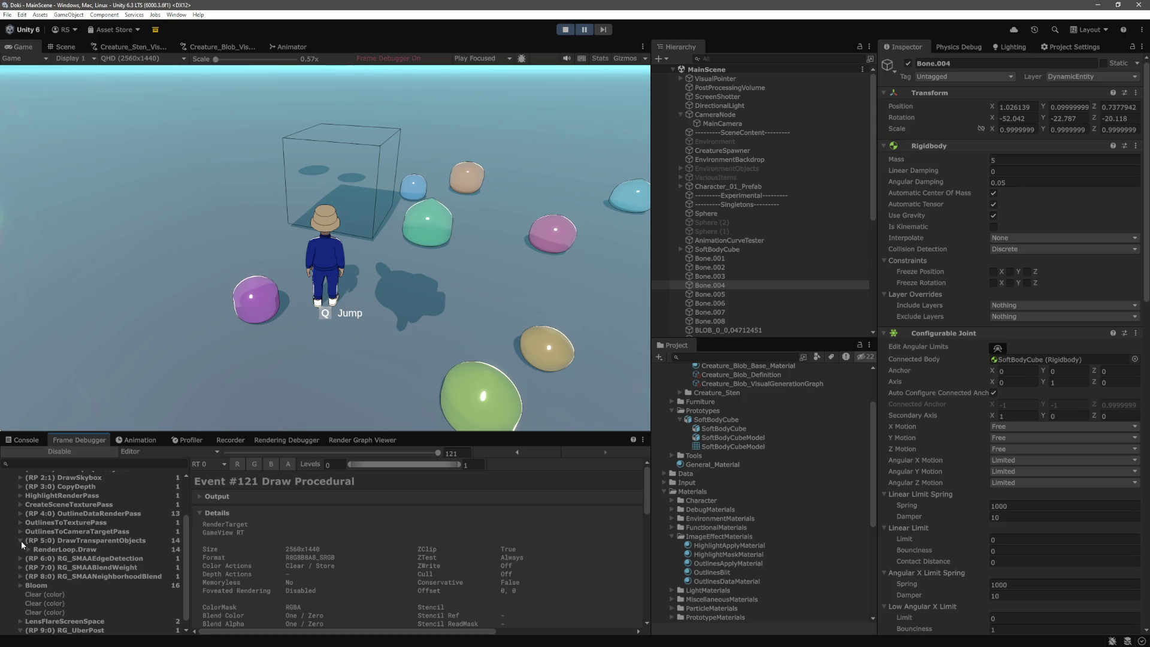
left_click(29, 548)
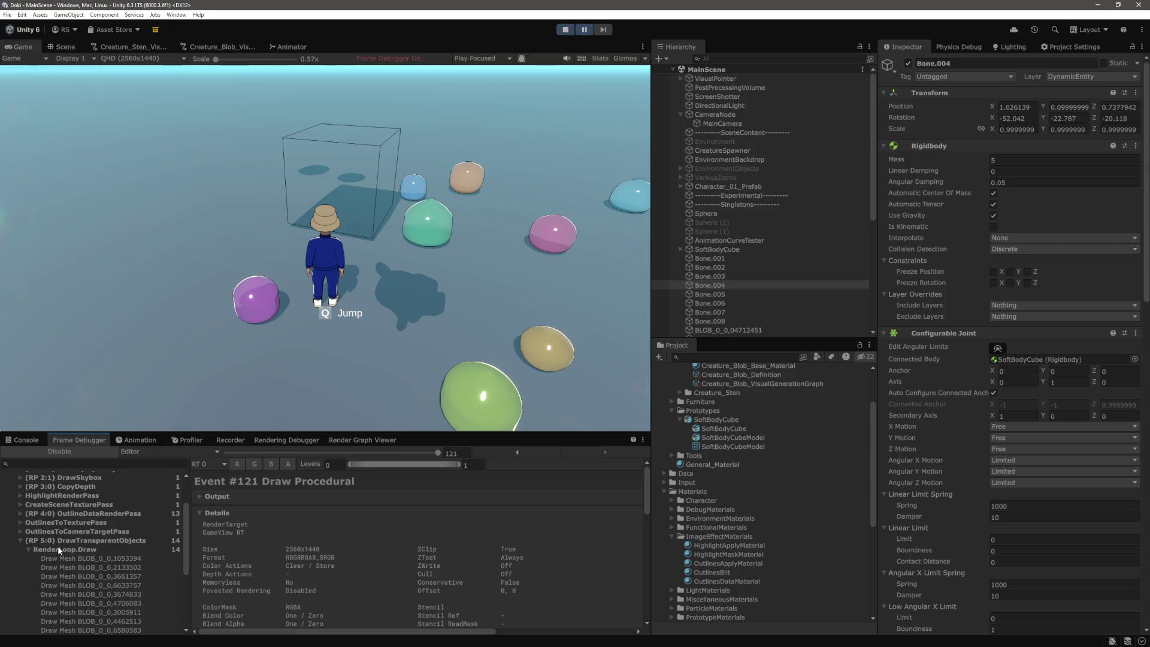
scroll(107, 545, "down", 4)
mouse_move(185, 584)
left_mouse_down()
mouse_move(189, 562)
mouse_move(188, 574)
left_mouse_up()
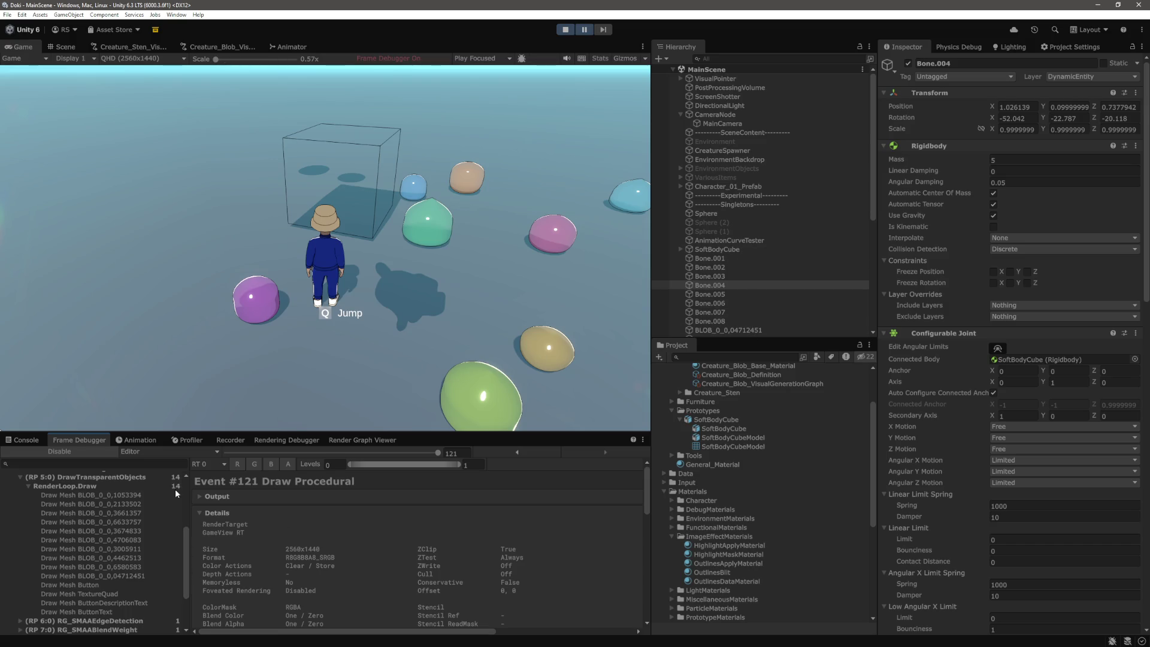
Step: Expand SoftBodyCube in the Hierarchy and select DrawTransparentObjects, landing on event #96 Draw Mesh ButtonText
left_click(680, 248)
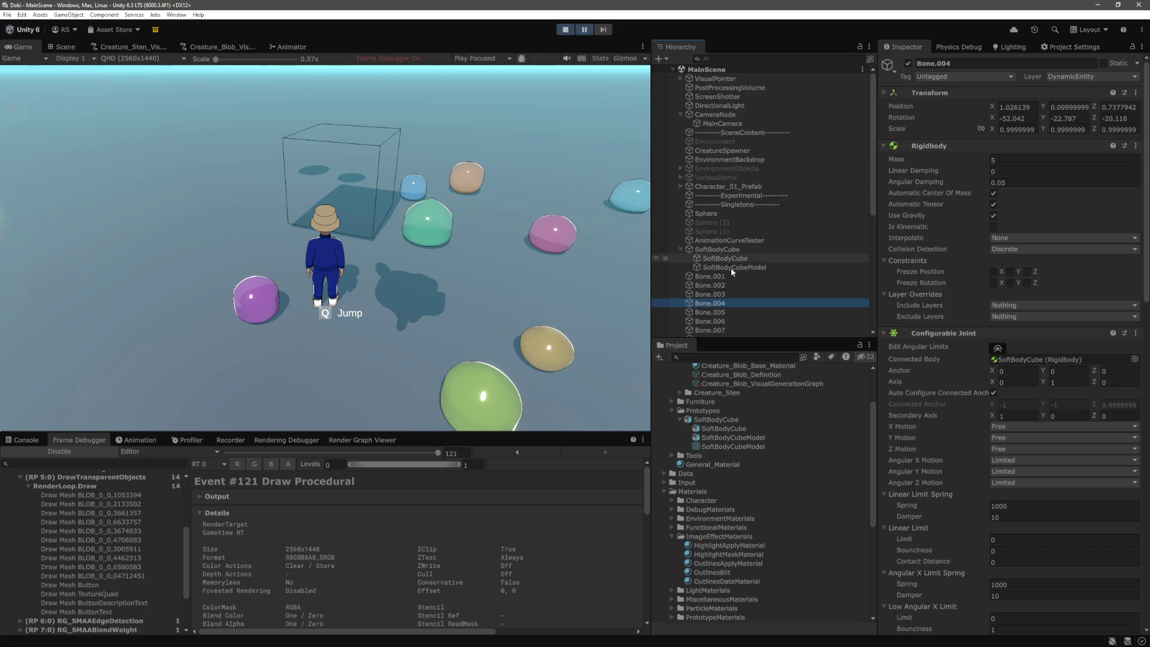
left_click_drag(187, 566, 187, 563)
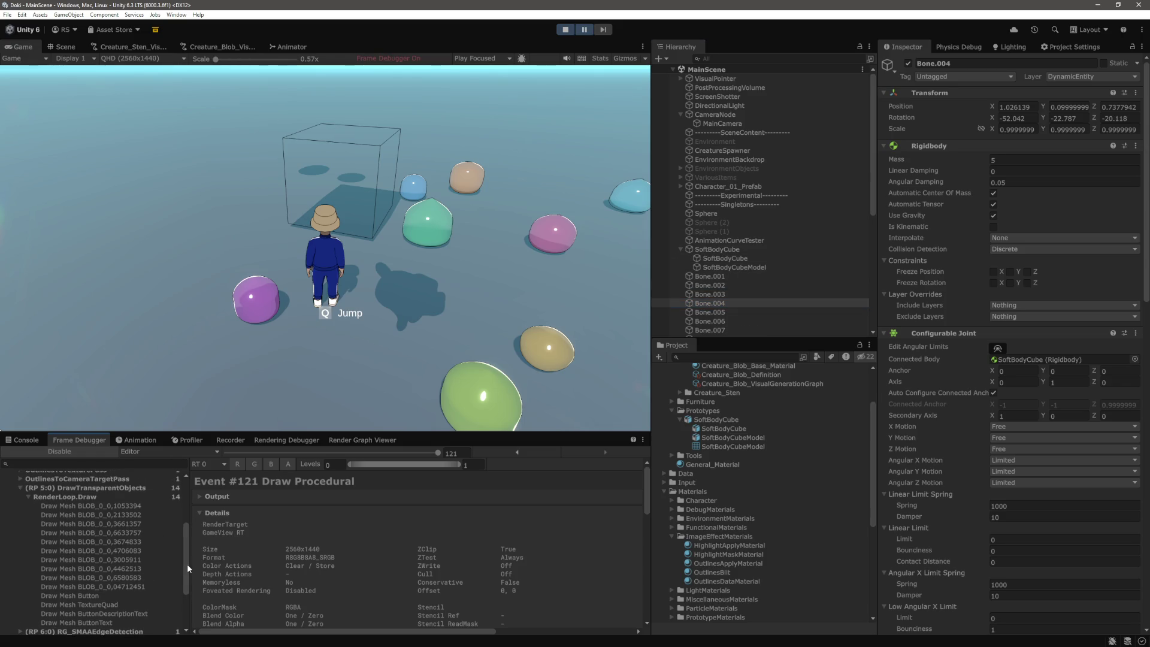
left_click(137, 487)
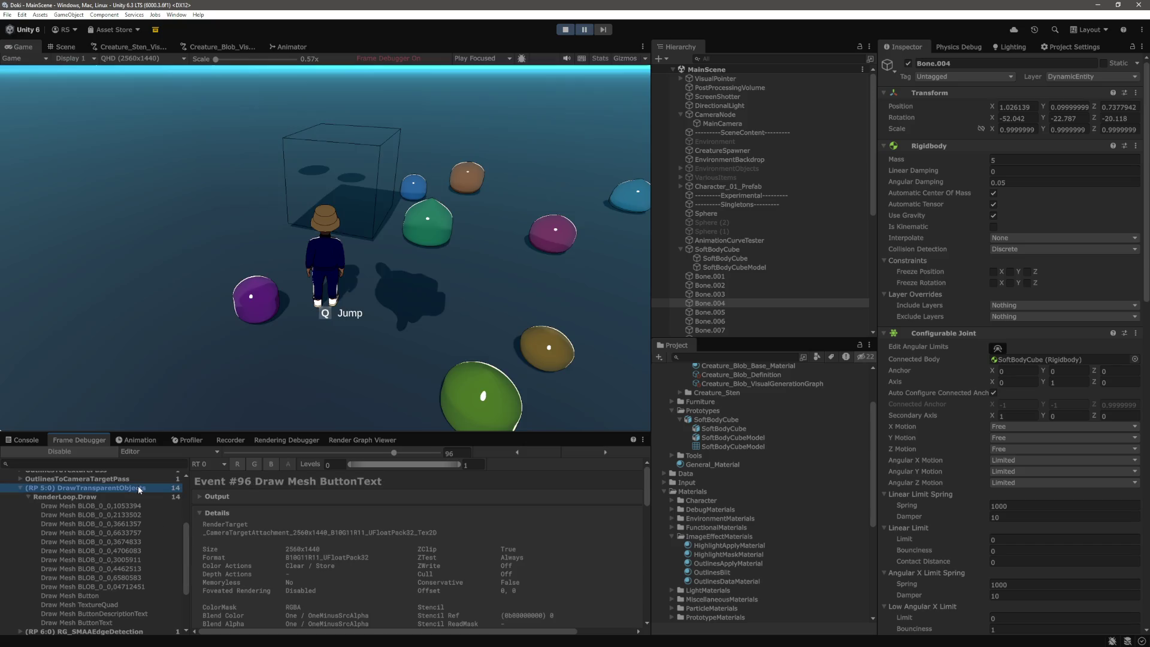
Step: Review the TextMeshPro draw's Textures, Floats and Vectors, then show SoftBodyCubeModel's Creature_Blob_Base_Material and OutlinesDataMaterial
scroll(448, 552, "down", 2)
scroll(448, 551, "down", 1)
scroll(448, 552, "down", 3)
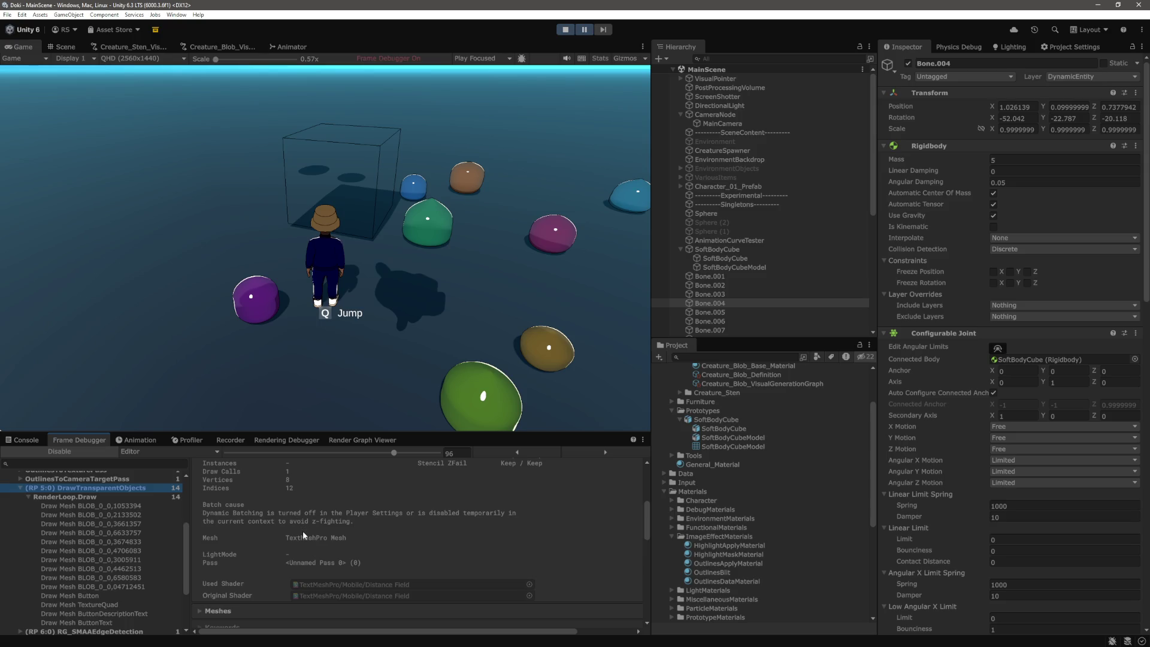
scroll(337, 526, "down", 3)
scroll(336, 526, "down", 1)
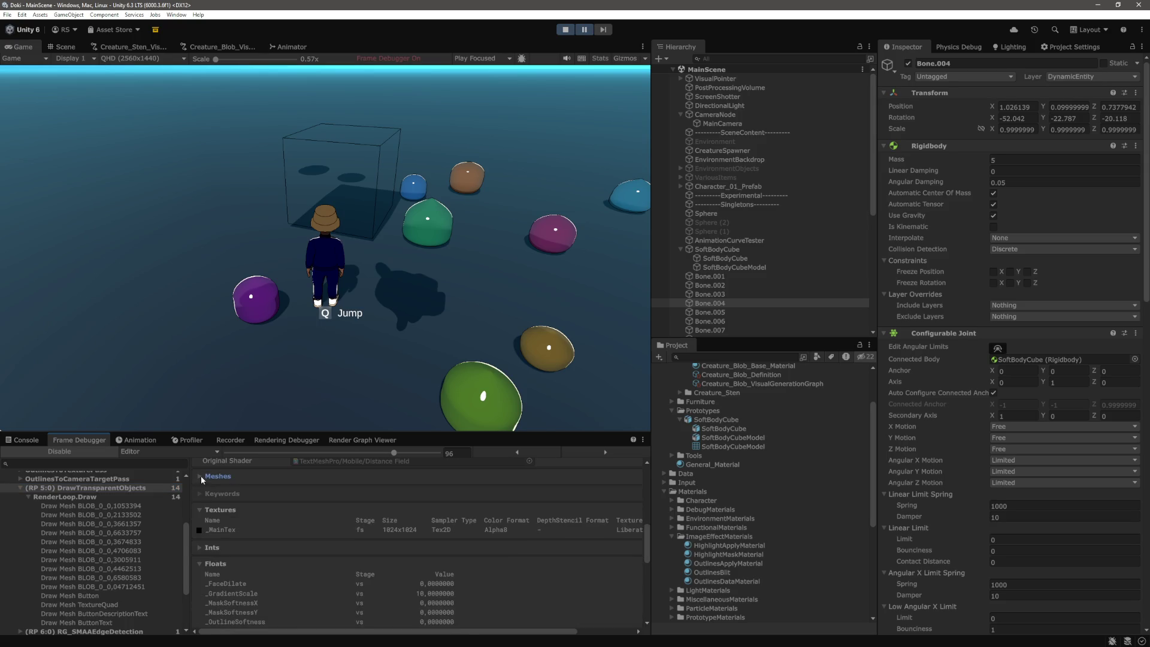
scroll(317, 520, "down", 2)
scroll(317, 520, "down", 8)
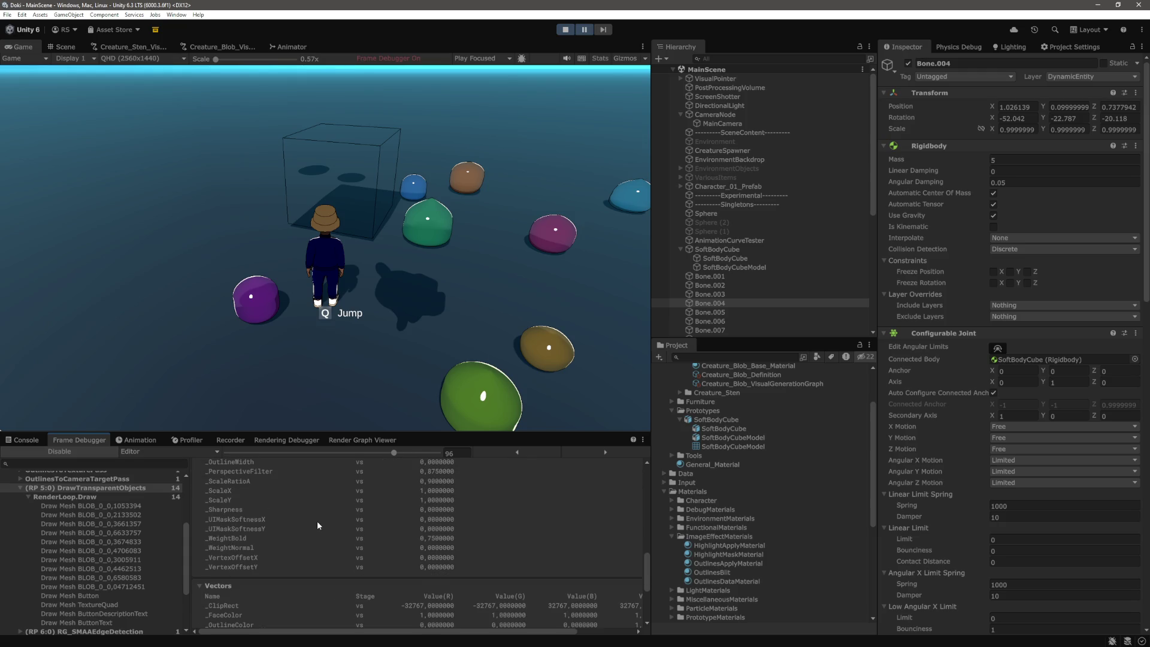
scroll(318, 524, "up", 4)
scroll(317, 525, "up", 4)
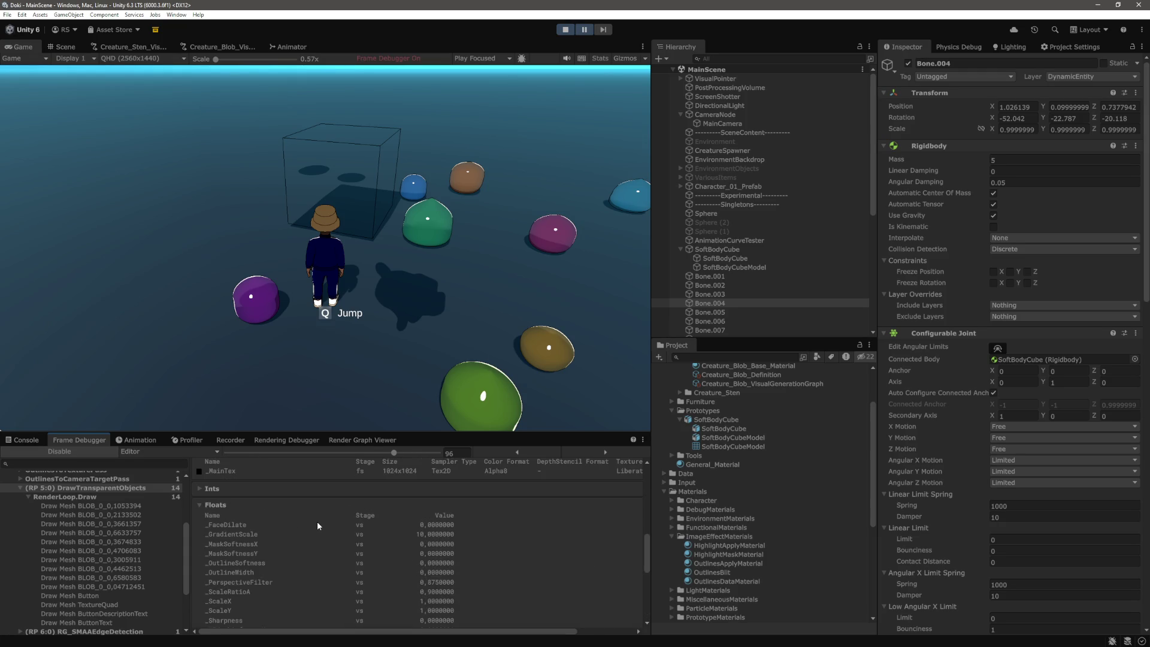
scroll(317, 525, "down", 1)
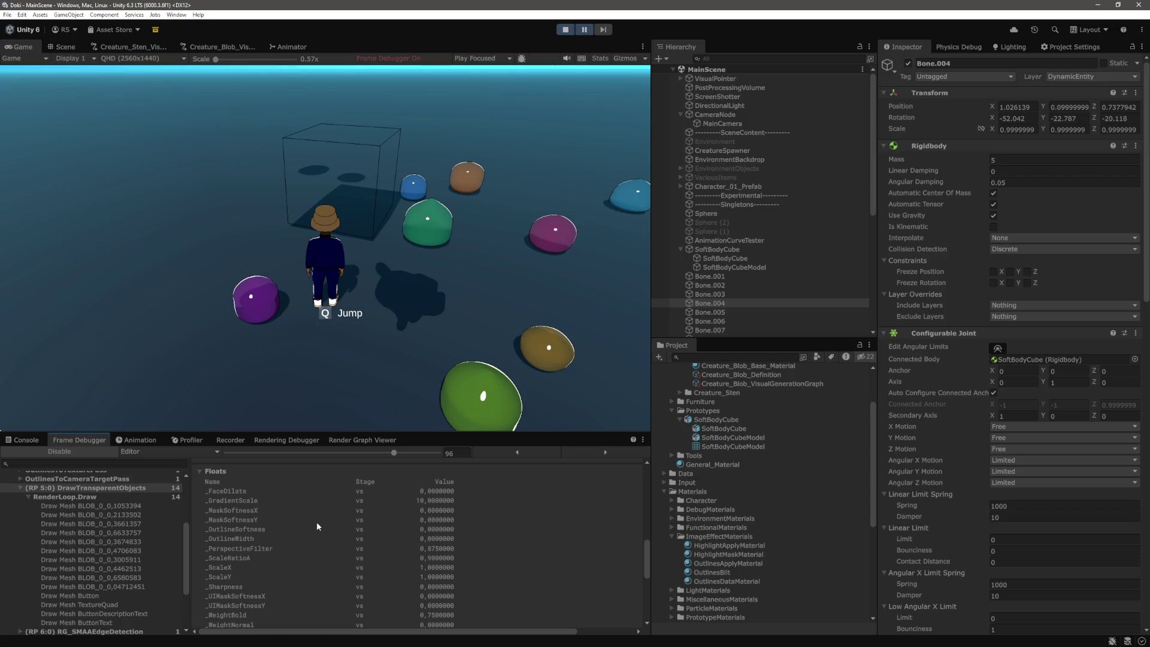
scroll(316, 525, "down", 1)
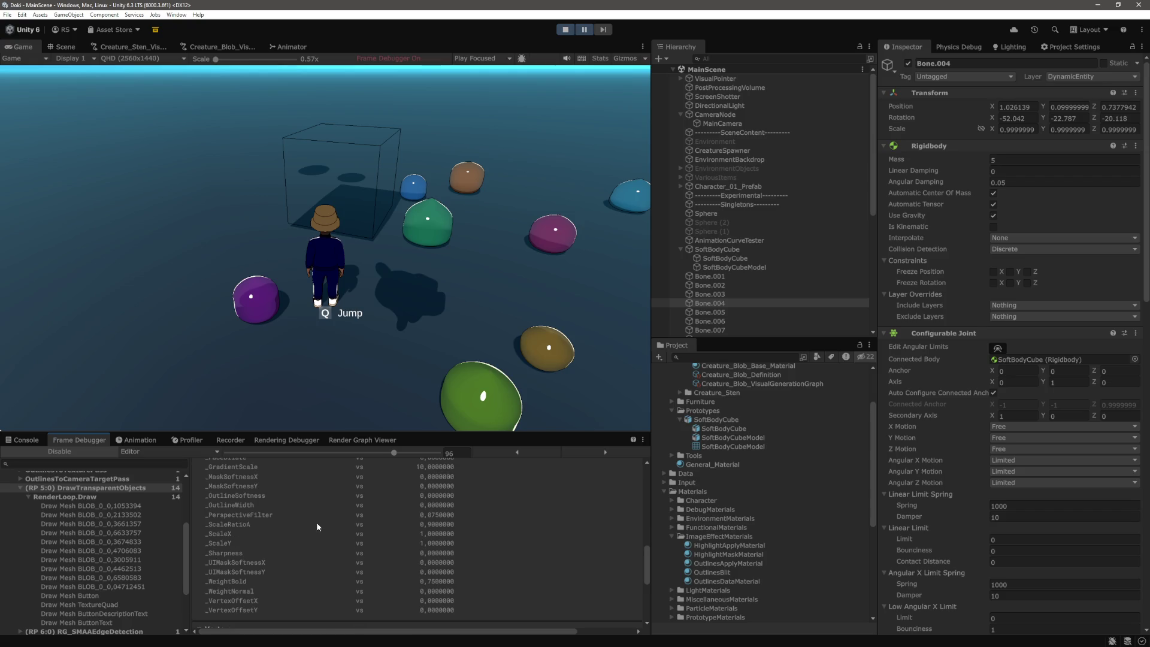
scroll(419, 543, "up", 5)
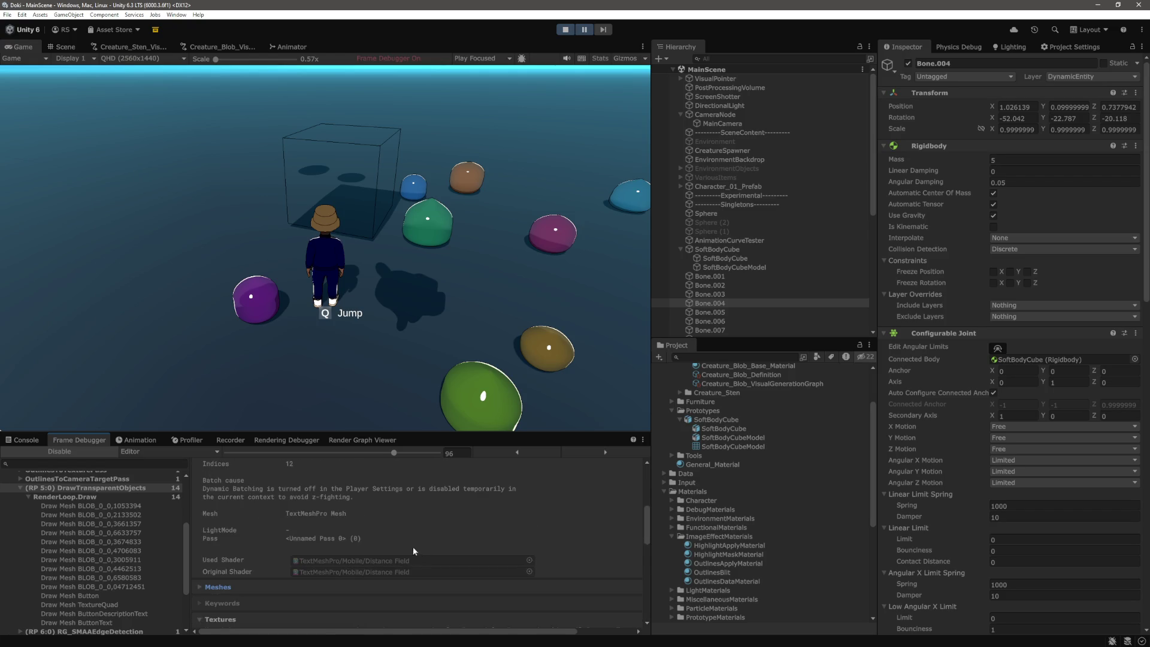
scroll(125, 521, "down", 1)
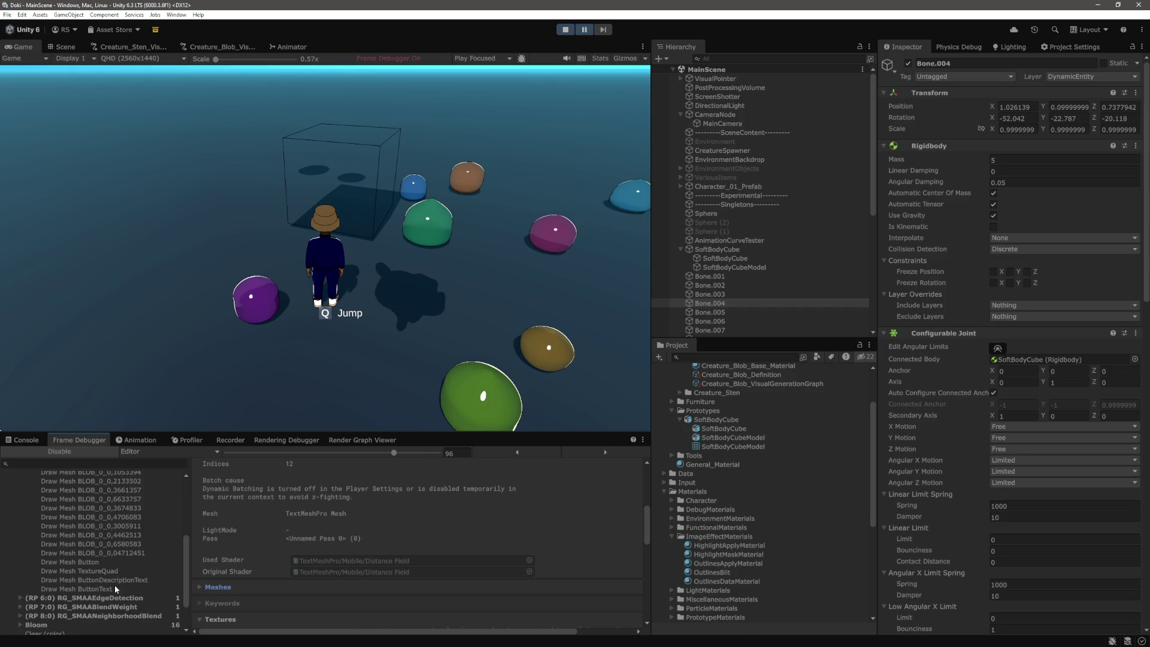
scroll(111, 556, "up", 3)
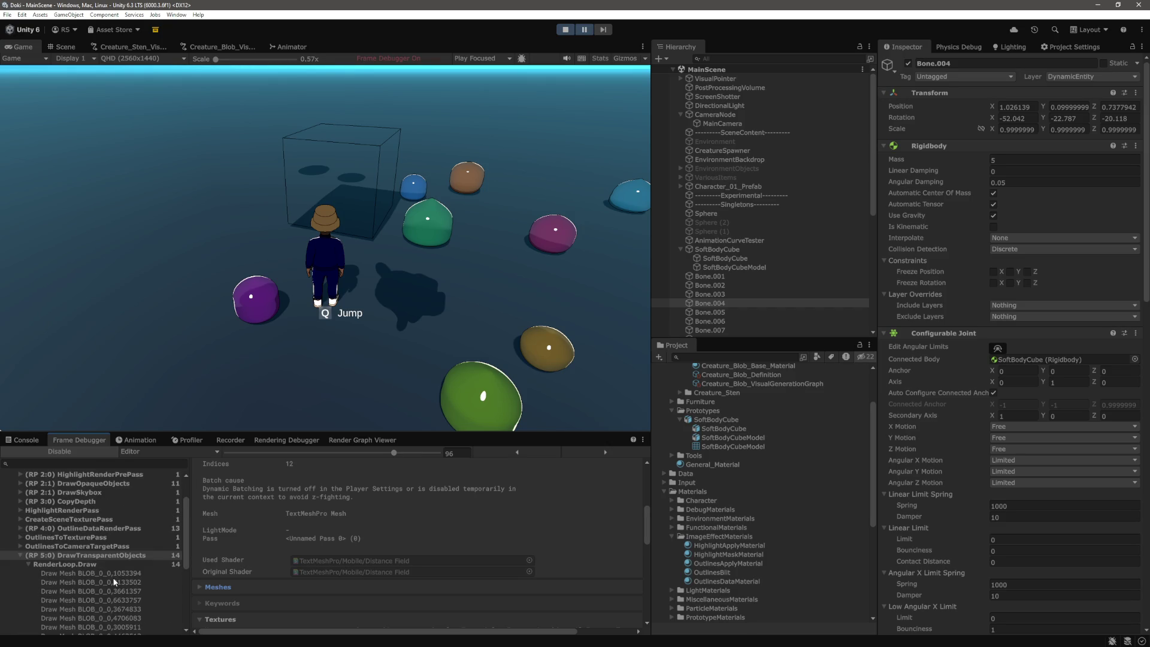
scroll(114, 581, "down", 1)
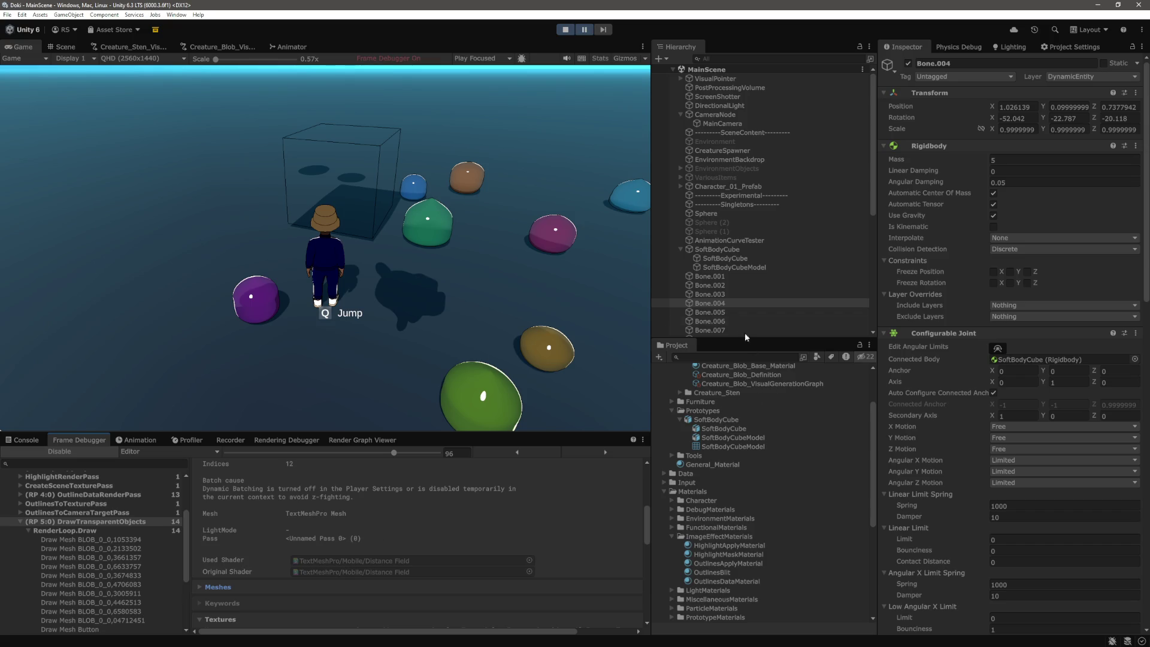
left_click(745, 267)
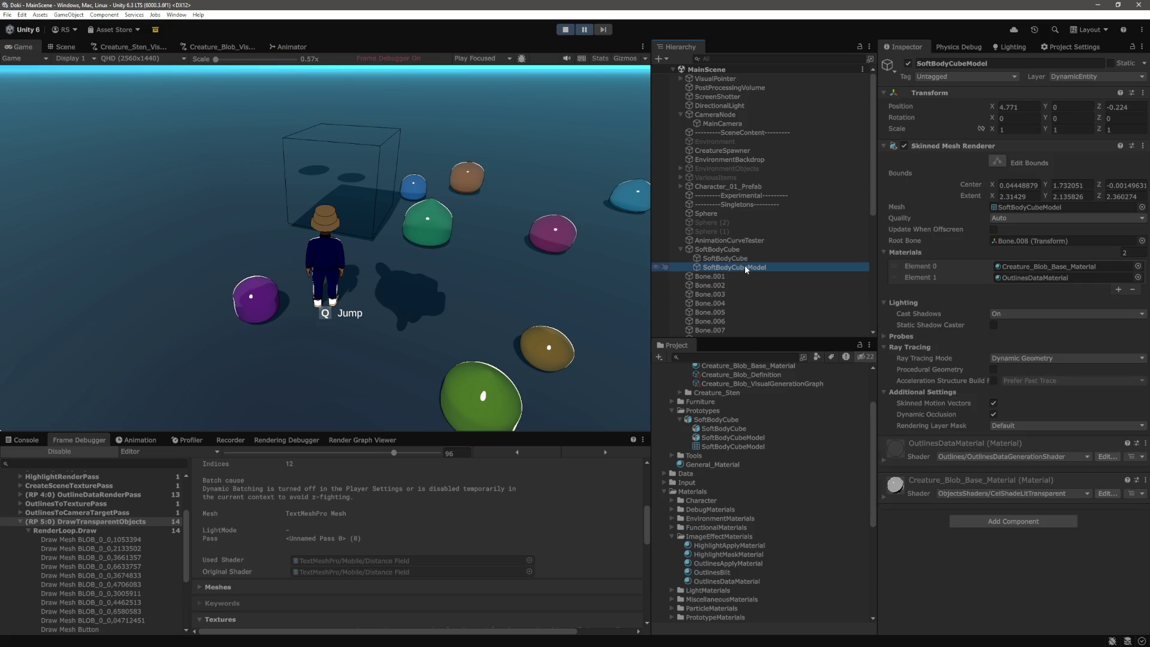
Step: Switch between SoftBodyCube and SoftBodyCubeModel, ending on the parent's Rigidbody and eight-joint Joint Handler
left_click(743, 260)
left_click(732, 250)
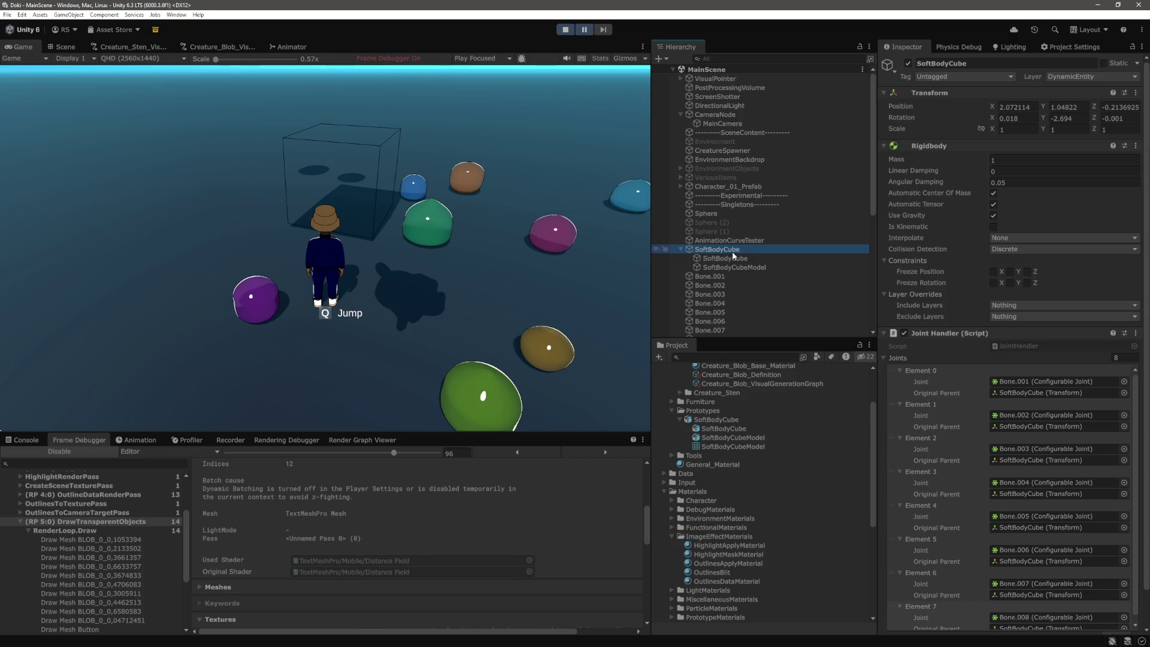
left_click(739, 268)
left_click(740, 252)
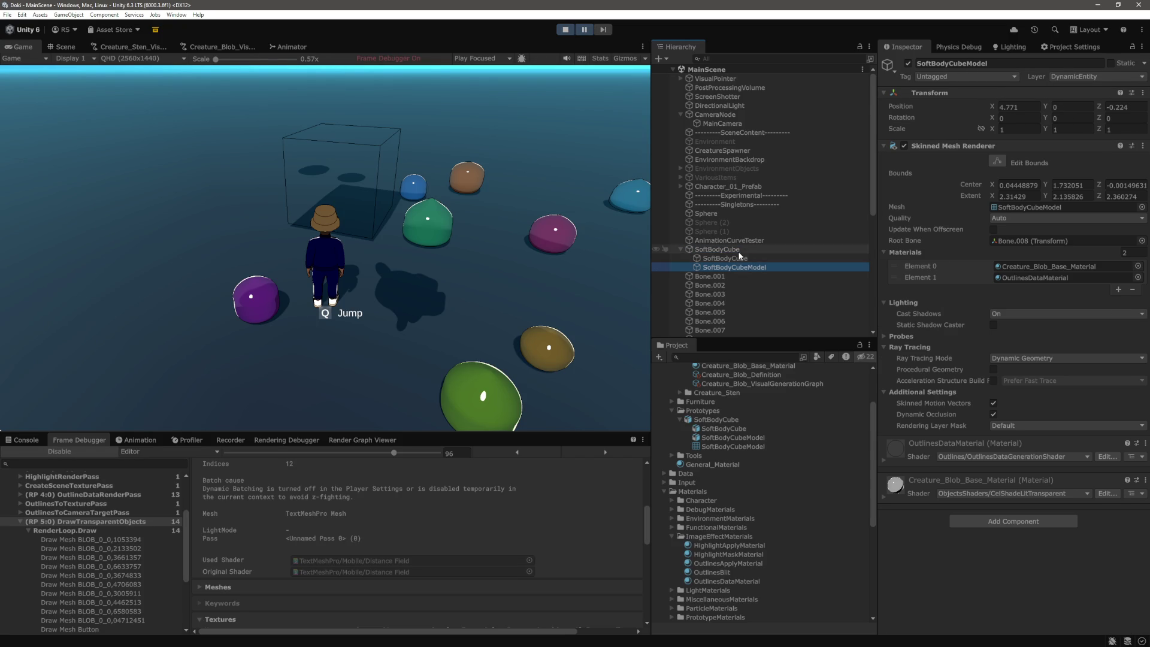
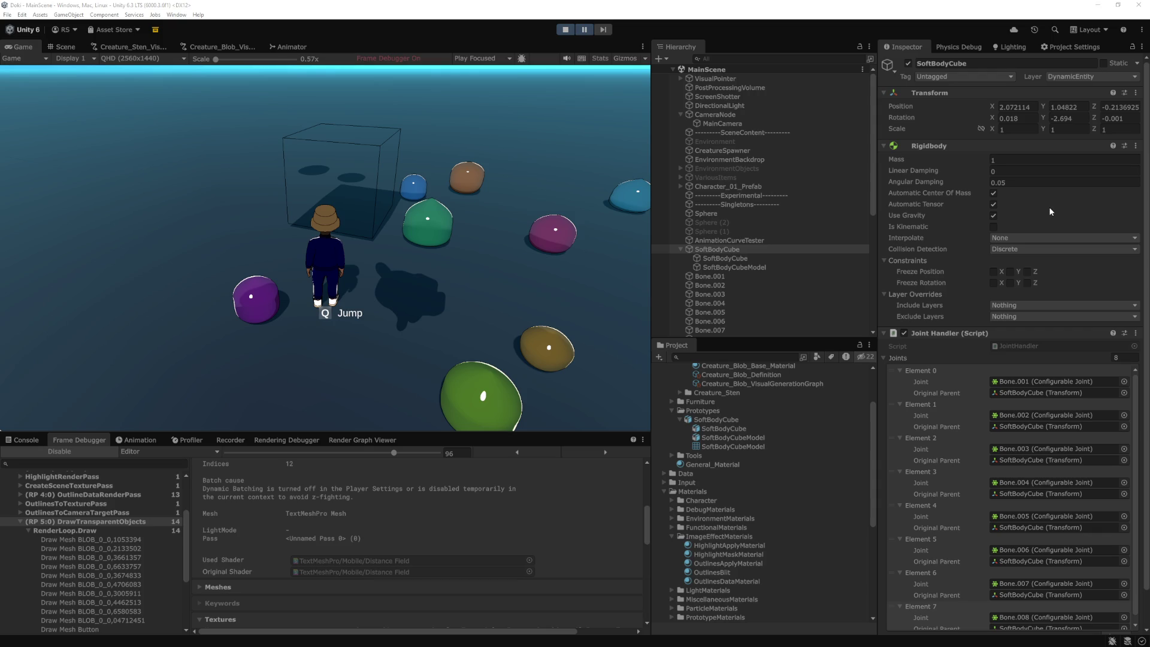
Step: Google 'unity 6 transparent render pass which layers' in a new Chrome tab, then return to Unity
key("alt+Tab")
key("ctrl+t")
left_click(450, 27)
type("unity 6 re")
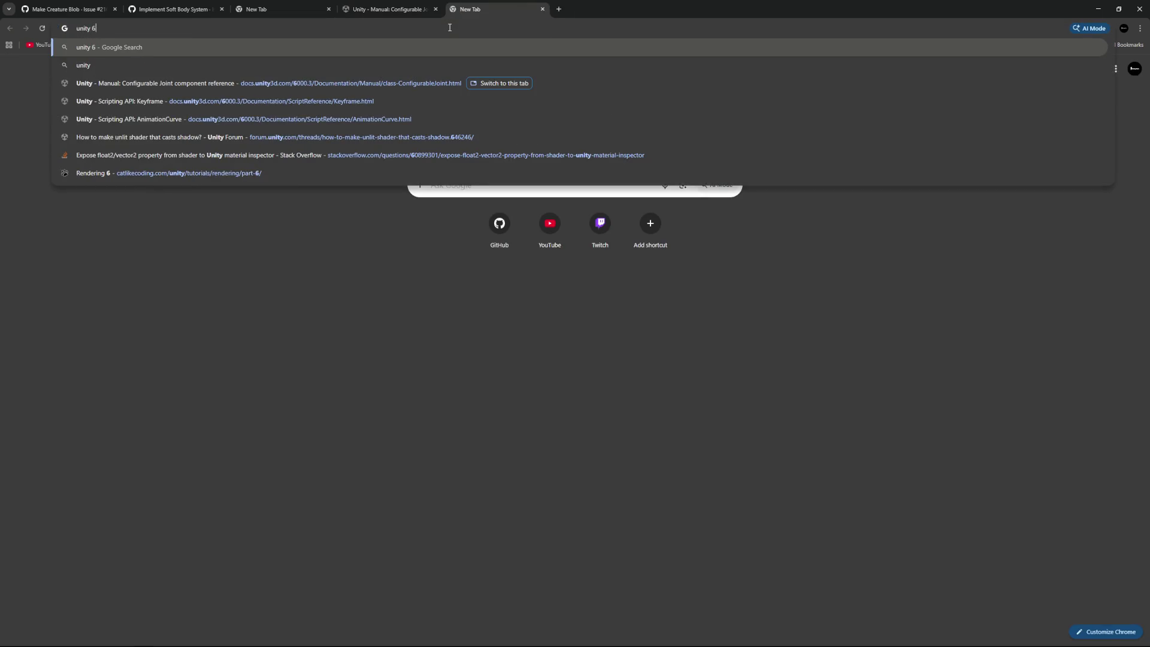
key("BackSpace")
key("BackSpace")
key("BackSpace")
type("t")
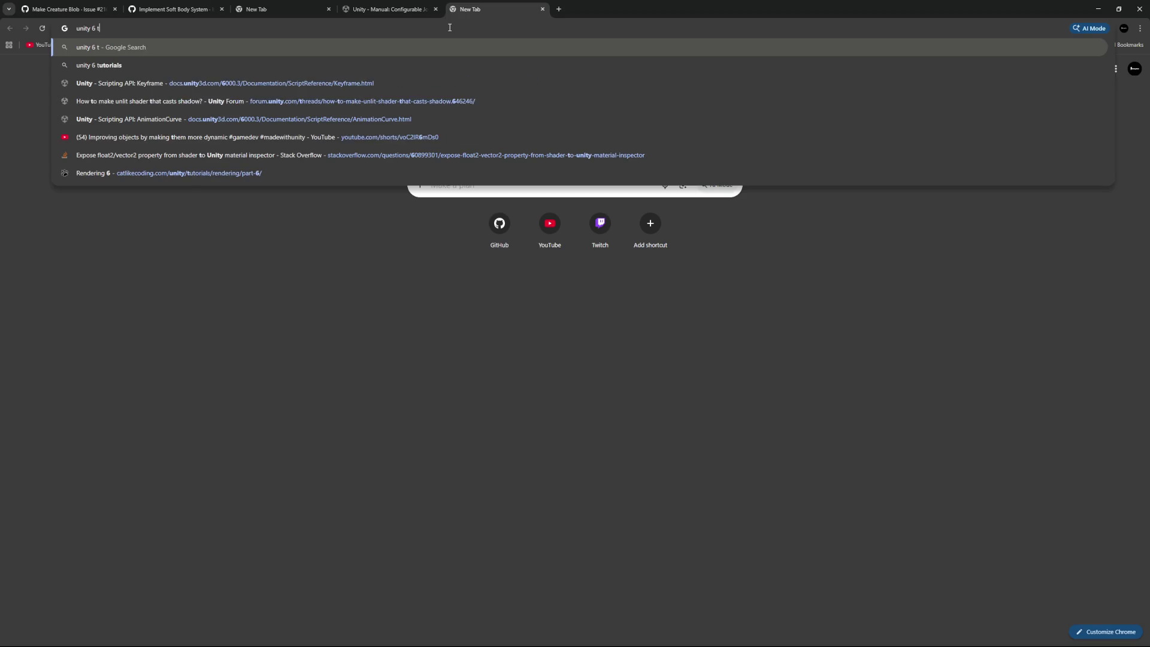
type("ransparent rend")
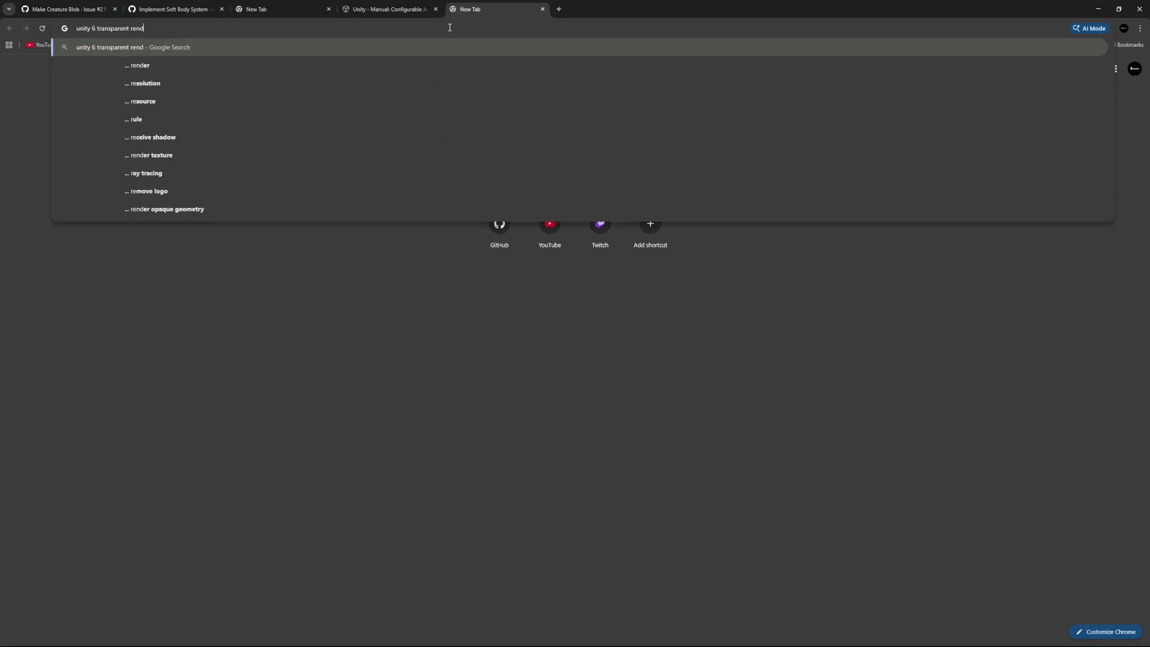
type("er pass which layers")
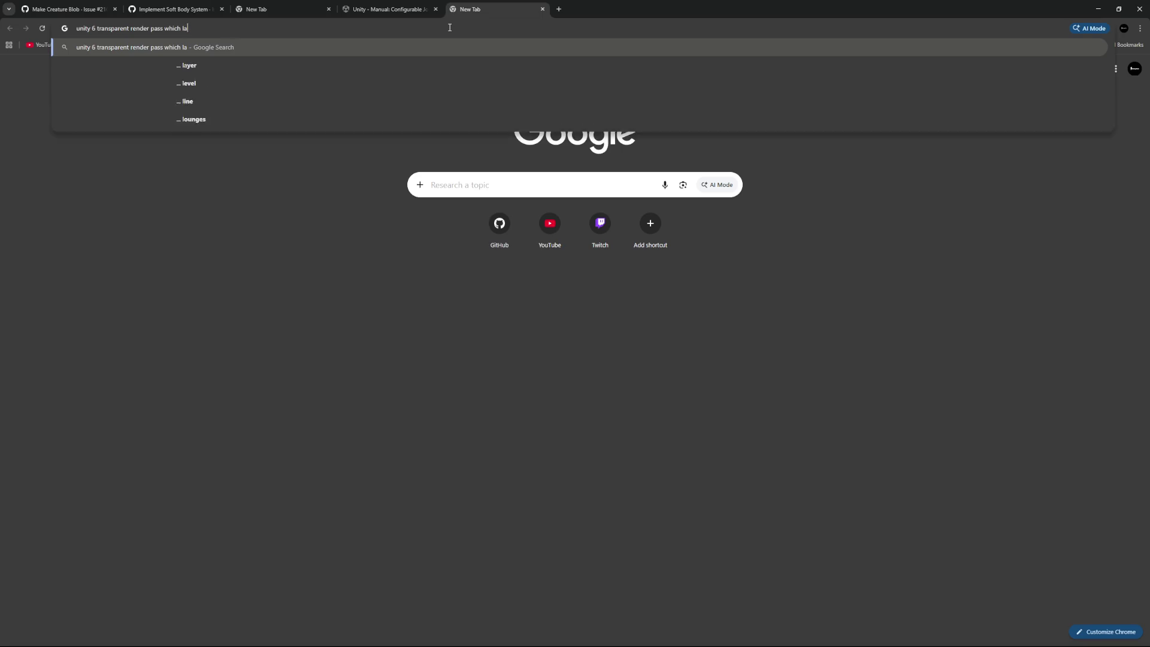
key("Return")
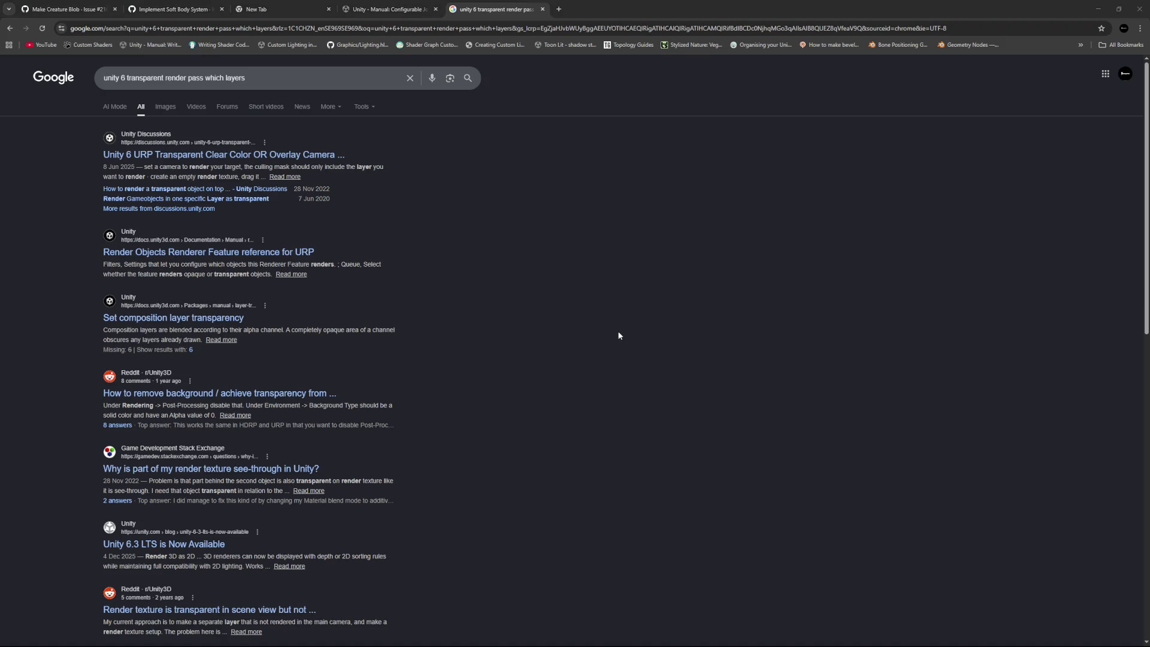
key("alt+Tab")
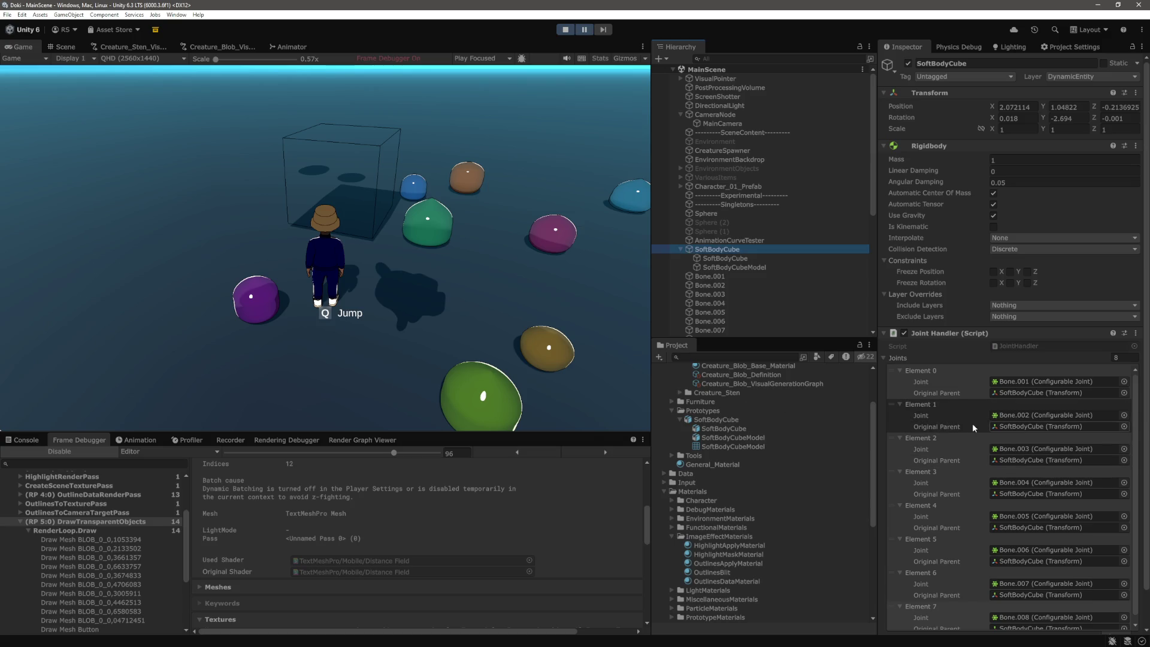
Step: Put SoftBodyCubeModel on the Default layer
scroll(967, 427, "down", 2)
left_click(733, 267)
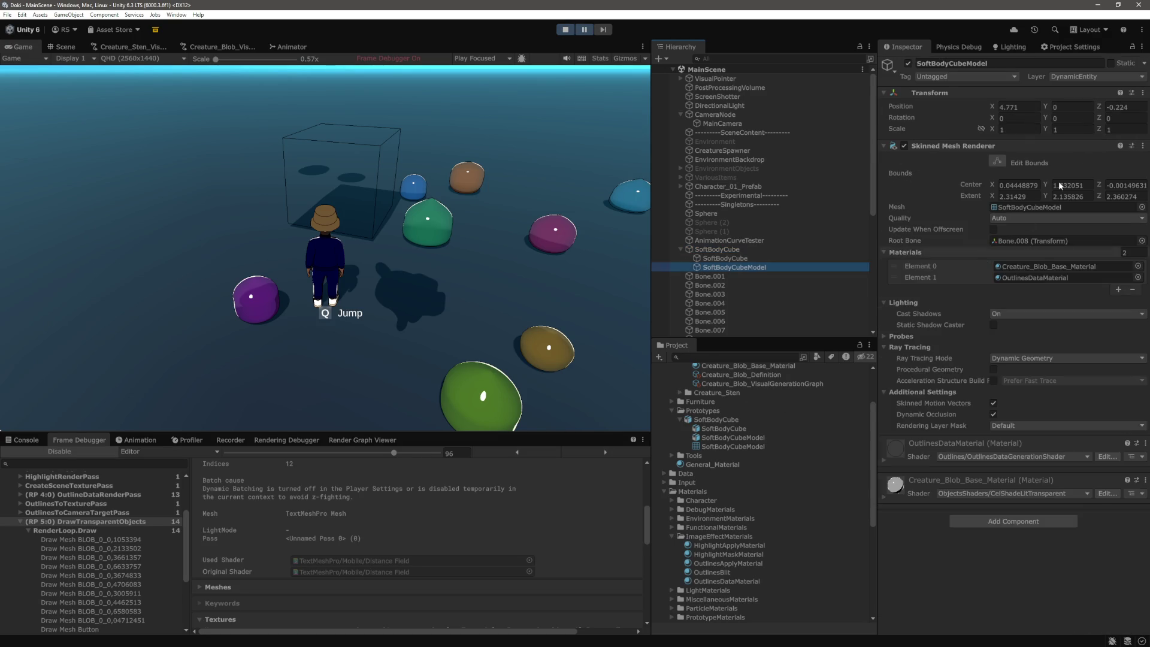
left_click(1104, 82)
left_click(1078, 87)
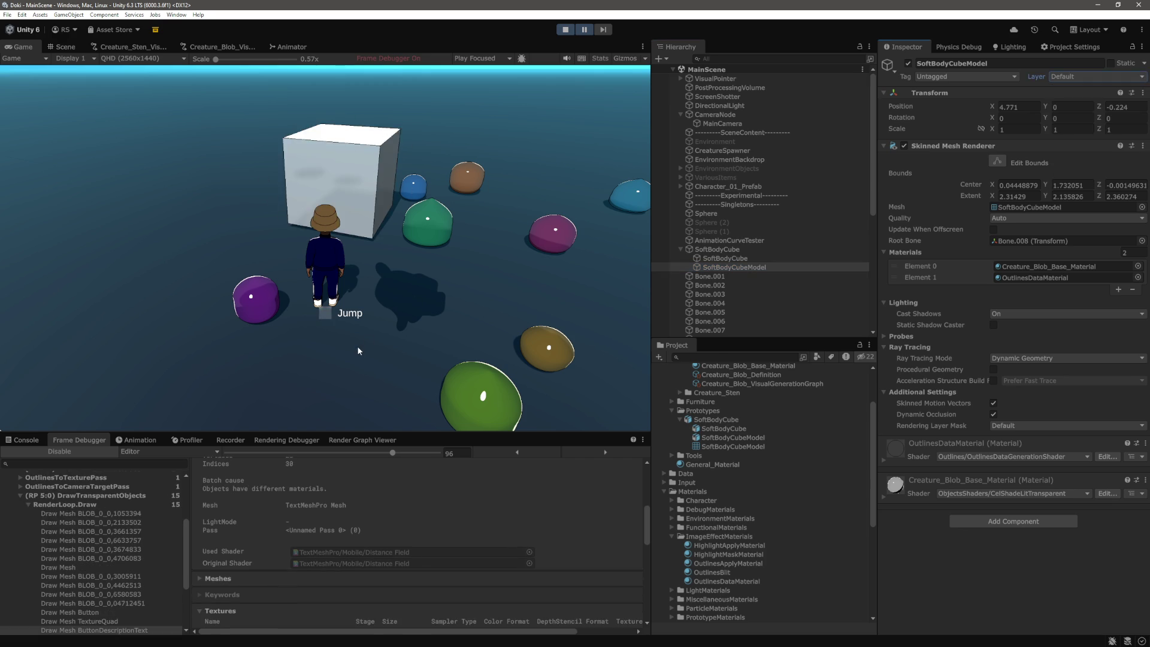
Step: Toggle the frame debugger capture and expand the RenderLoop.Draw event group
scroll(141, 579, "down", 3)
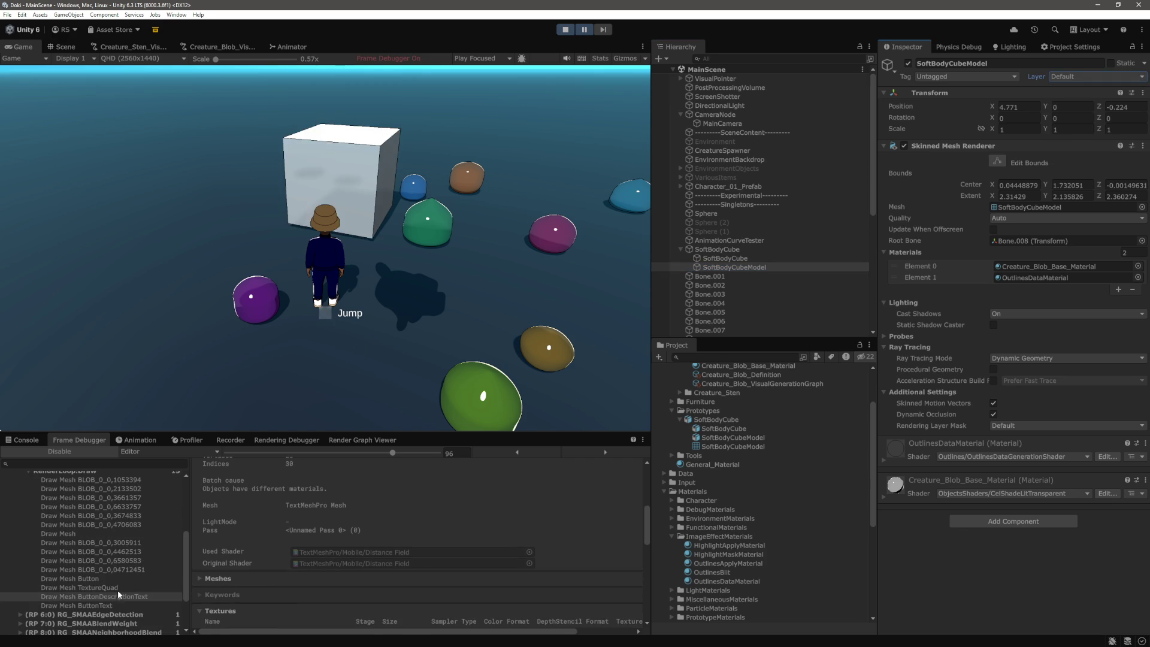
scroll(151, 570, "up", 3)
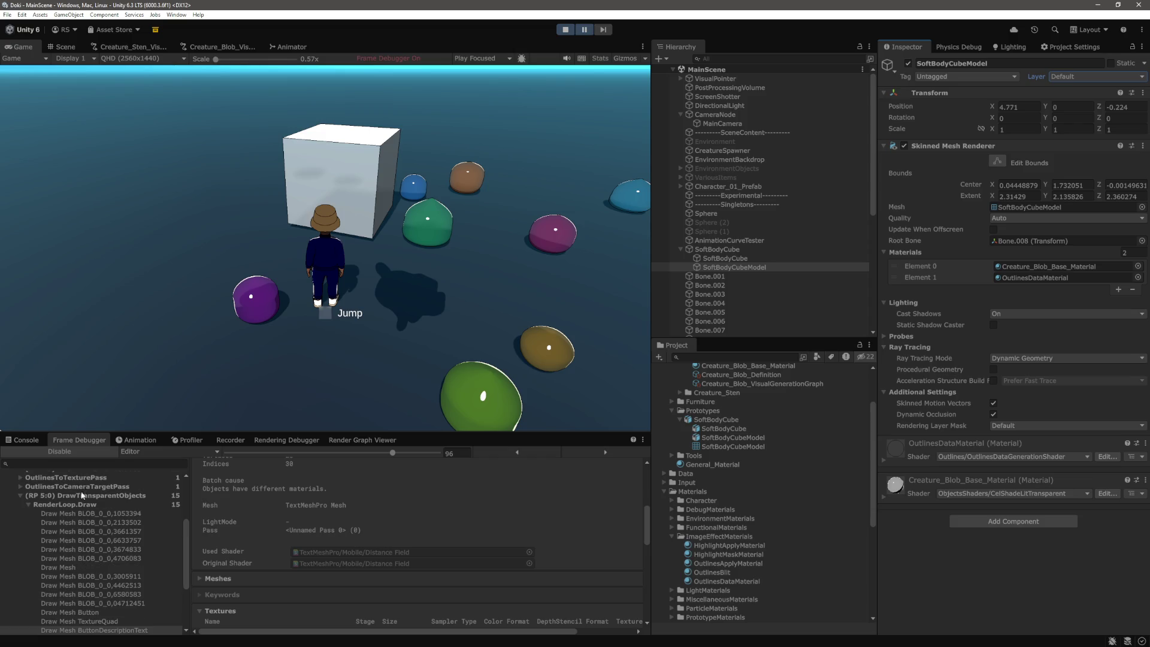
left_click(73, 450)
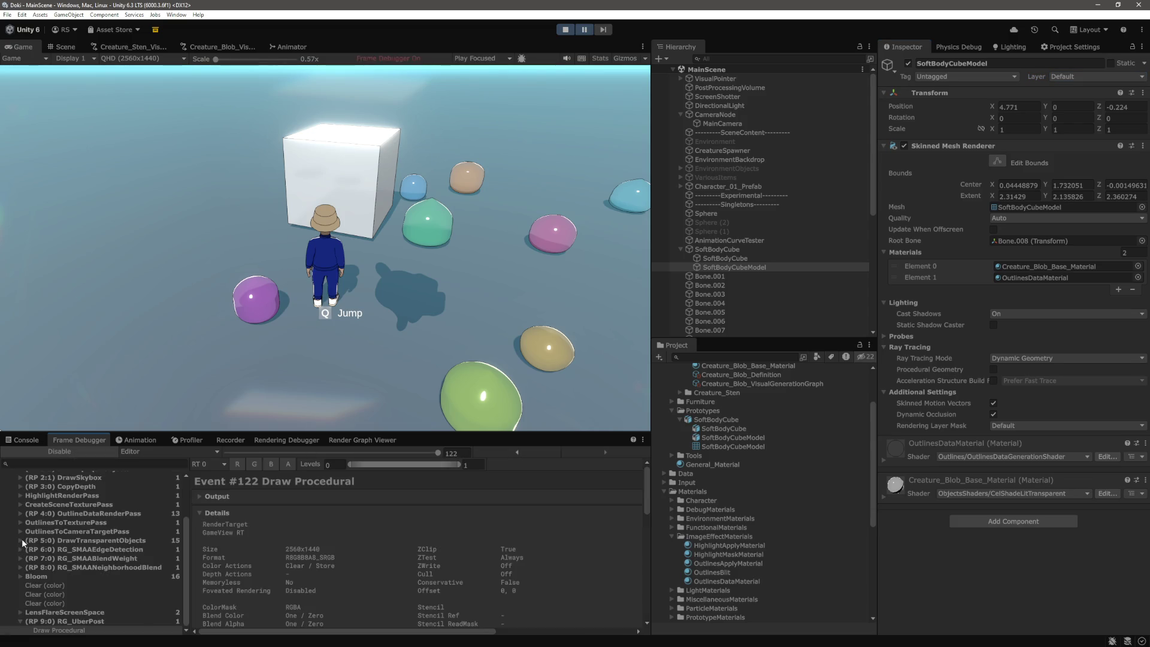
scroll(93, 535, "down", 1)
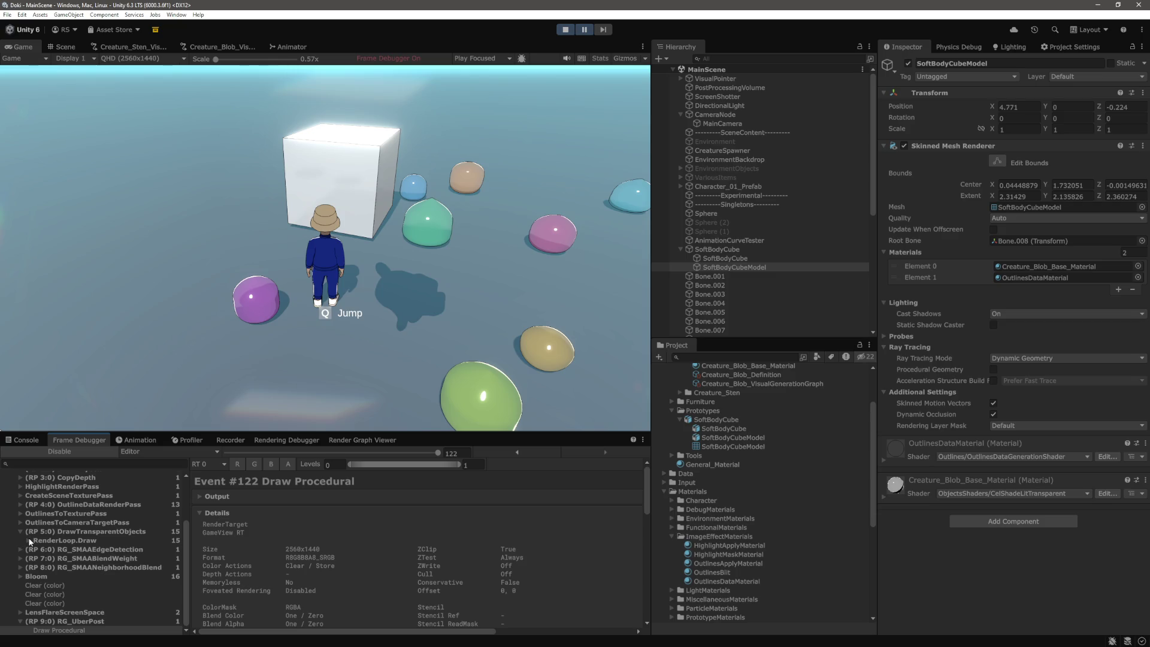
left_click(29, 540)
Step: Step through the blob Draw Mesh events, ending on the cube's draw event #89
scroll(79, 574, "down", 3)
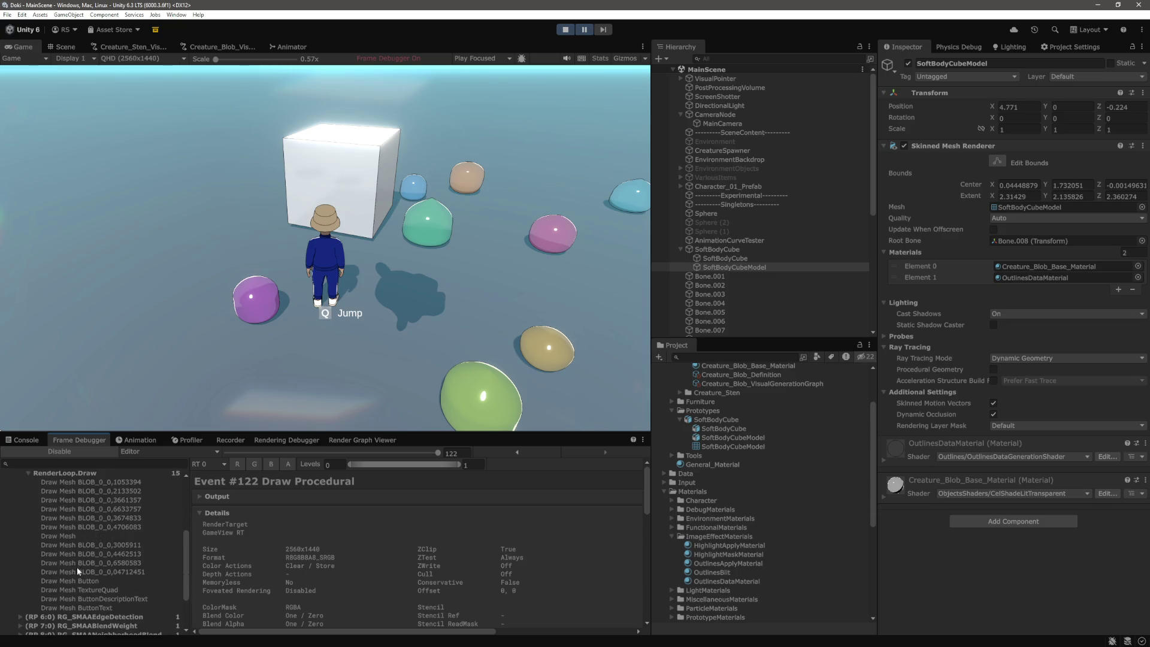
left_click(71, 537)
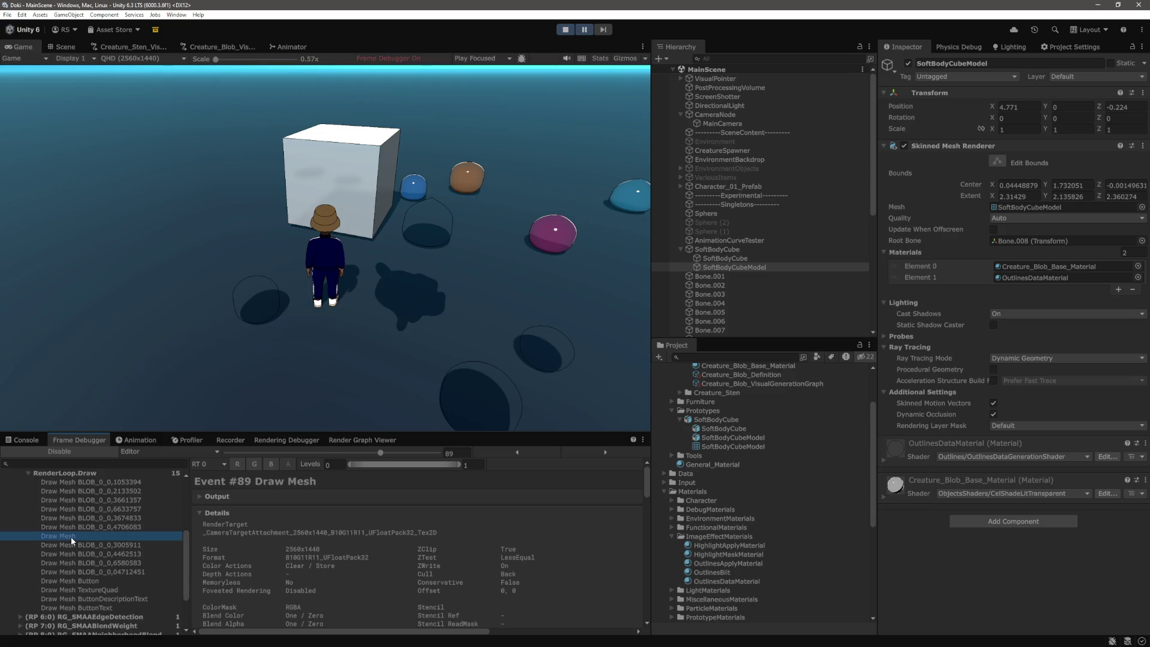
left_click(74, 541)
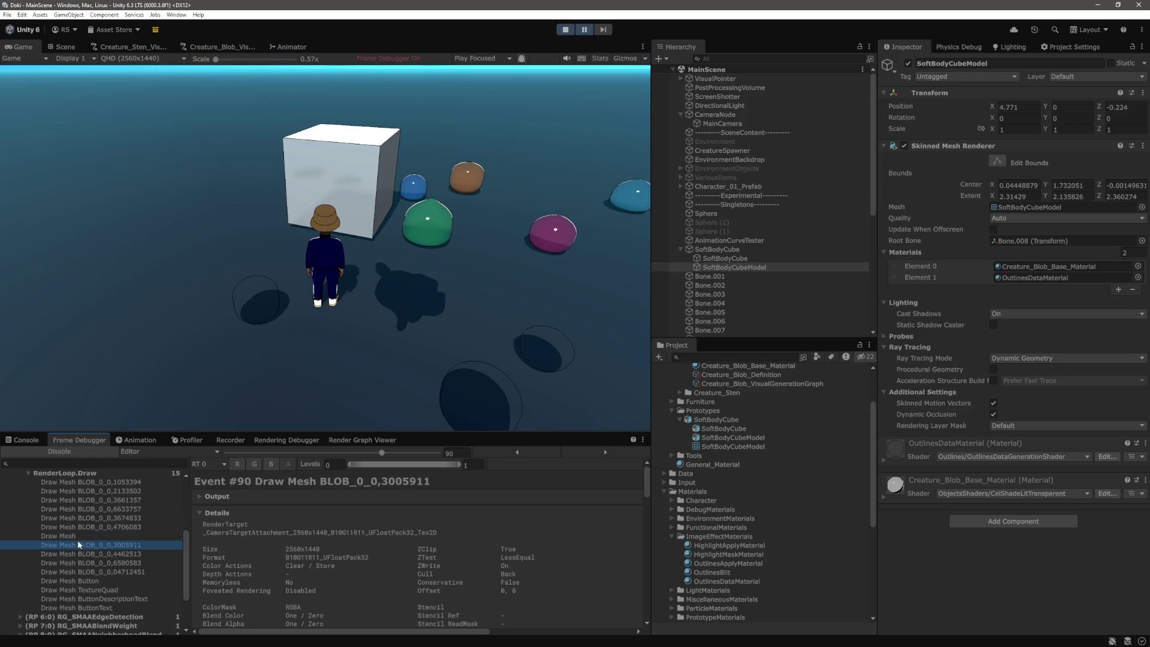
left_click(88, 523)
left_click(91, 517)
left_click(84, 527)
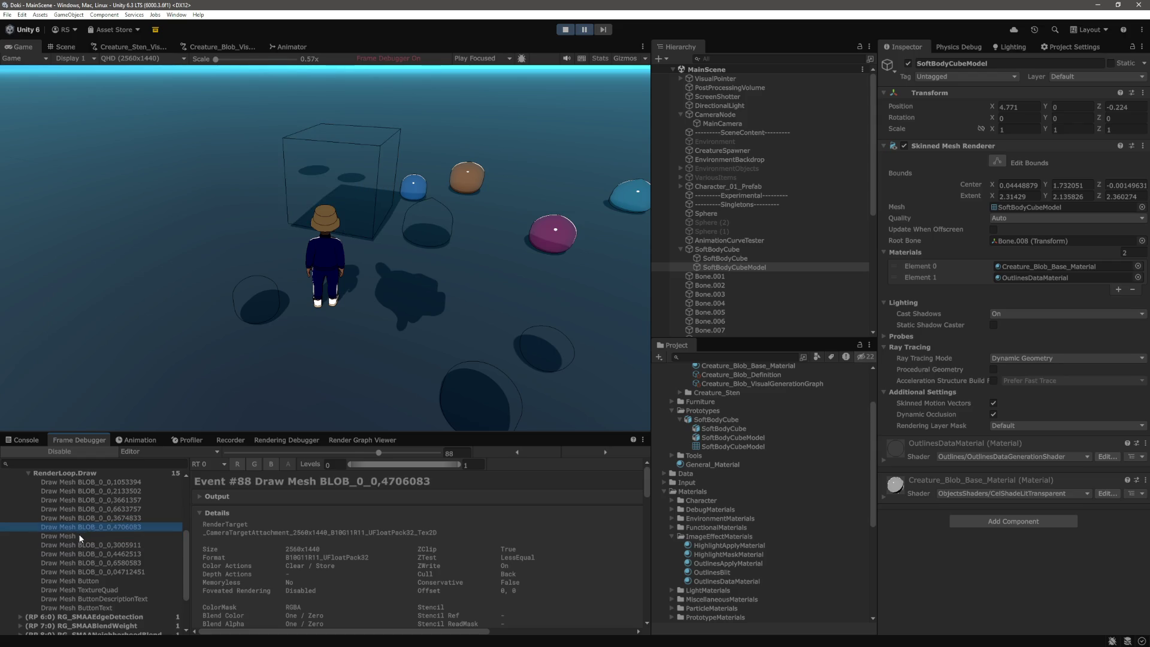
left_click(80, 536)
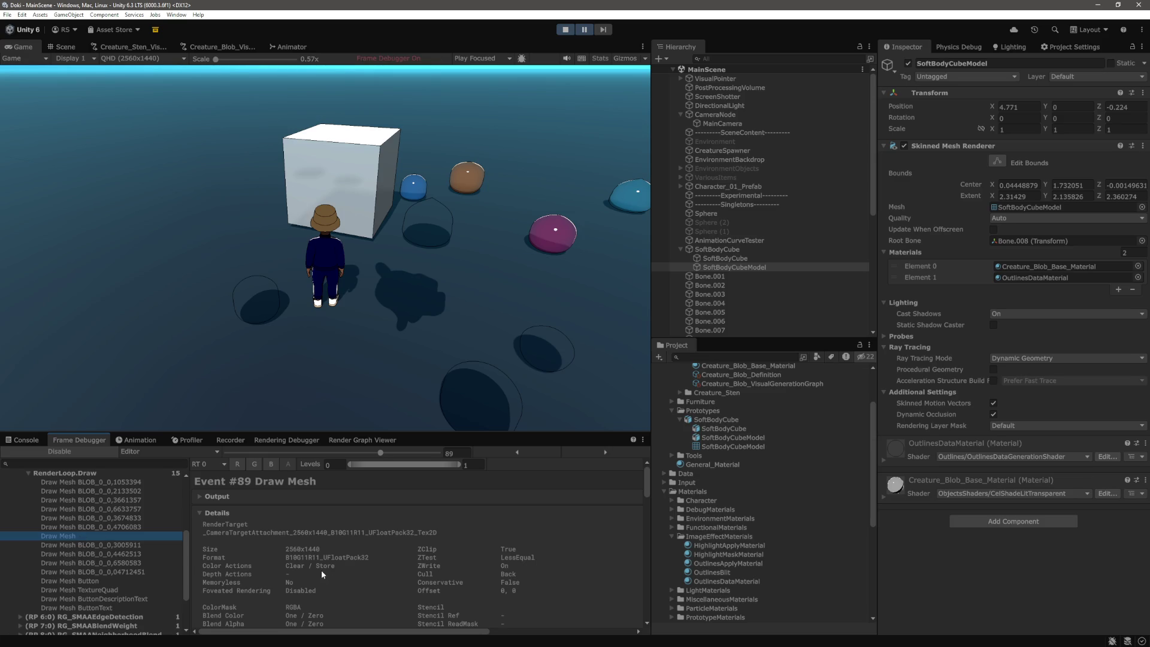
scroll(305, 543, "down", 2)
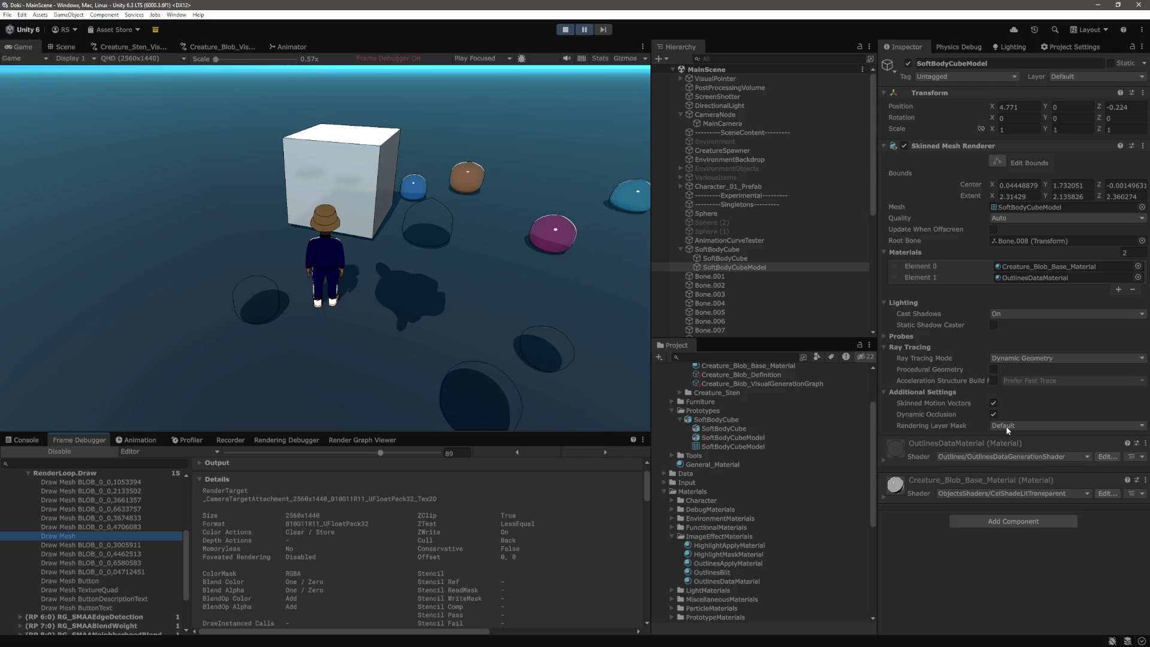
Step: Try the cube's Rendering Layer Mask as Nothing, Everything, then Default
left_click(1006, 427)
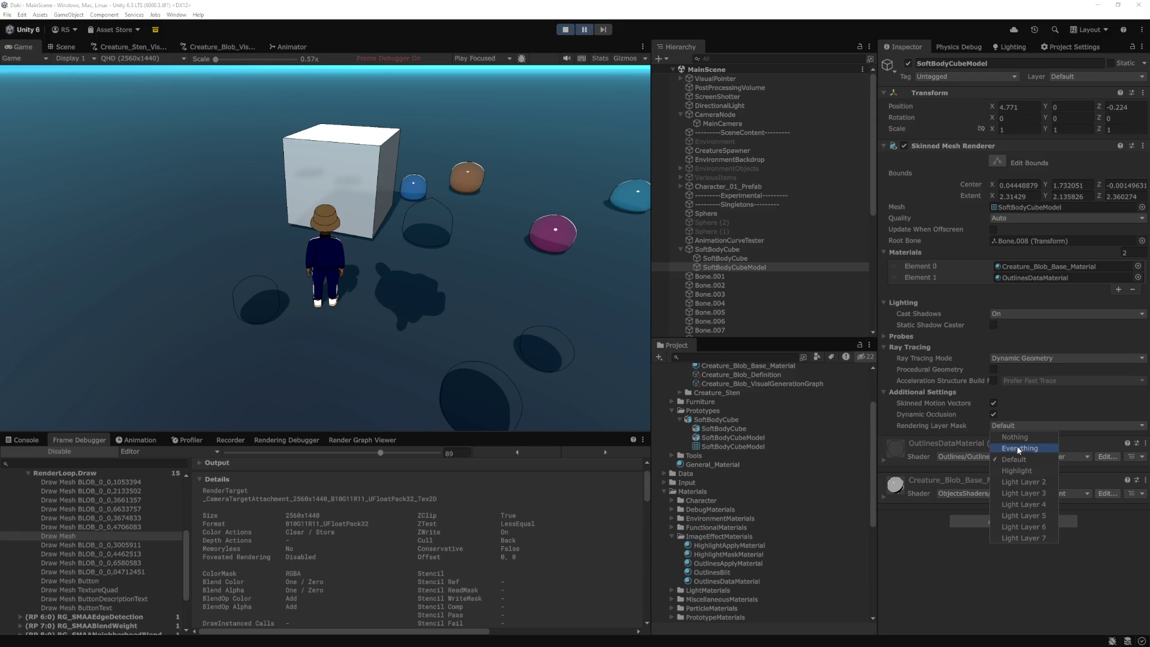
left_click(1022, 436)
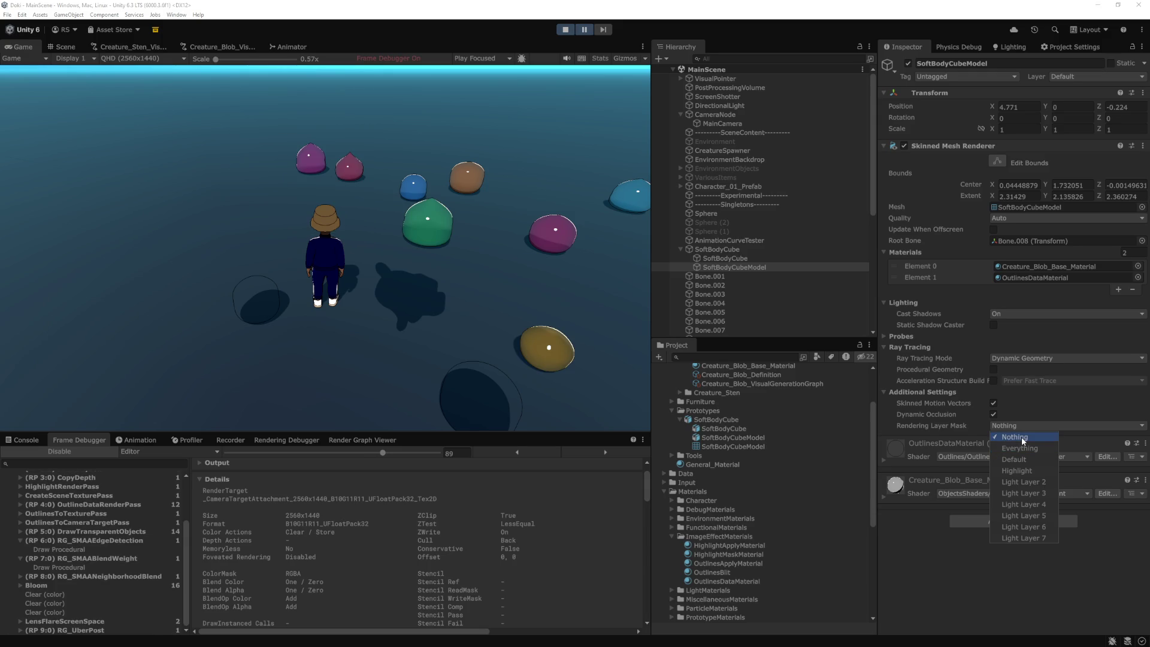
left_click(1024, 448)
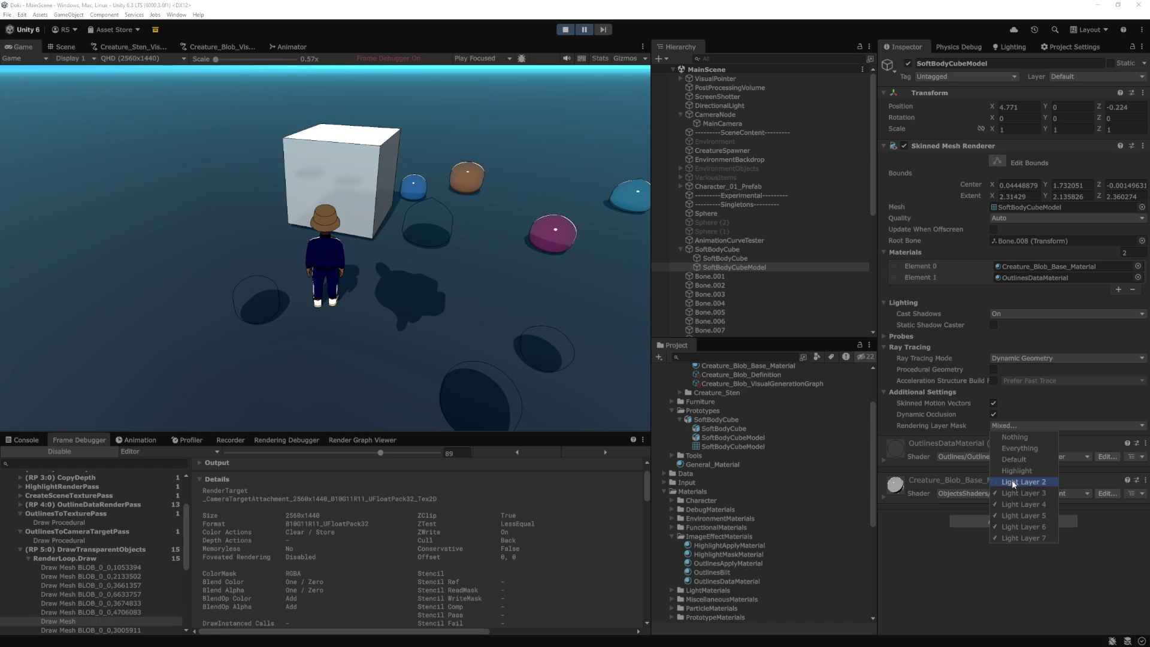
left_click(1015, 539)
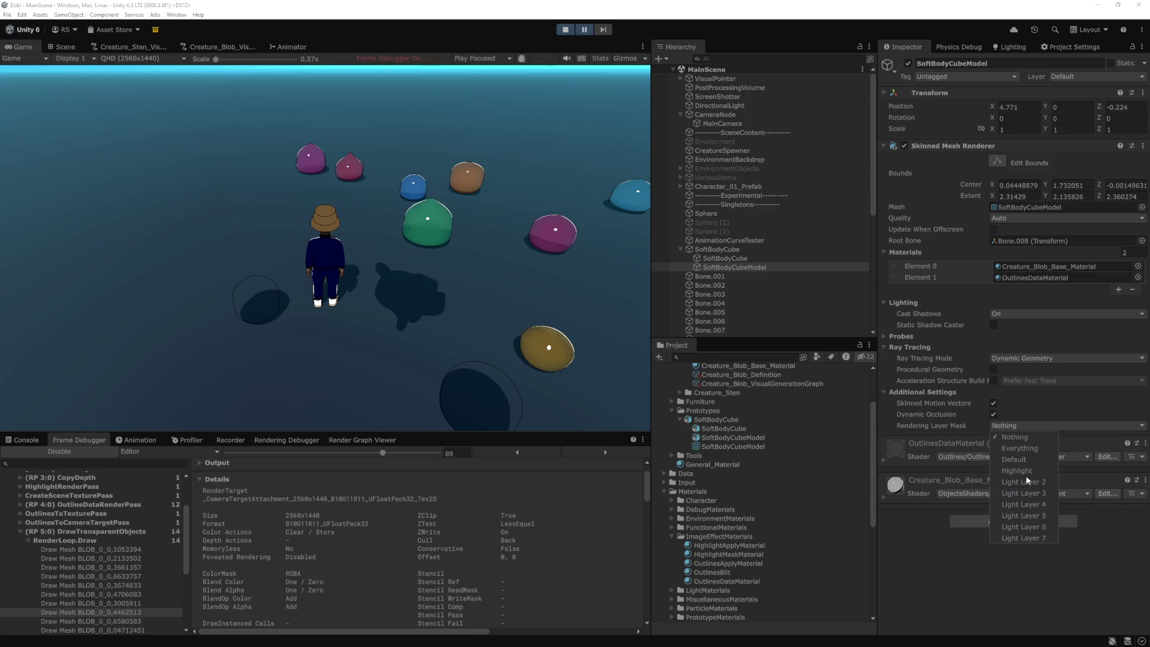
left_click(1013, 459)
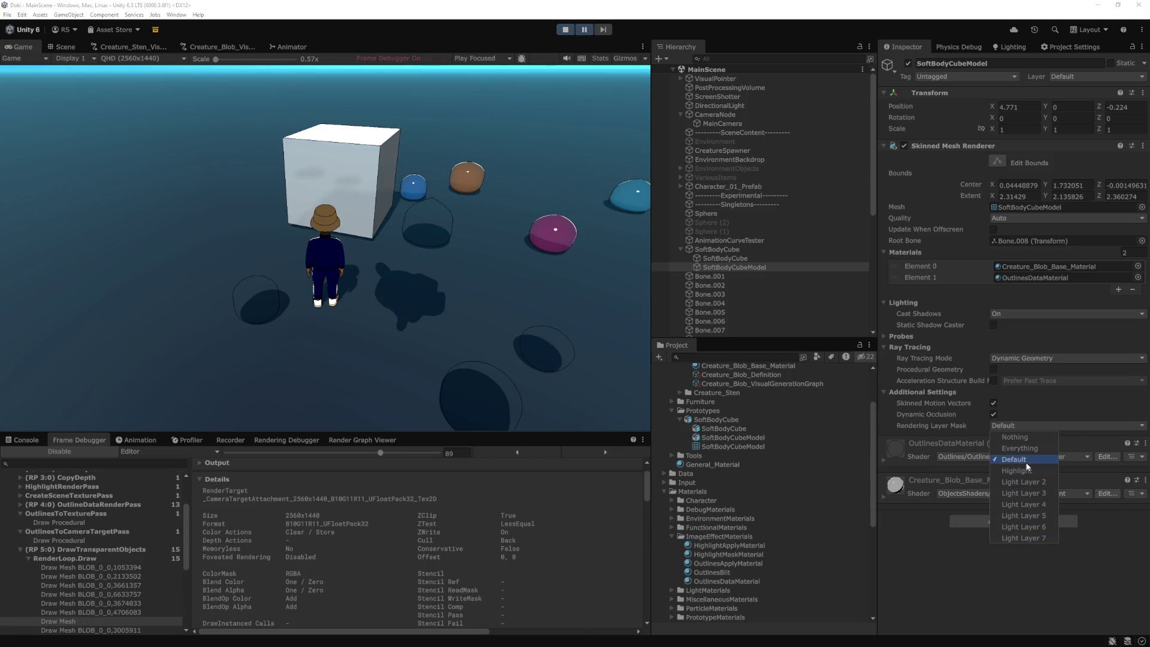
left_click(994, 567)
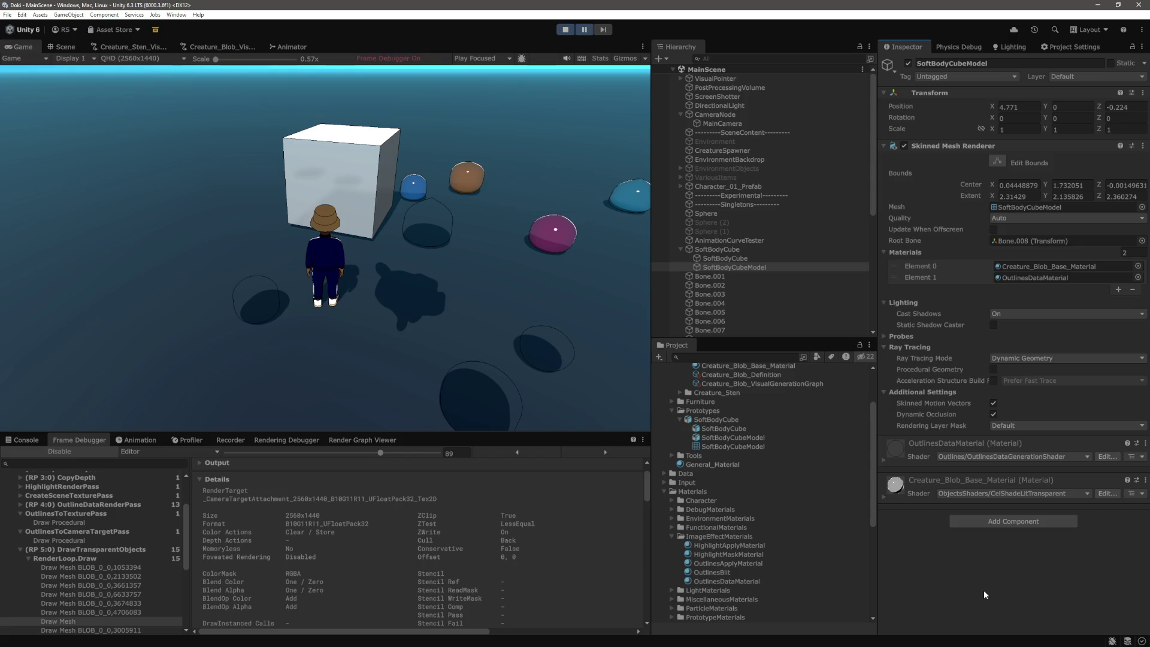
Step: Set SoftBodyCubeModel's layer back to DynamicEntity
left_click(1096, 76)
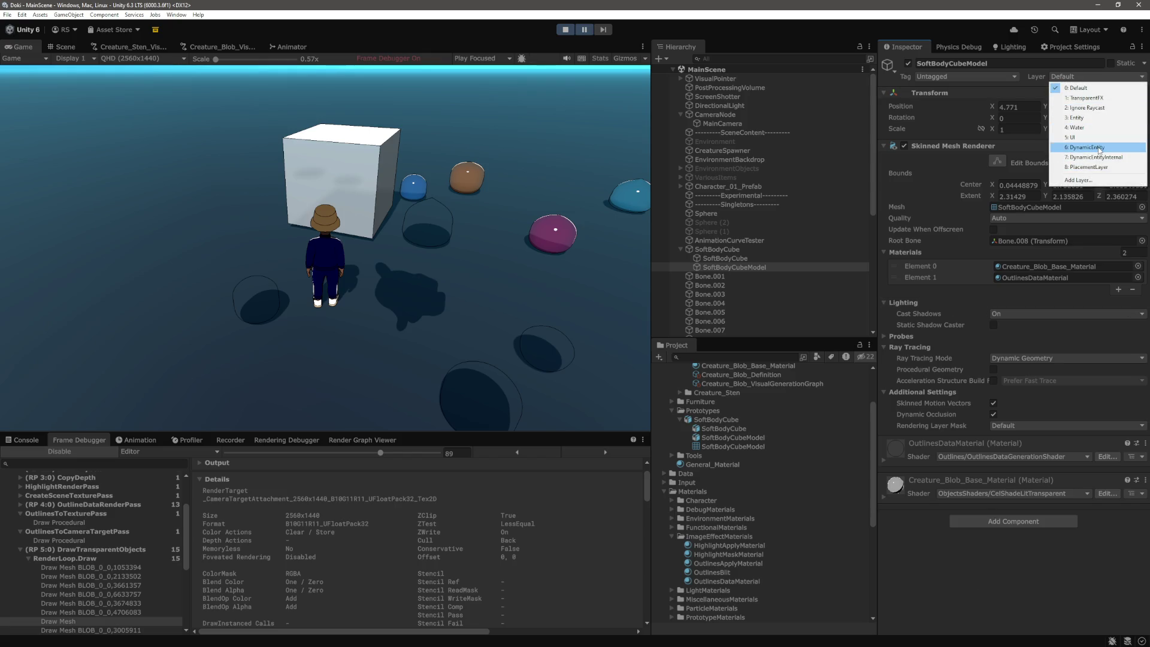
left_click(1087, 147)
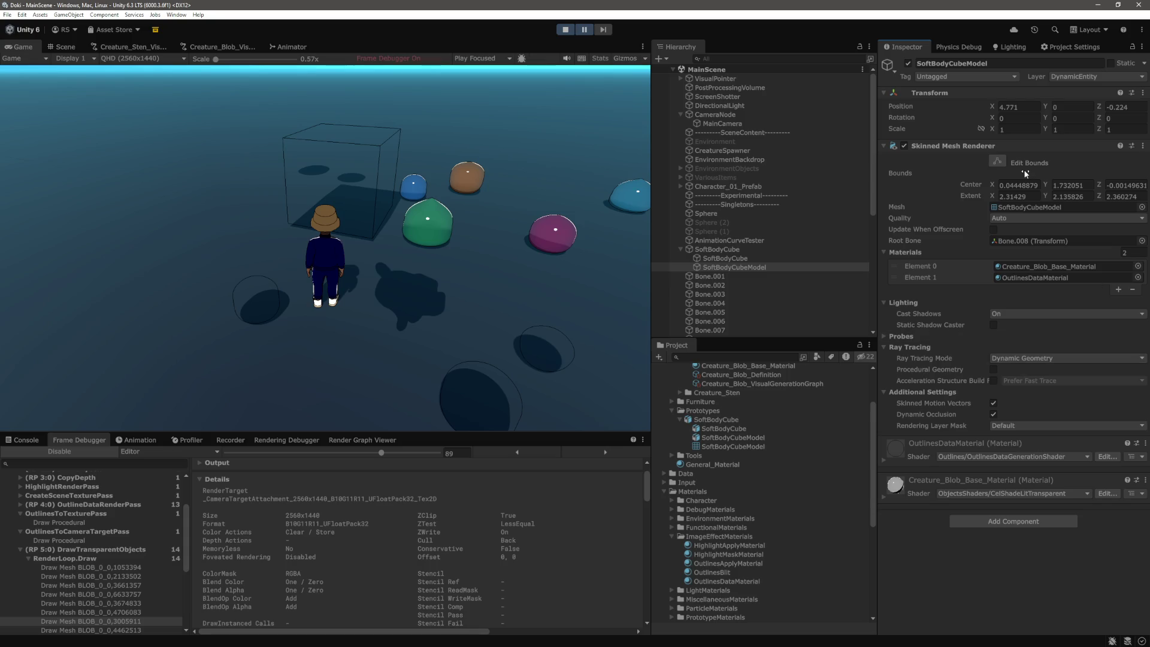
scroll(708, 372, "down", 5)
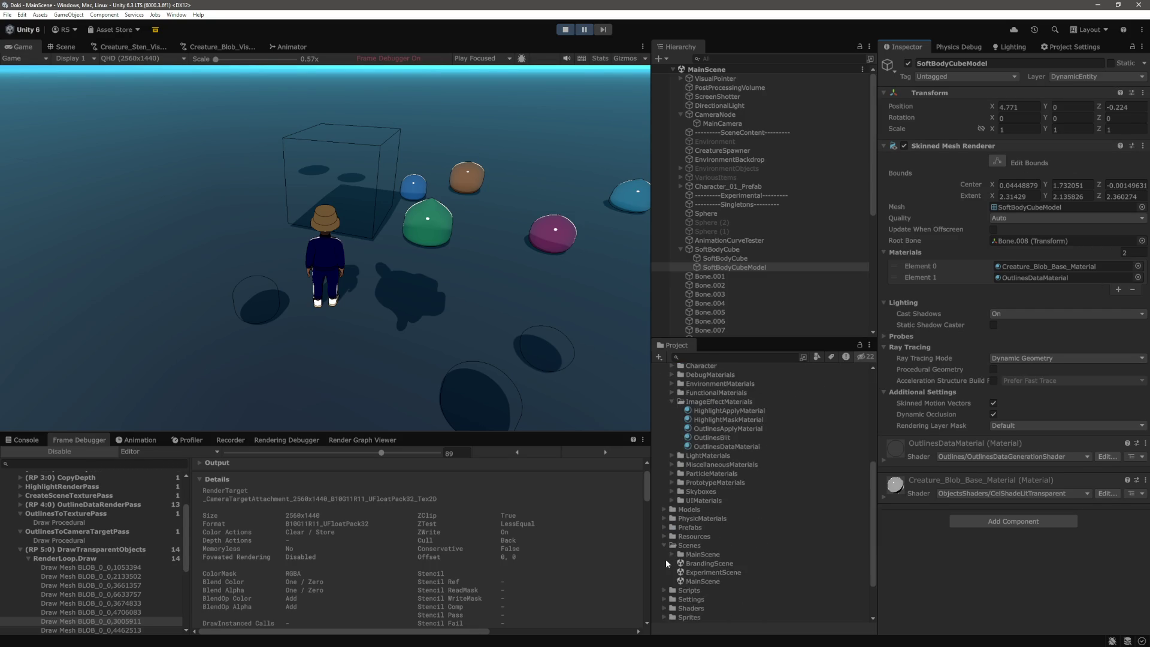
Step: Add DynamicEntity to the Renderer asset's Transparent Layer Mask
scroll(667, 539, "down", 2)
left_click(665, 537)
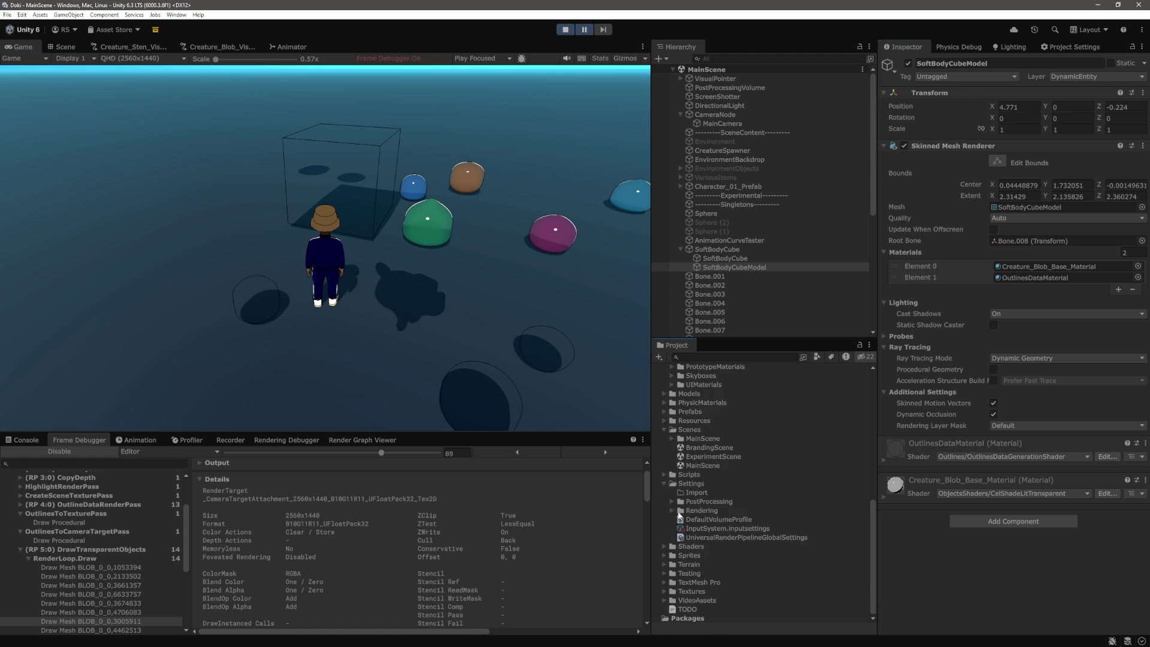
left_click(671, 510)
left_click(710, 486)
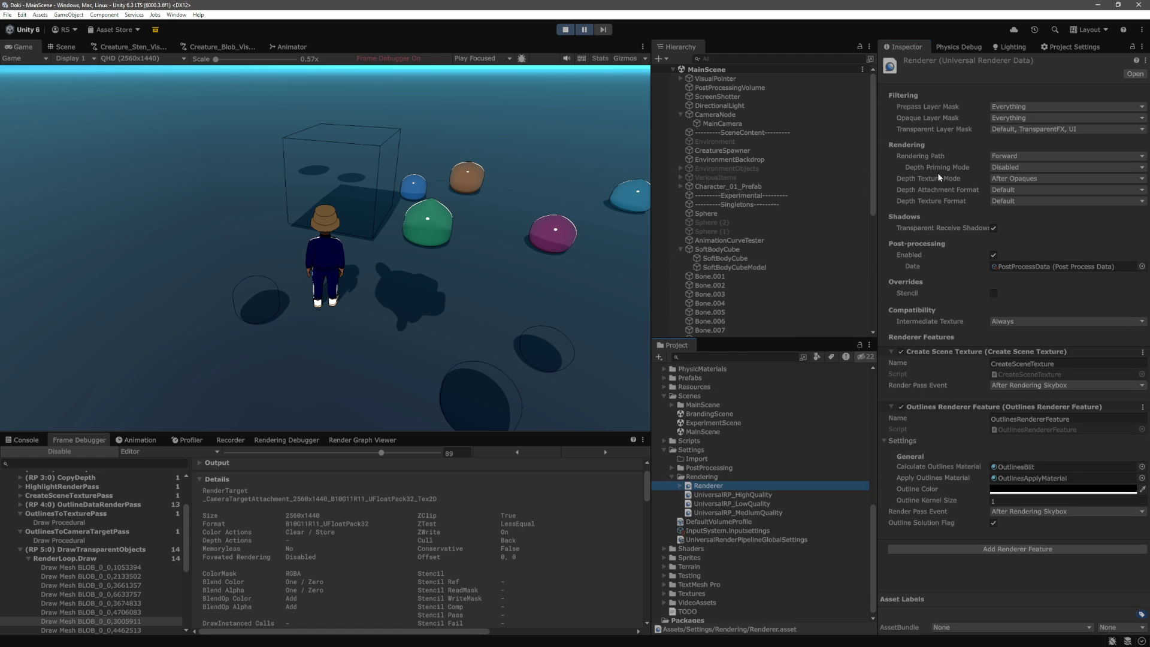
left_click(1030, 130)
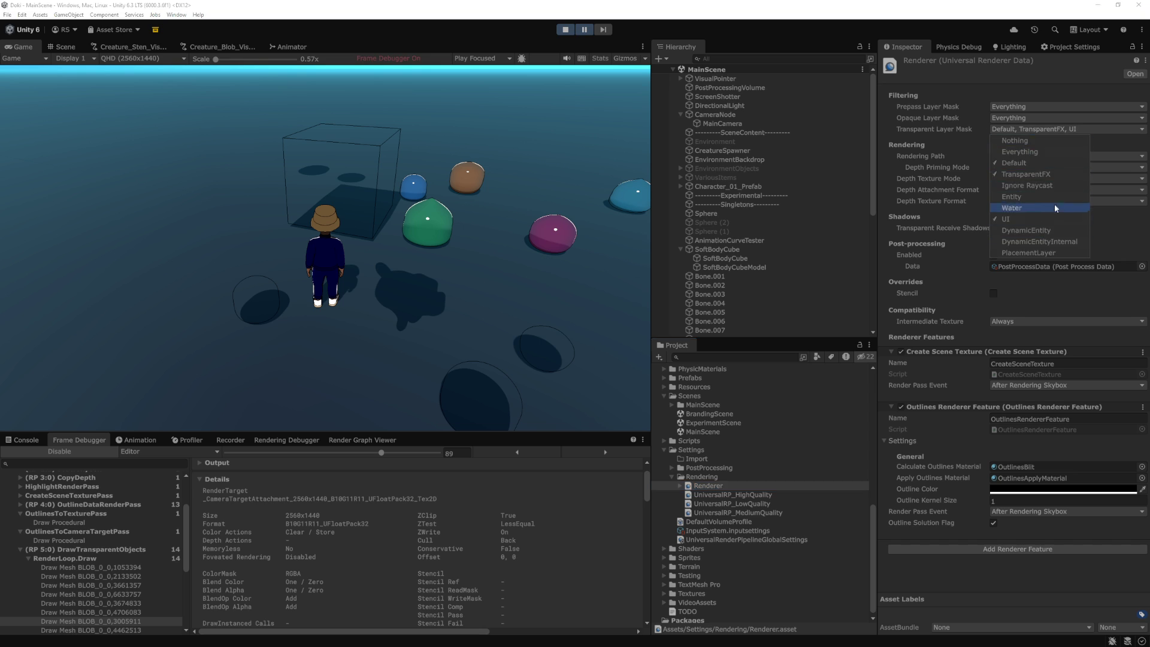
left_click(1052, 232)
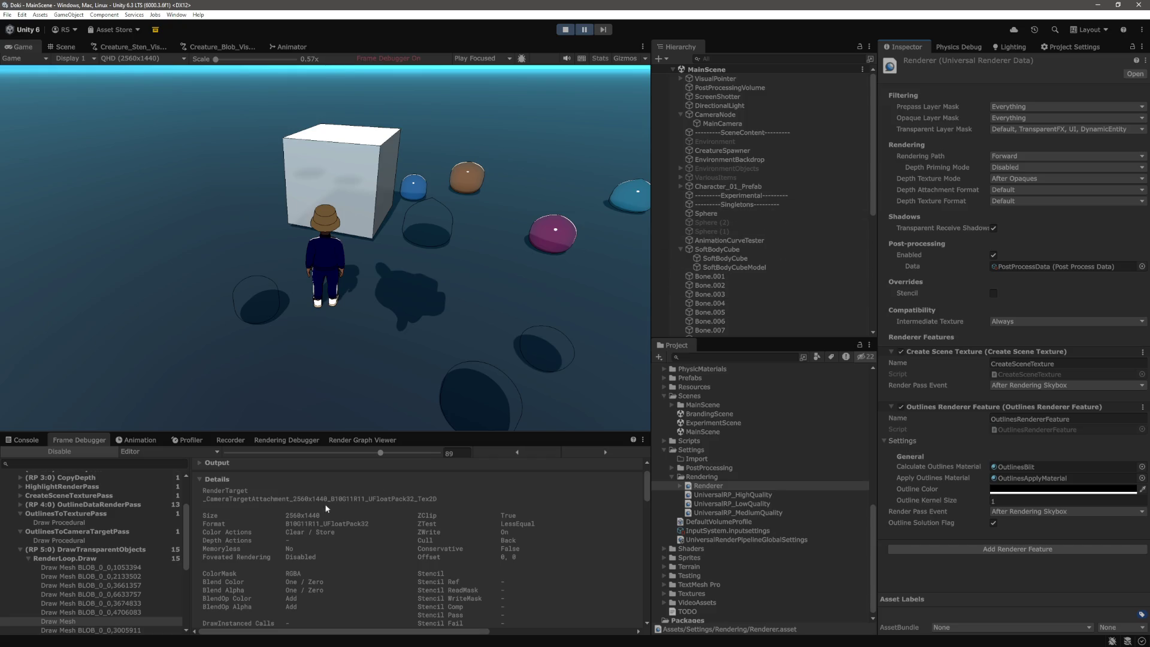
Step: Disable the Frame Debugger so the game renders live, then orbit the camera
left_click(23, 439)
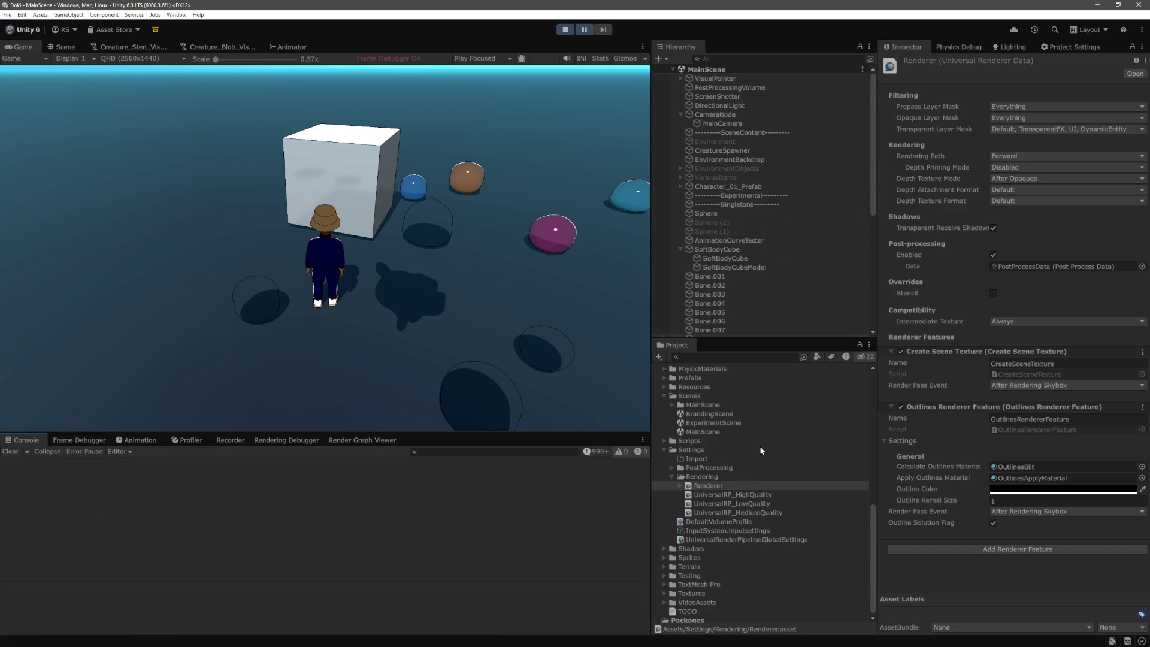
left_click(664, 449)
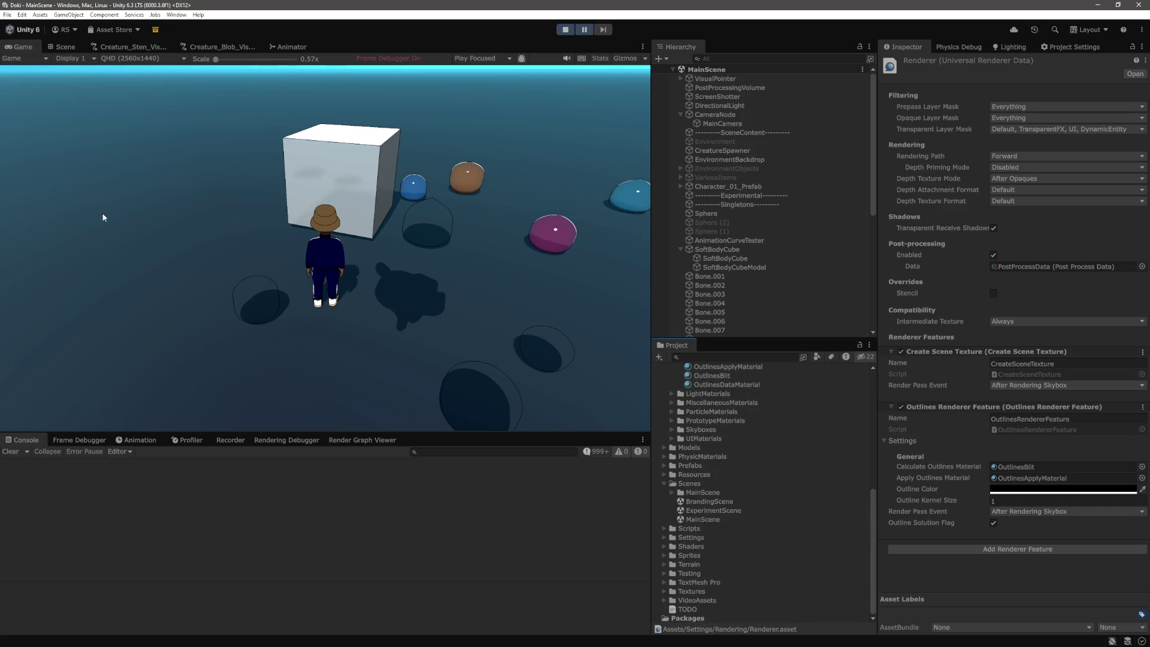
left_click(78, 440)
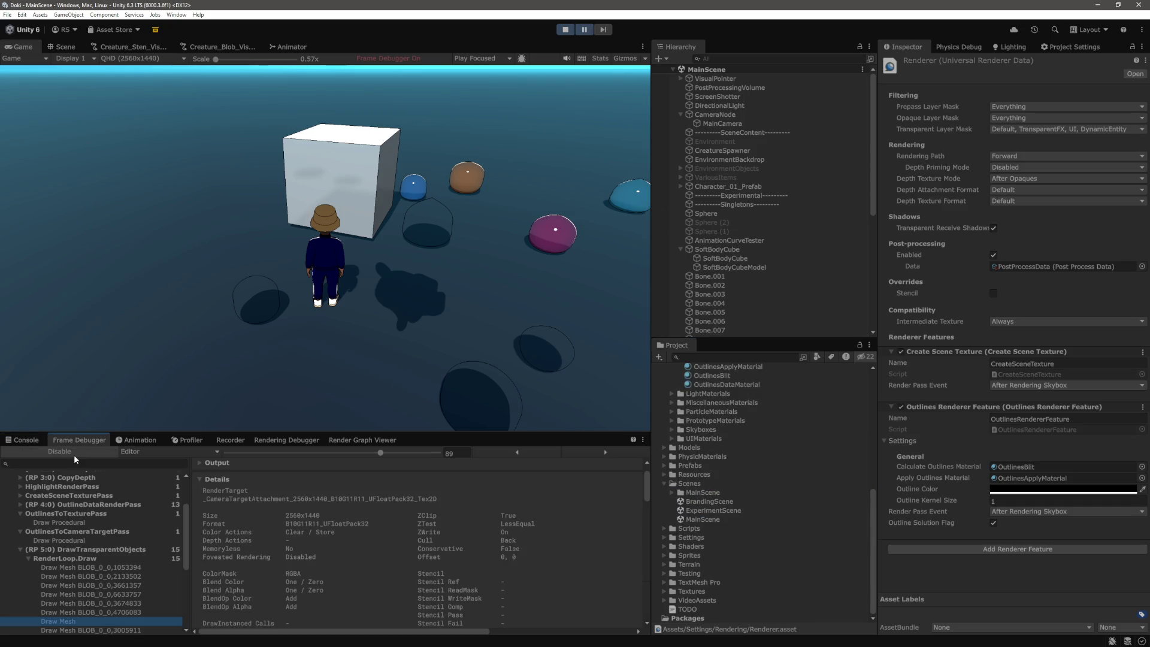
left_click(73, 454)
mouse_move(559, 127)
left_mouse_down()
mouse_move(312, 175)
mouse_move(422, 339)
mouse_move(483, 298)
mouse_move(512, 299)
mouse_move(479, 240)
mouse_move(438, 85)
left_mouse_up()
Step: Exit play mode and select bones Bone.001 through Bone.008 in the scene view
key("ctrl+p")
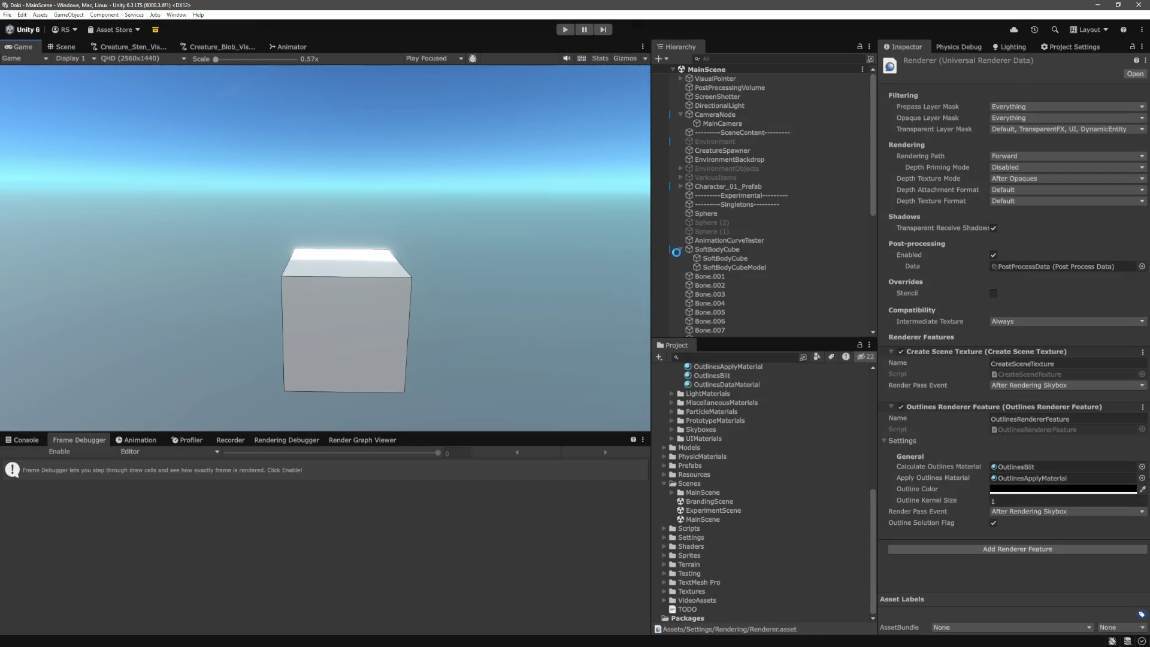
key("ctrl+1")
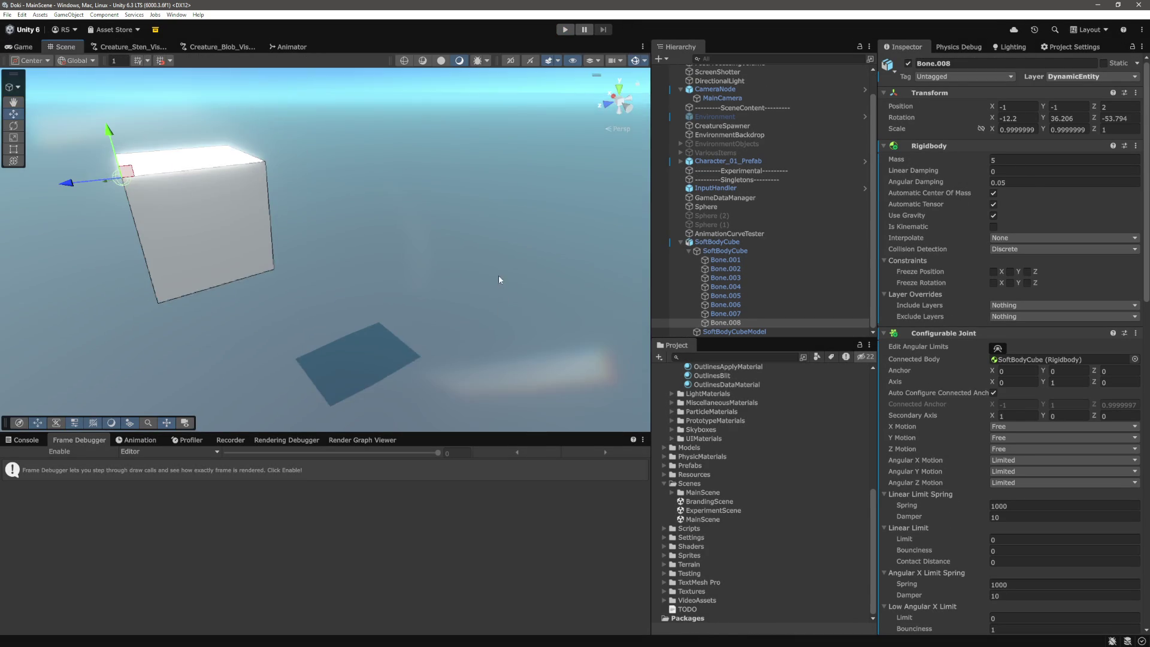
scroll(389, 287, "up", 5)
left_click_drag(437, 220, 465, 247)
left_click_drag(555, 279, 510, 307)
left_click(734, 261)
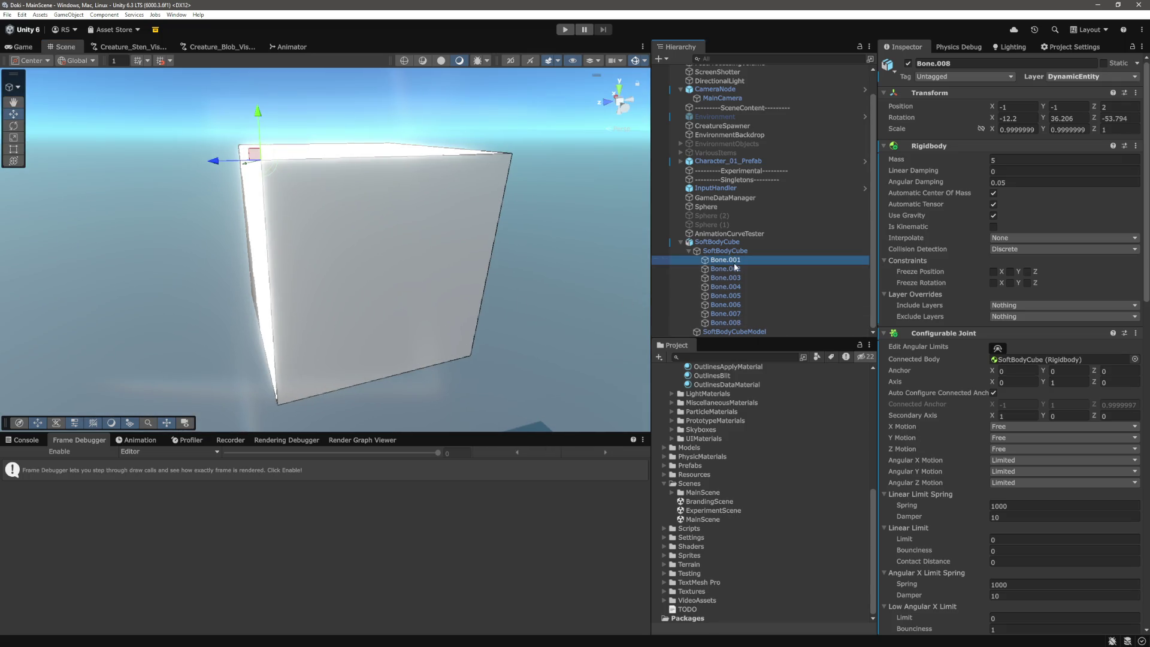
key("f")
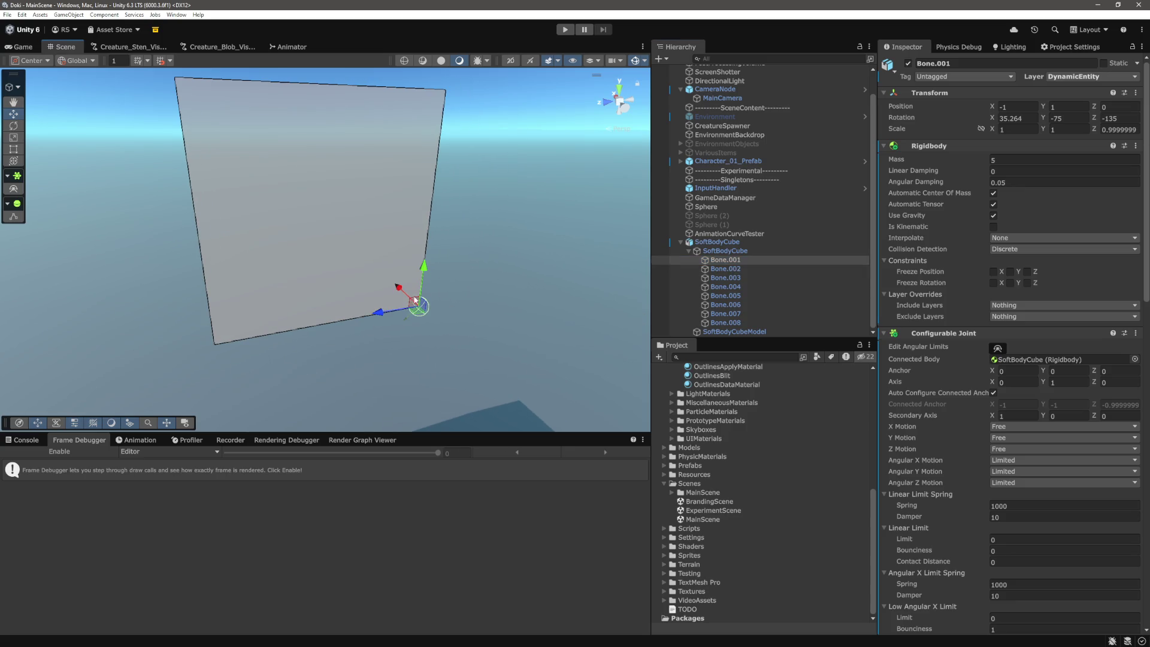
left_click(722, 321, "shift")
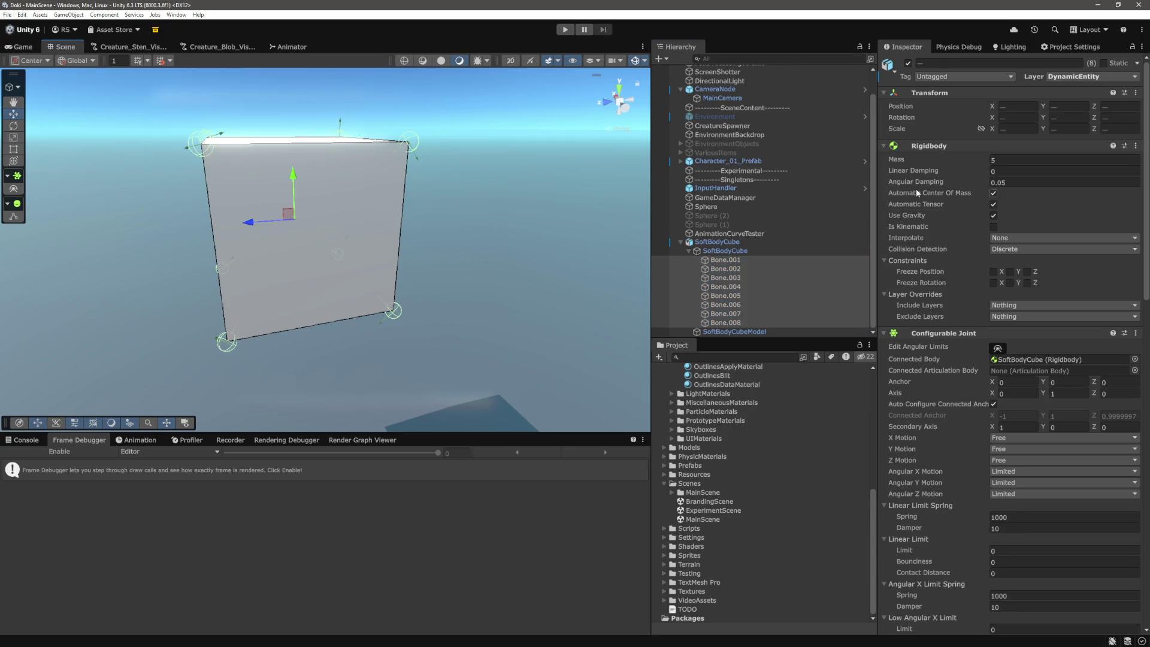
Step: Set the bones' Sphere Collider Radius to 0.5
scroll(1053, 371, "down", 20)
scroll(1053, 372, "down", 5)
scroll(1046, 378, "down", 1)
left_click(1016, 590)
type("0.4")
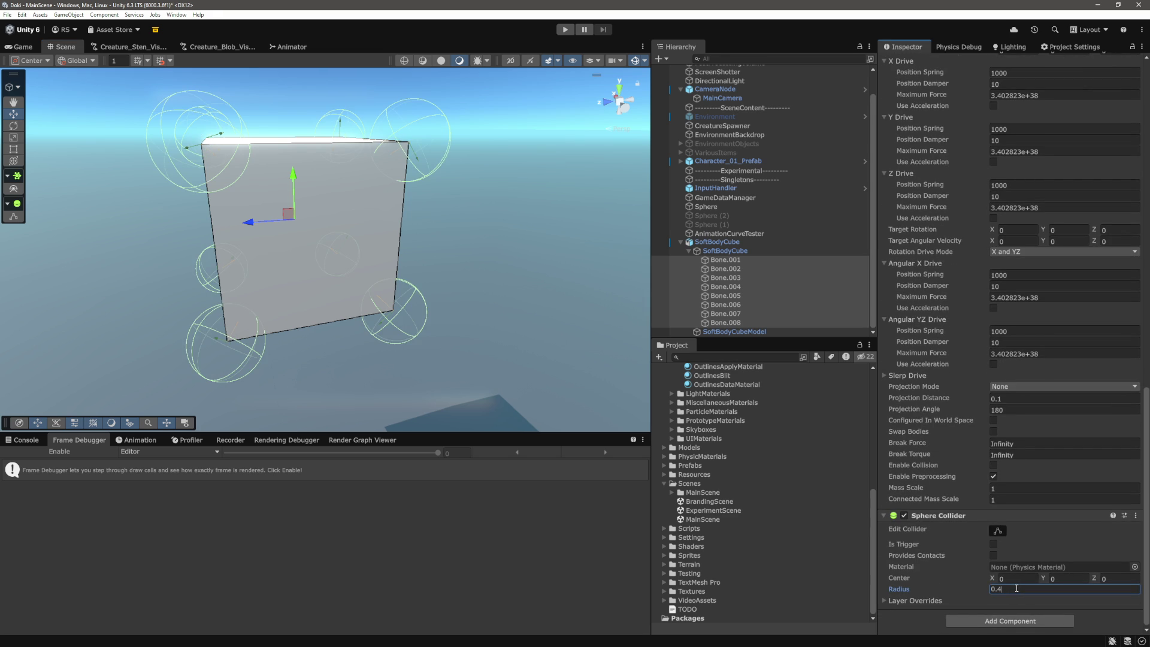
key("BackSpace")
type("5")
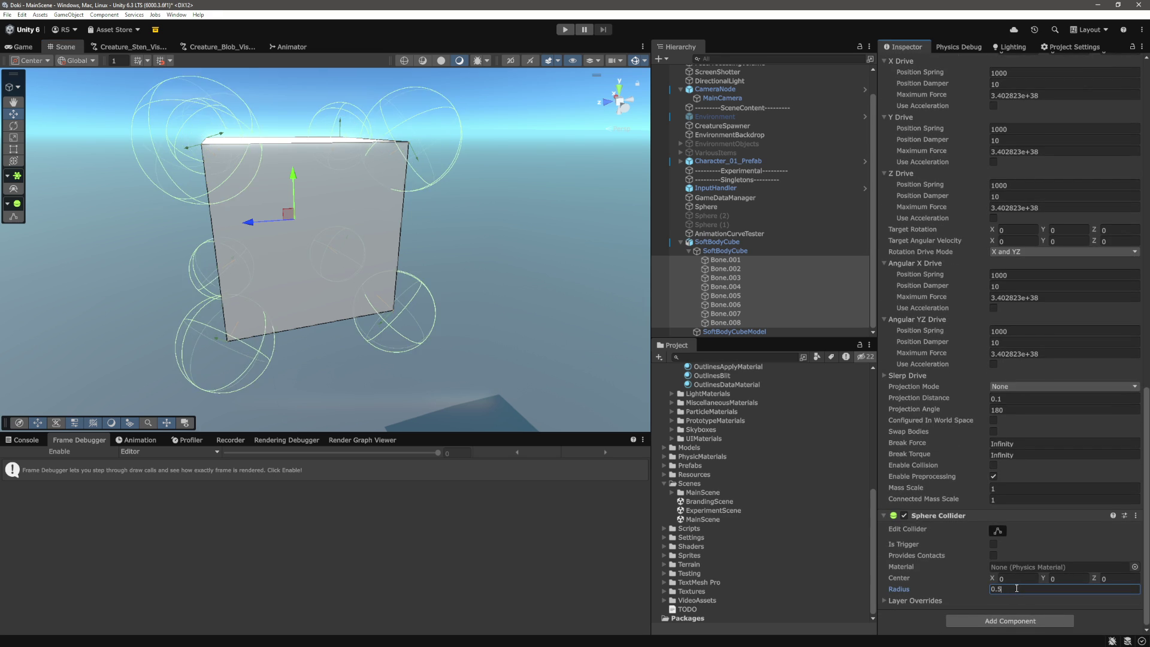
Step: Try a Sphere Collider Center Y of 0.5 and inspect the colliders around the cube
left_click(1070, 578)
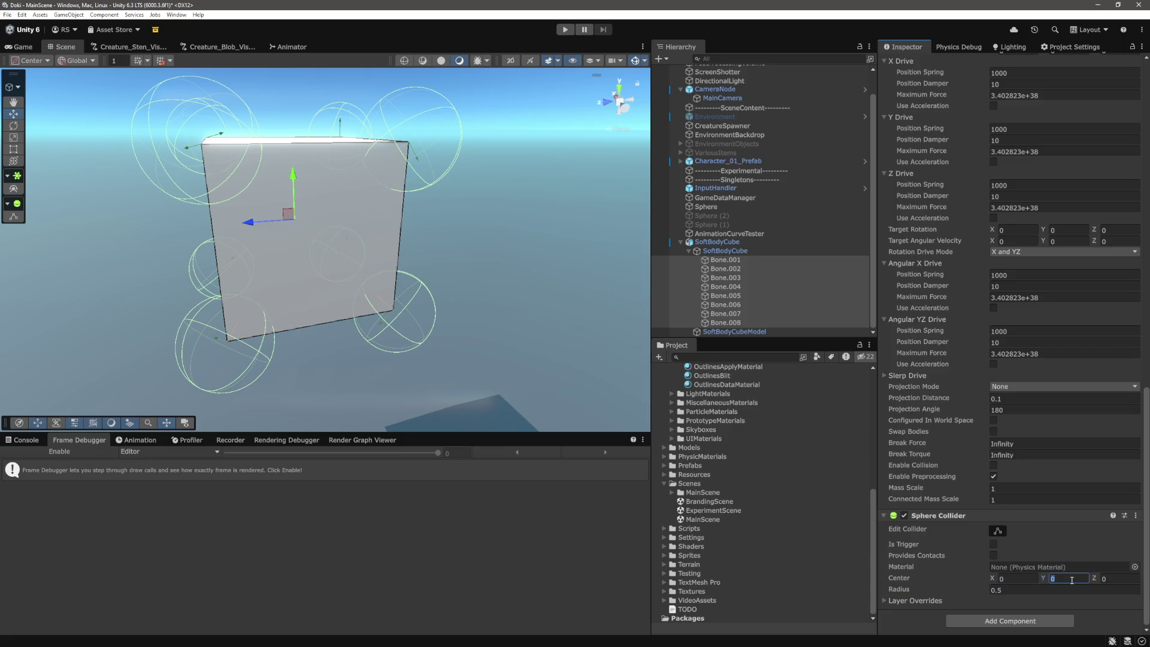
type("0.5")
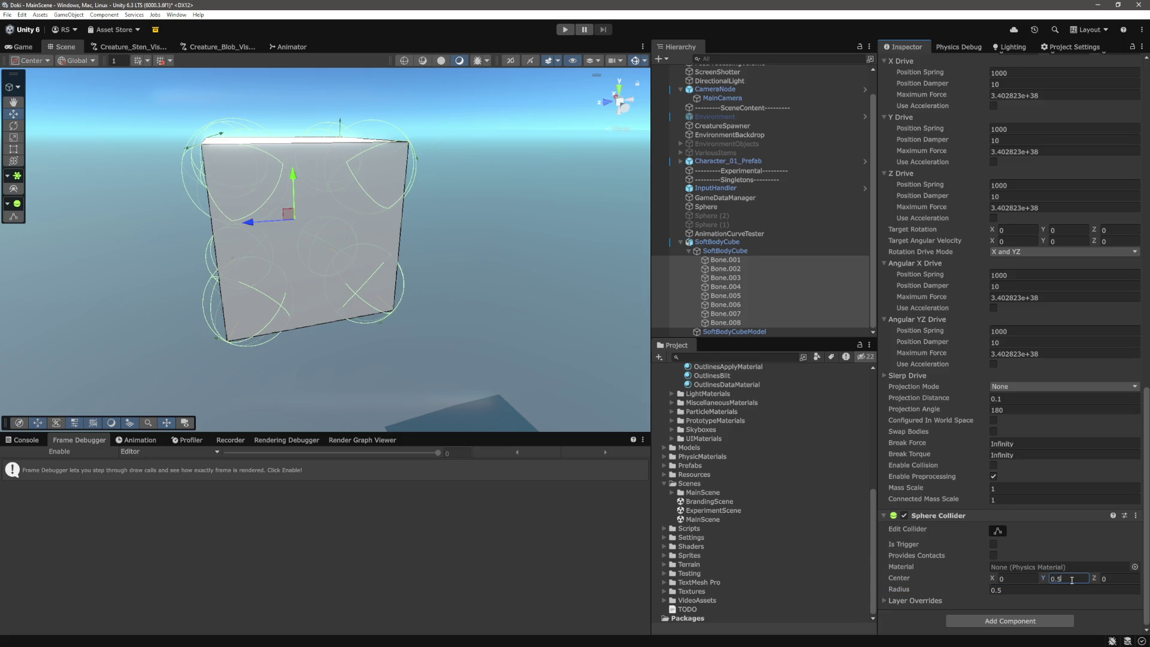
scroll(548, 272, "up", 5)
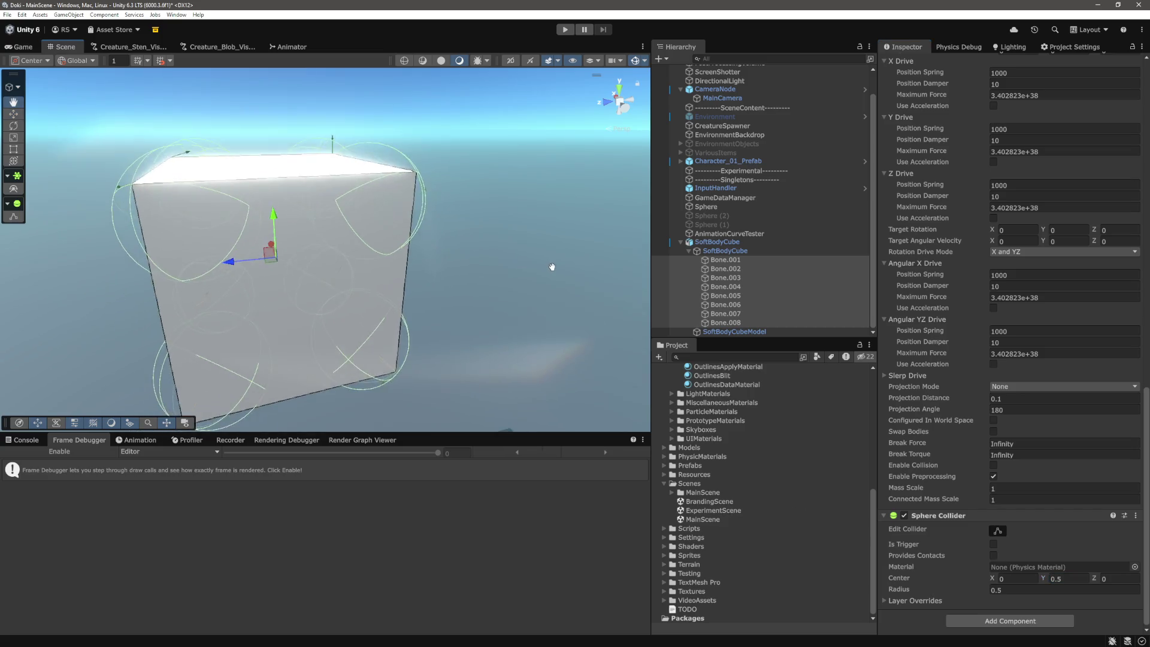
left_click_drag(551, 267, 617, 264)
left_click(1038, 590)
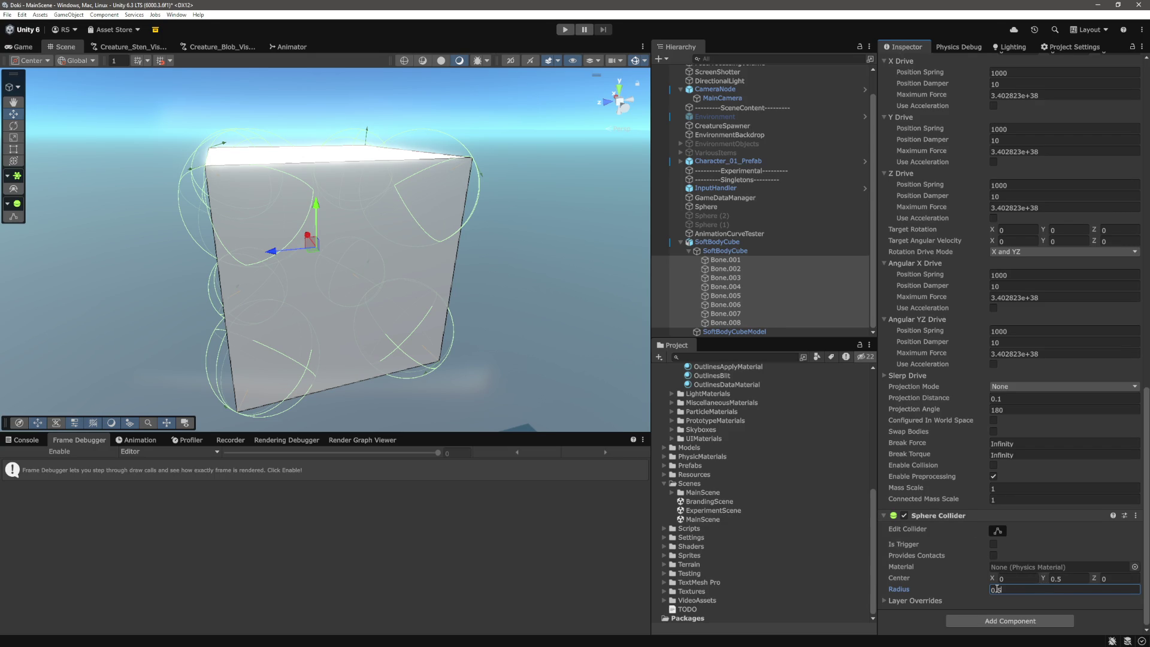
left_click(1065, 579)
mouse_move(542, 336)
left_mouse_down()
mouse_move(554, 329)
mouse_move(516, 250)
left_mouse_up()
left_click_drag(454, 210, 487, 252)
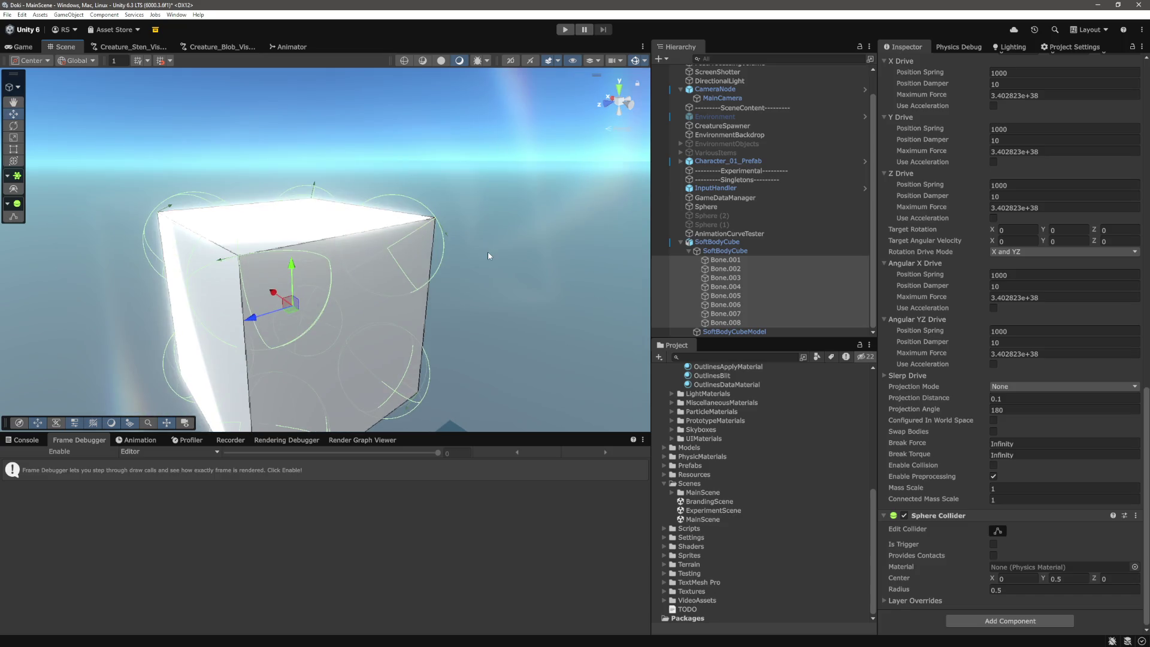
mouse_move(522, 306)
left_mouse_down()
mouse_move(509, 298)
mouse_move(525, 324)
left_mouse_up()
Step: Raise the collider Center Y to 0.7, then settle on 0.8
left_click(1072, 578)
type("0.7")
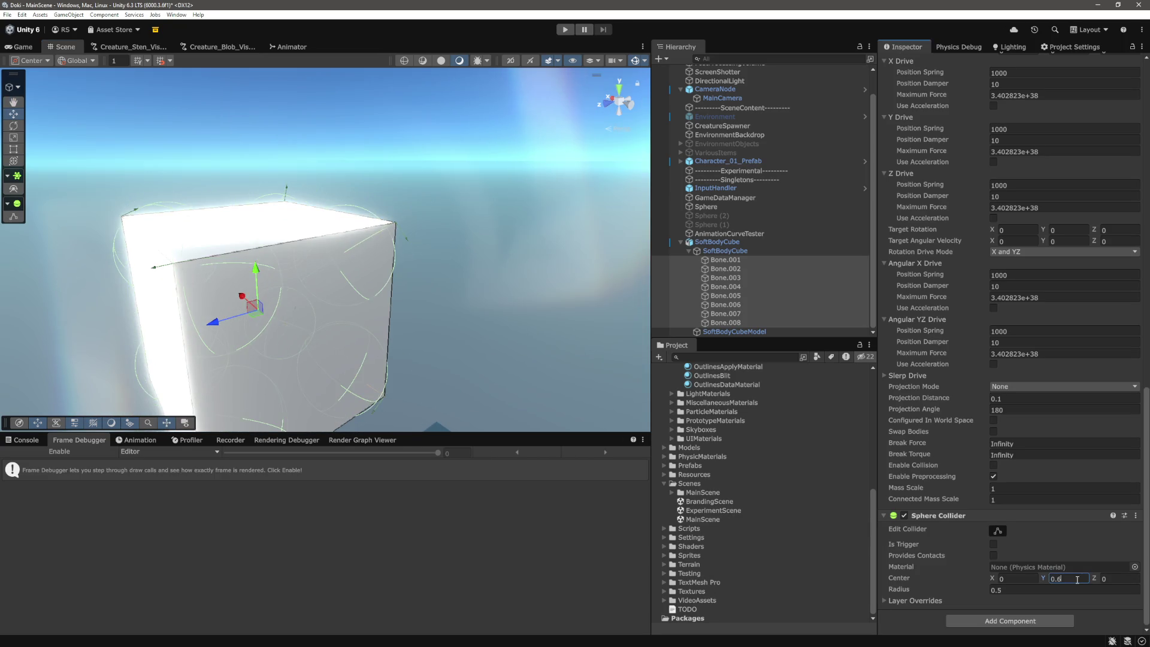
mouse_move(523, 397)
left_mouse_down()
mouse_move(441, 303)
mouse_move(433, 311)
mouse_move(447, 313)
mouse_move(474, 375)
mouse_move(440, 358)
mouse_move(510, 385)
left_mouse_up()
key("w")
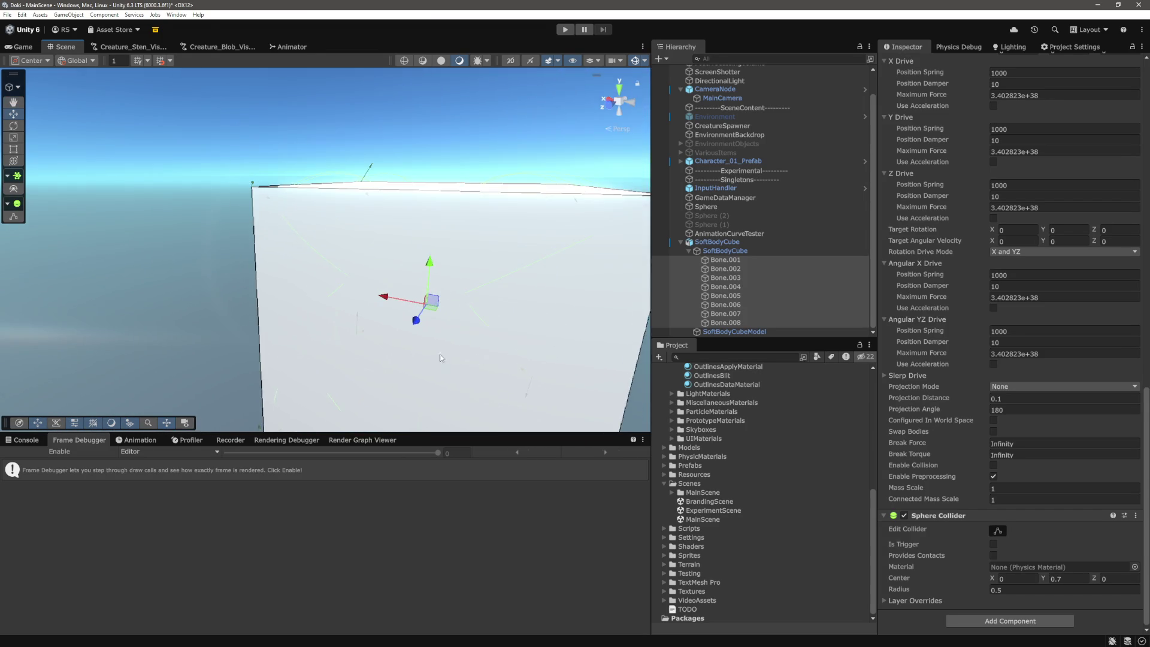
scroll(440, 357, "down", 3)
mouse_move(513, 308)
left_mouse_down()
mouse_move(518, 230)
mouse_move(522, 272)
mouse_move(501, 318)
left_mouse_up()
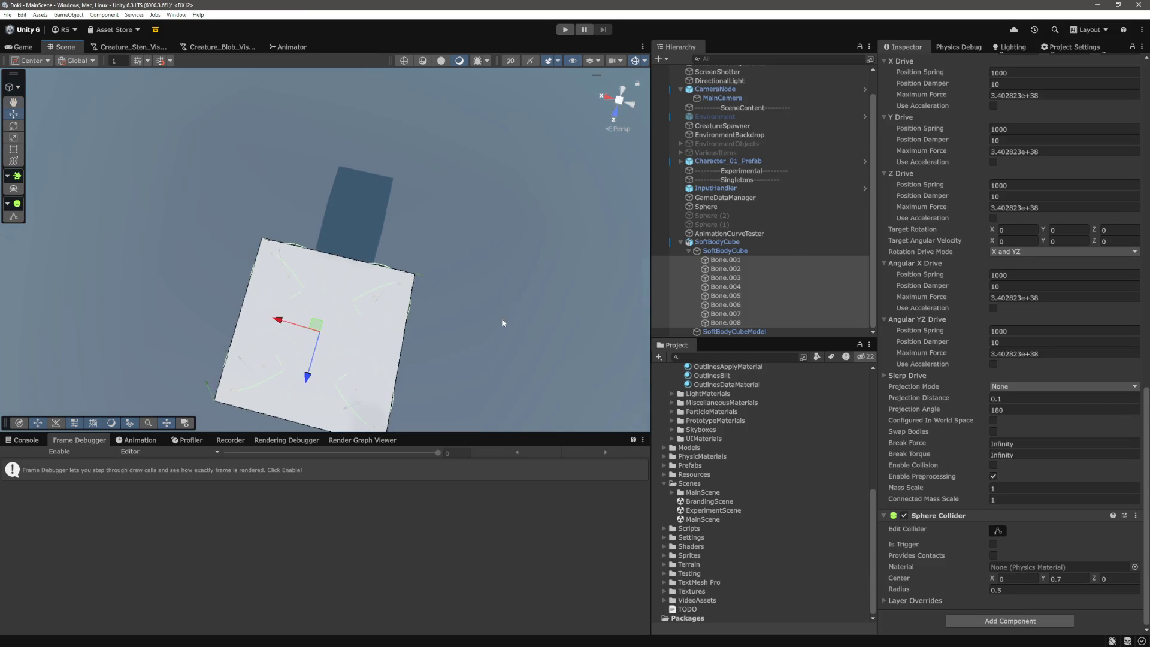
left_click(1069, 578)
key("BackSpace")
type("8")
Step: Orbit to a level front view, clear the selection, and start play mode
mouse_move(371, 198)
left_mouse_down()
mouse_move(395, 154)
mouse_move(419, 180)
mouse_move(451, 146)
mouse_move(450, 110)
mouse_move(473, 126)
left_mouse_up()
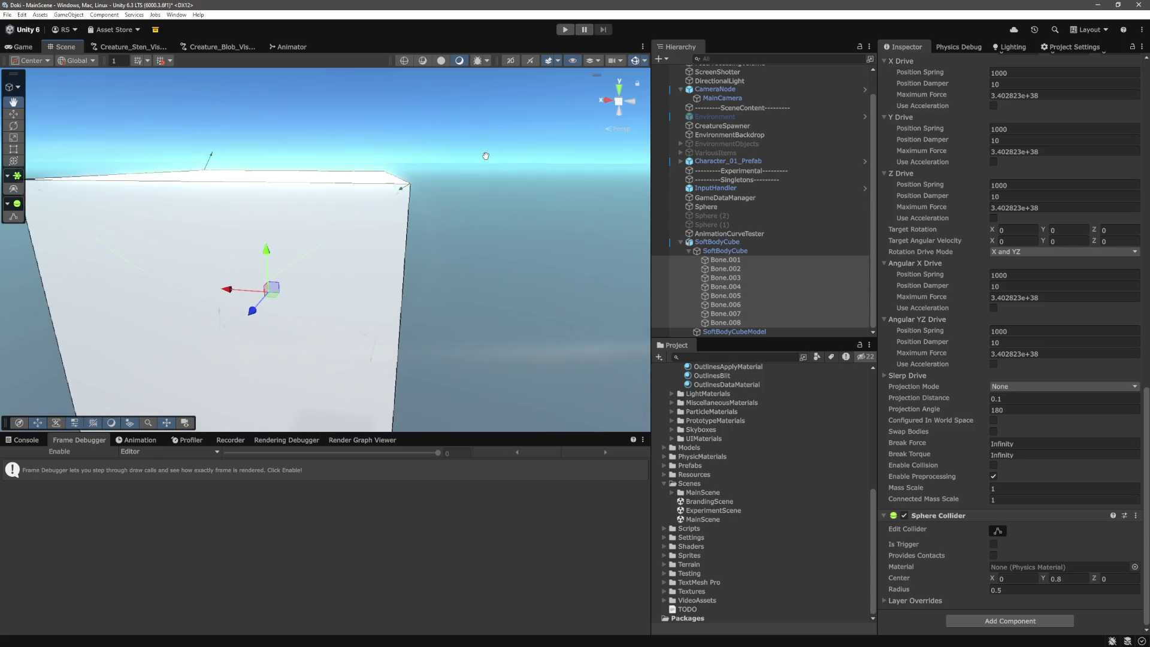
scroll(477, 236, "down", 5)
left_click_drag(494, 200, 495, 153)
right_click(495, 153)
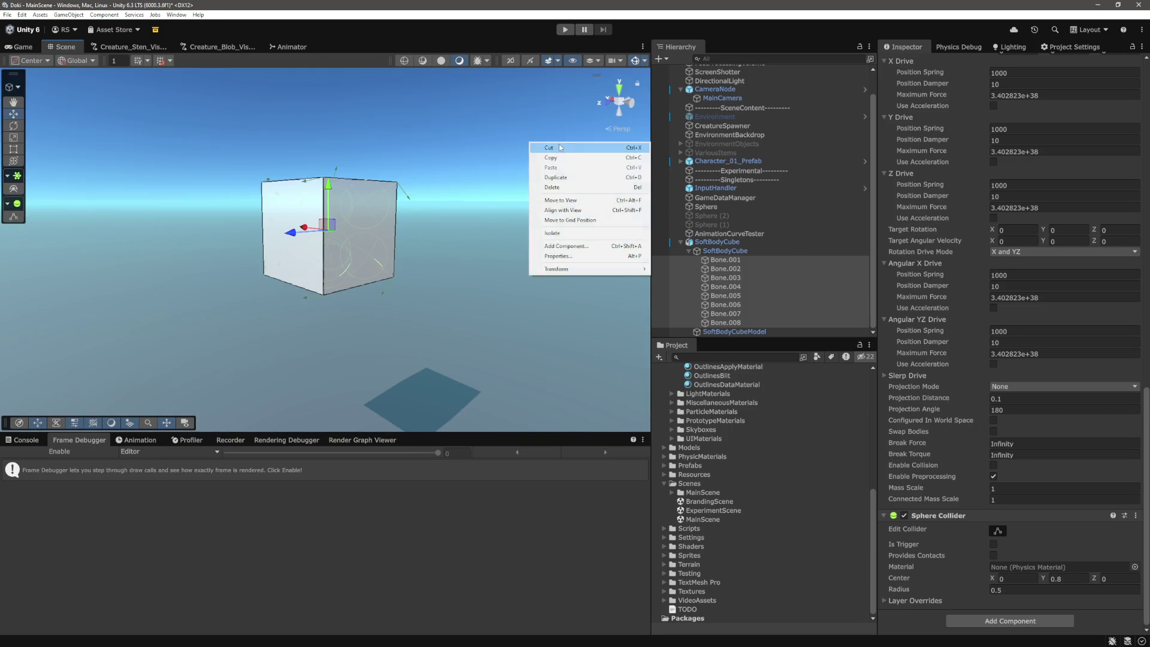
left_click(494, 153)
left_click(565, 31)
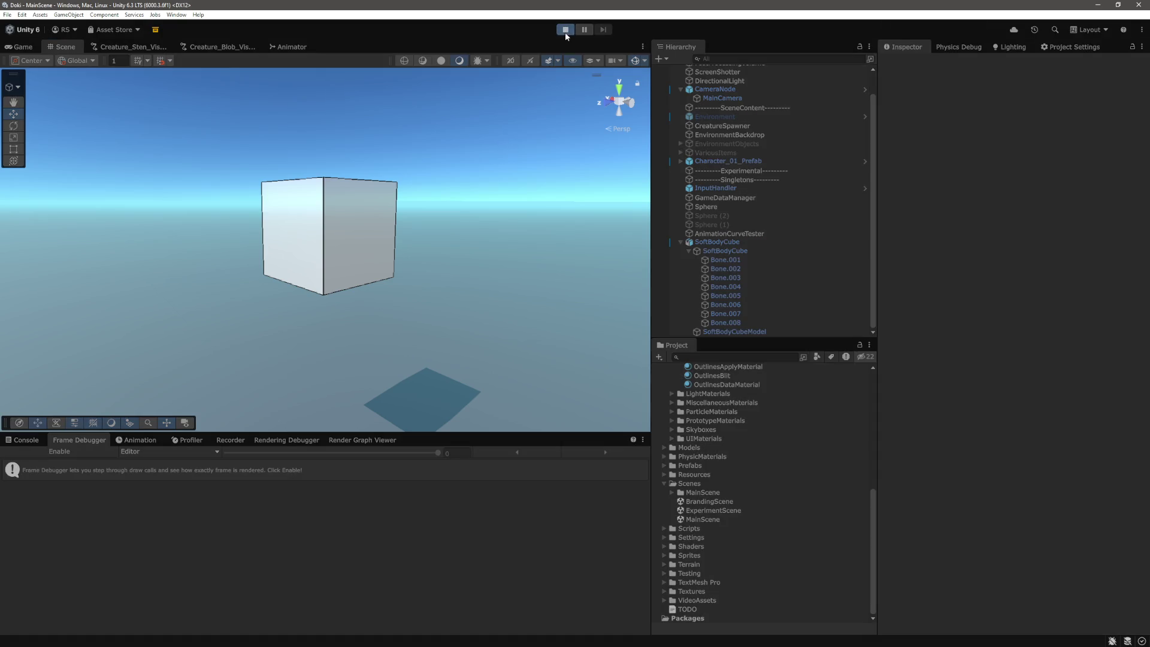
Step: Run the character into the soft-body cube to push and tumble it, then select SoftBodyCube
key("w")
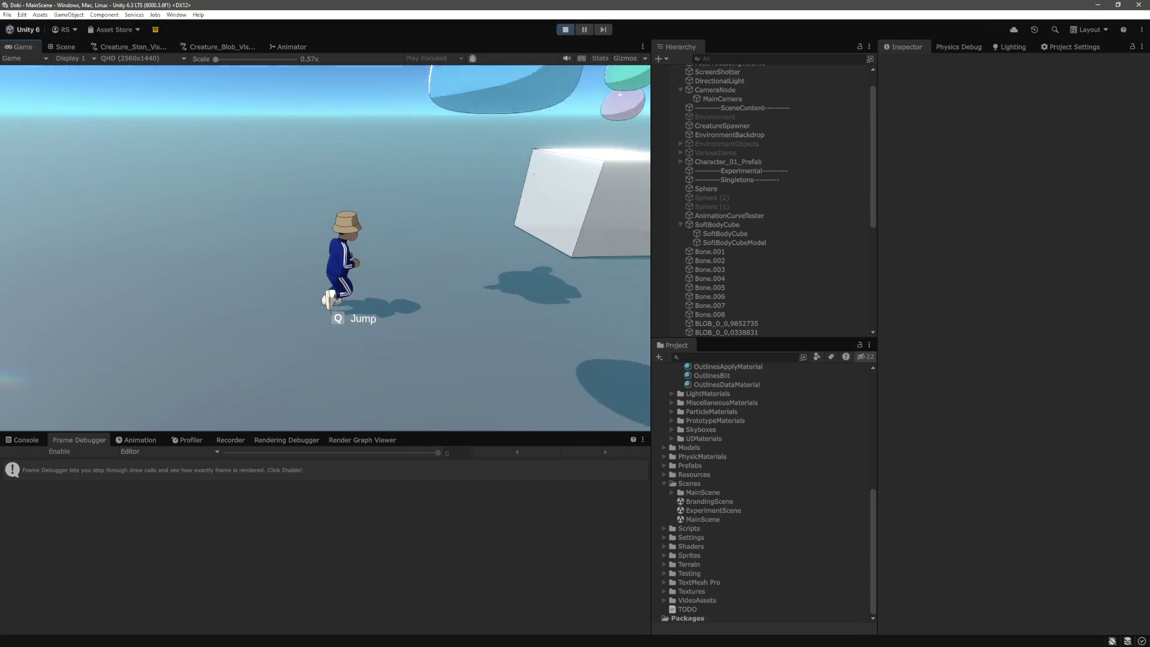
key("w")
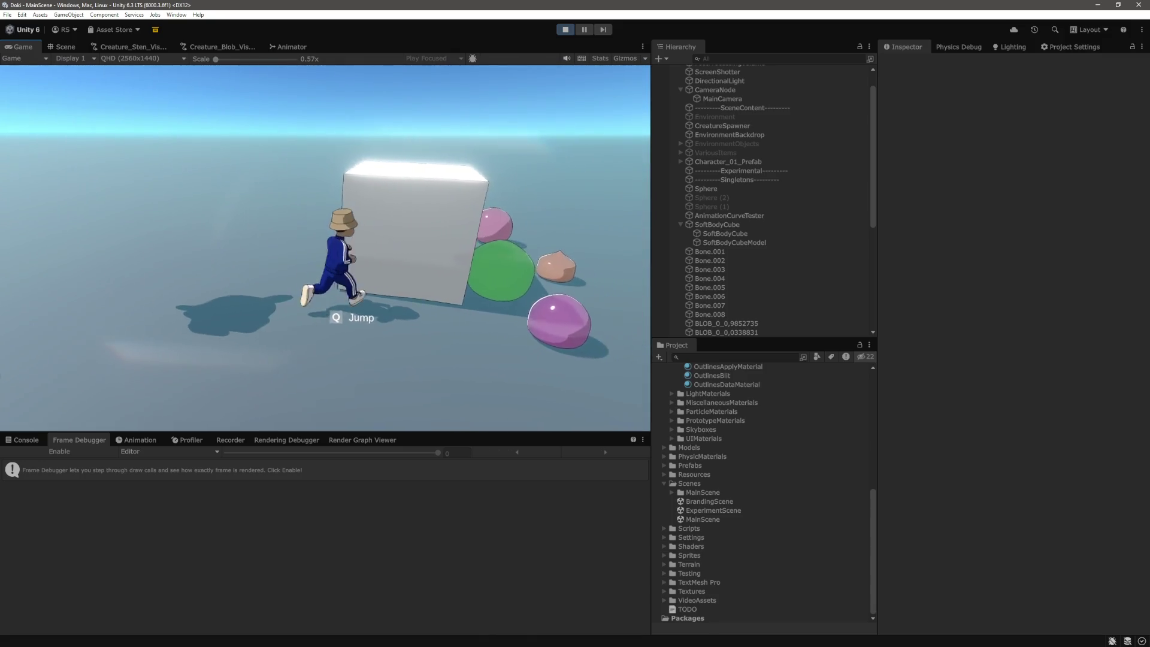
key("w")
key("w")
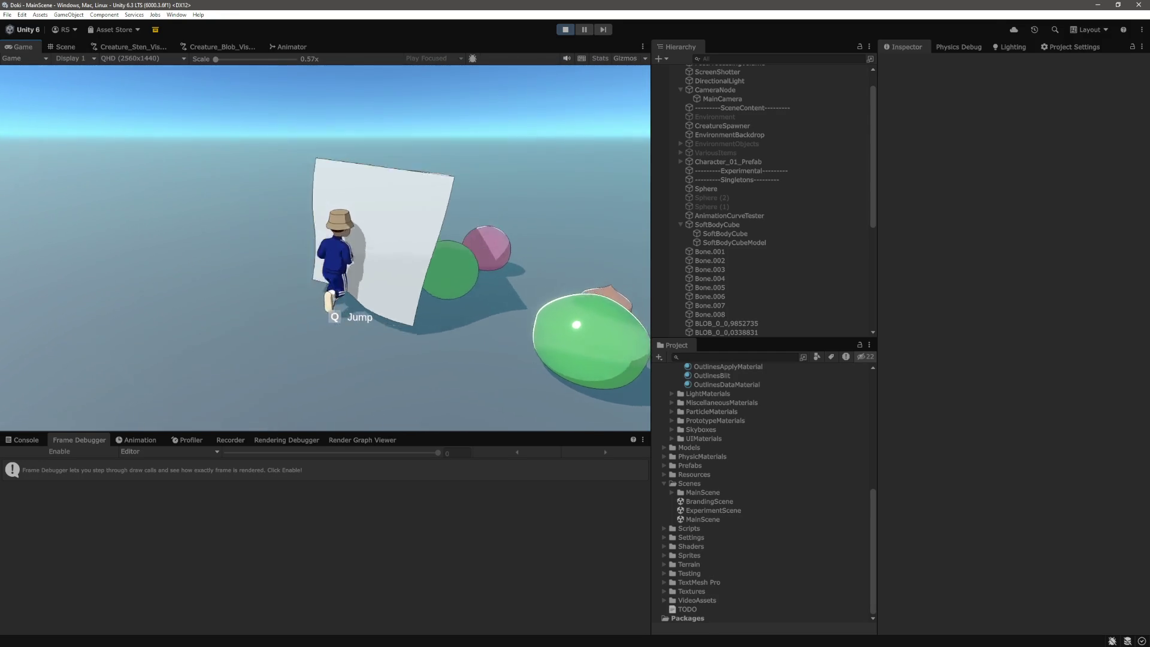
key("w")
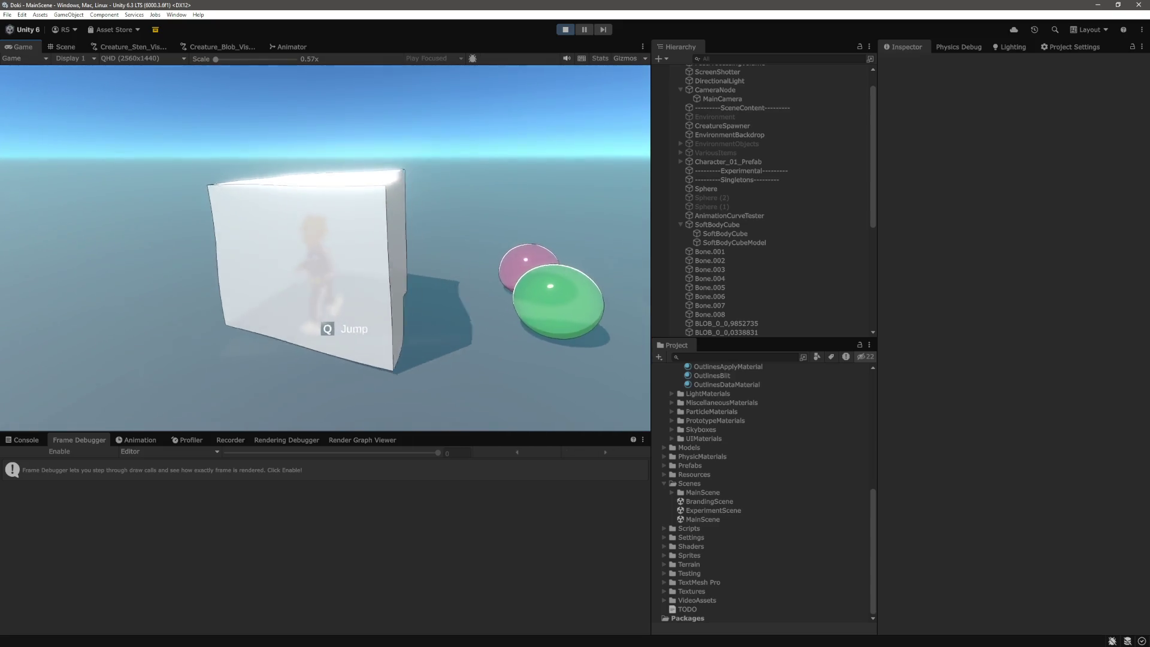
key("w")
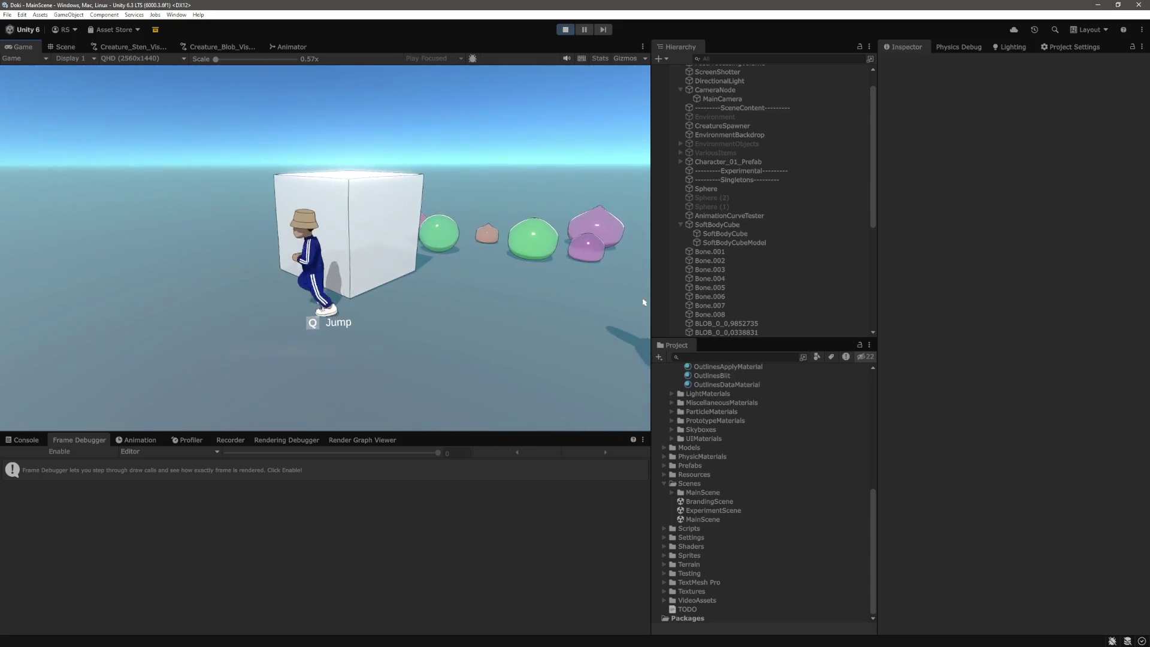
key("w")
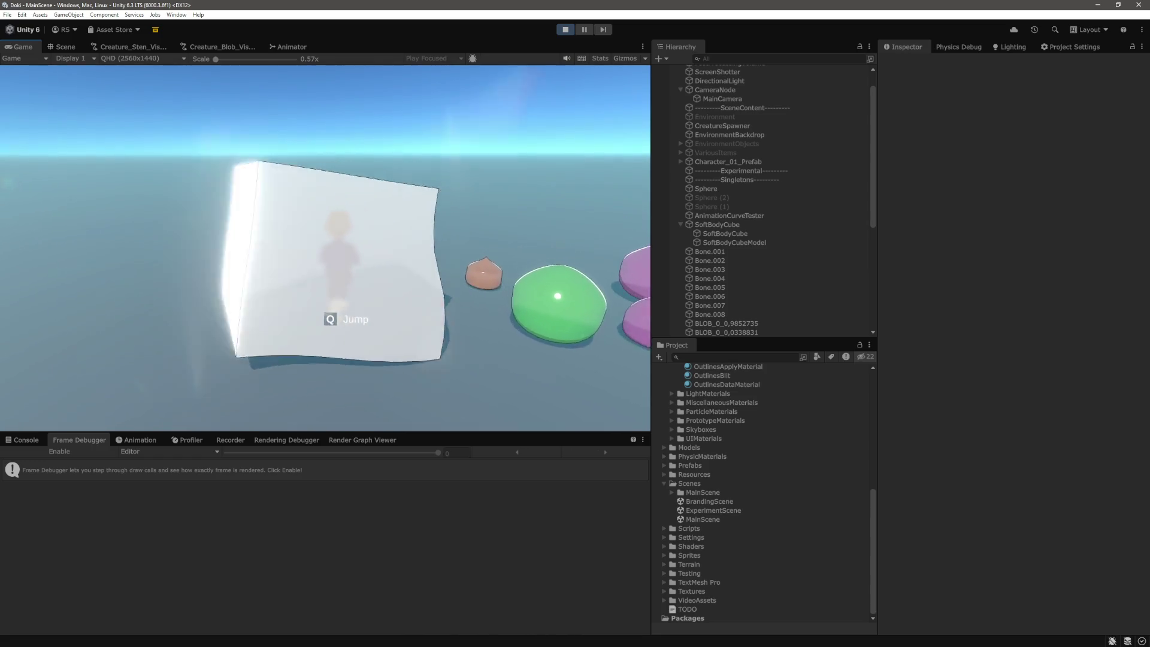
key("w")
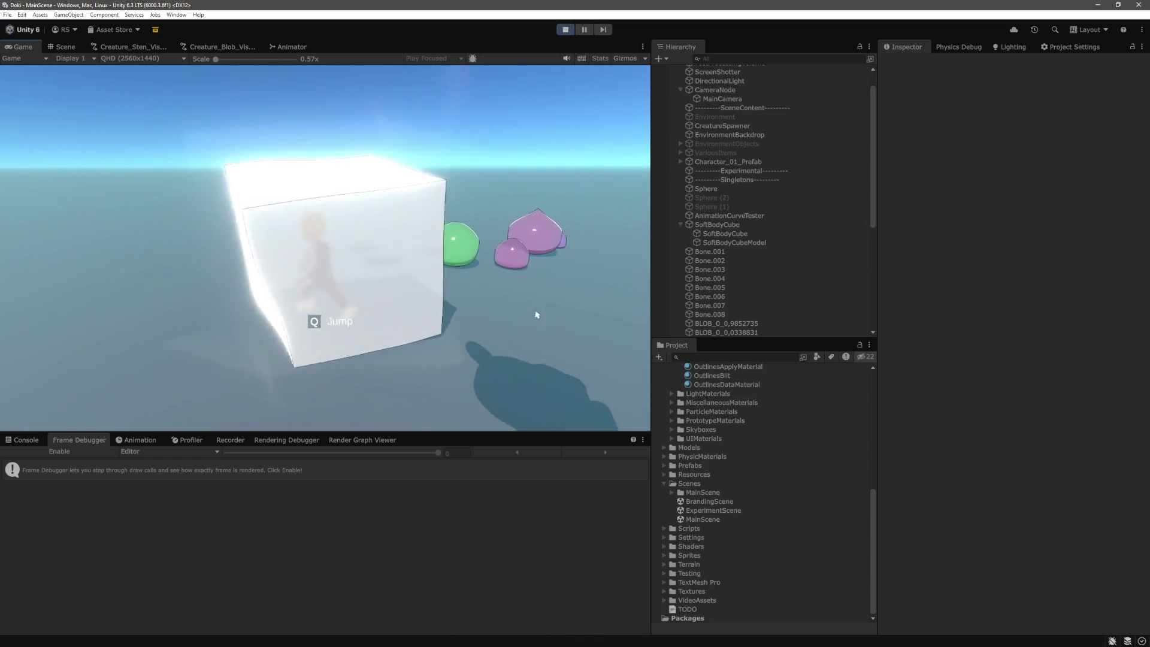
key("w")
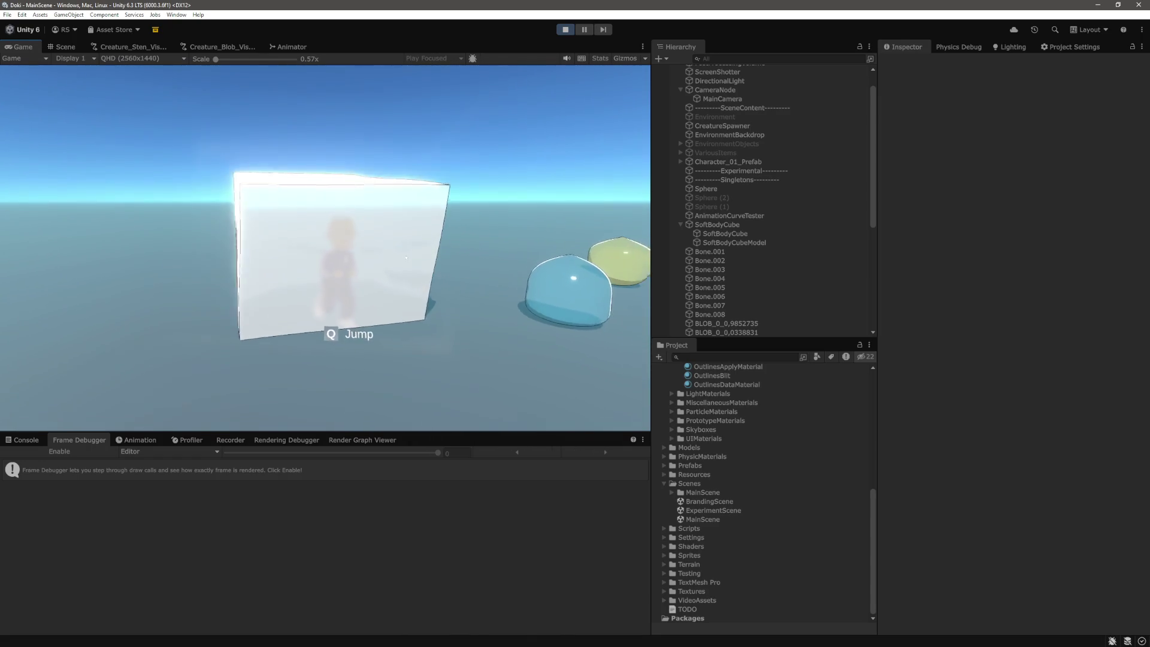
key("w")
key("w")
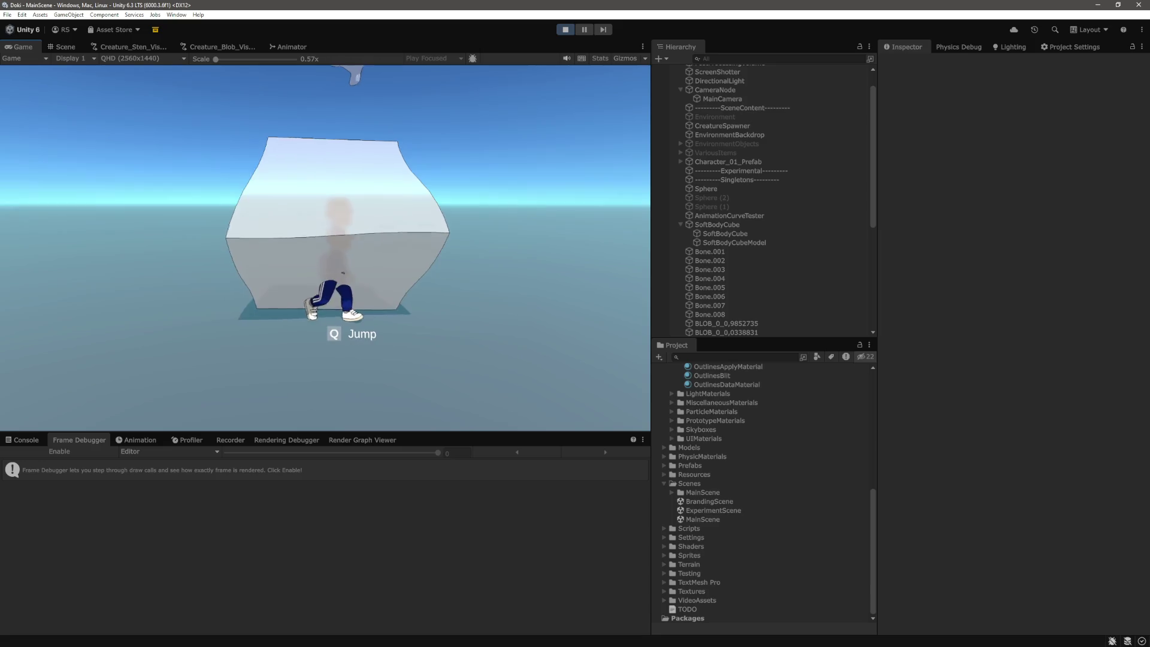
key("w")
key("w")
key("w")
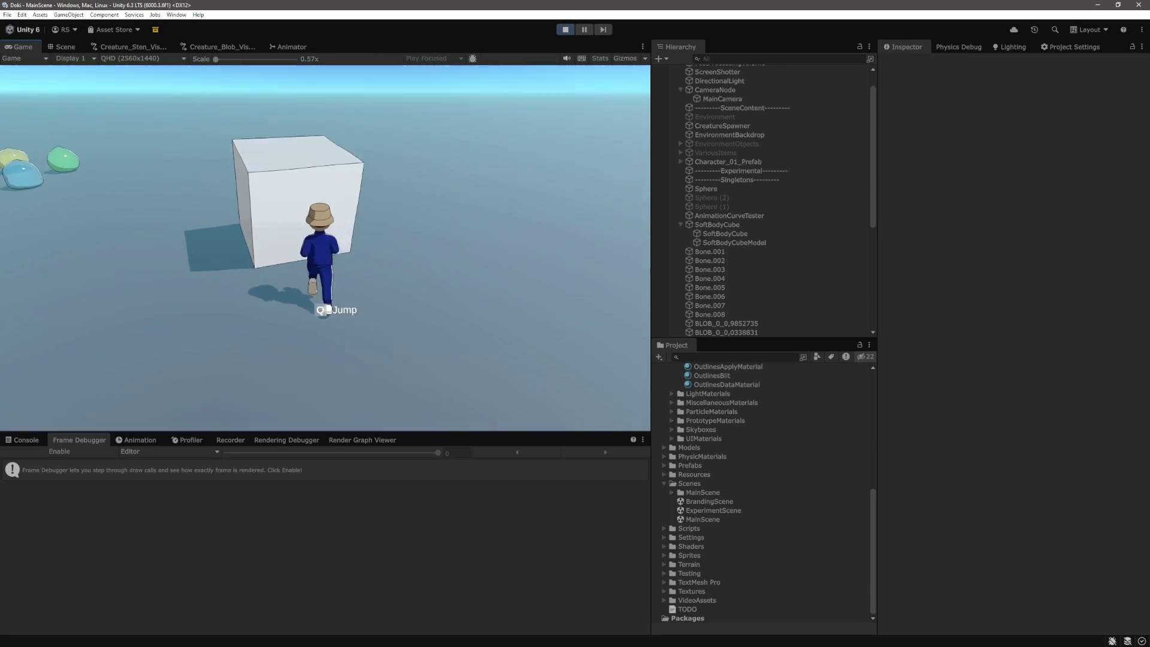
left_click(742, 226)
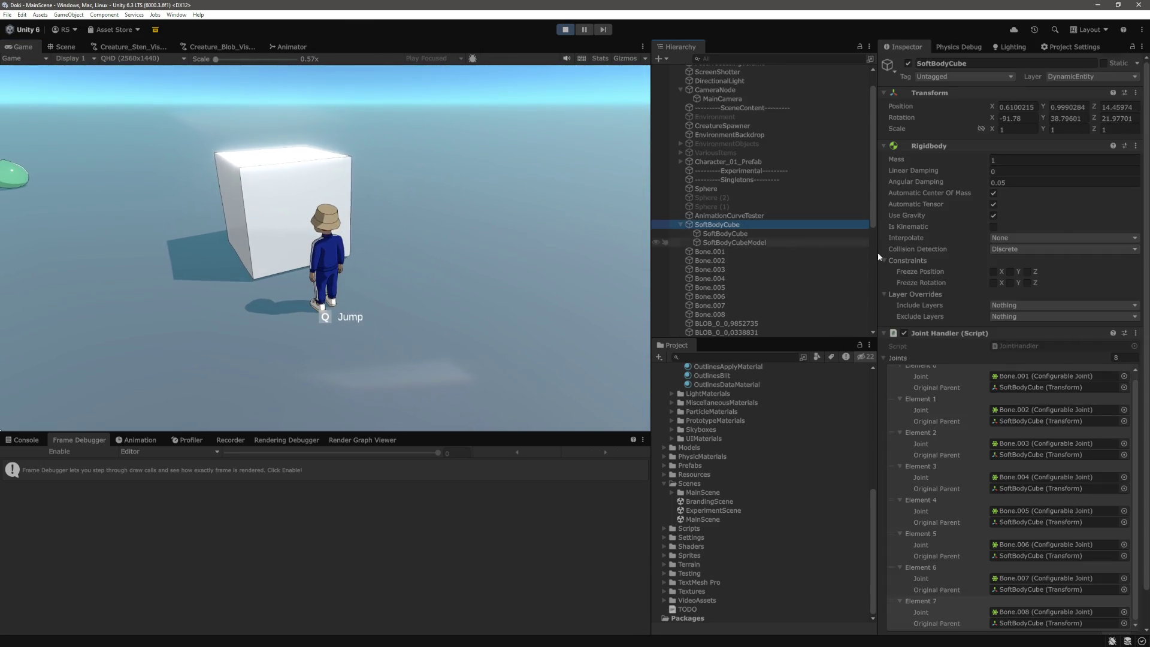
Step: Set the SoftBodyCube Rigidbody Mass to 100
left_click(1032, 159)
type("100")
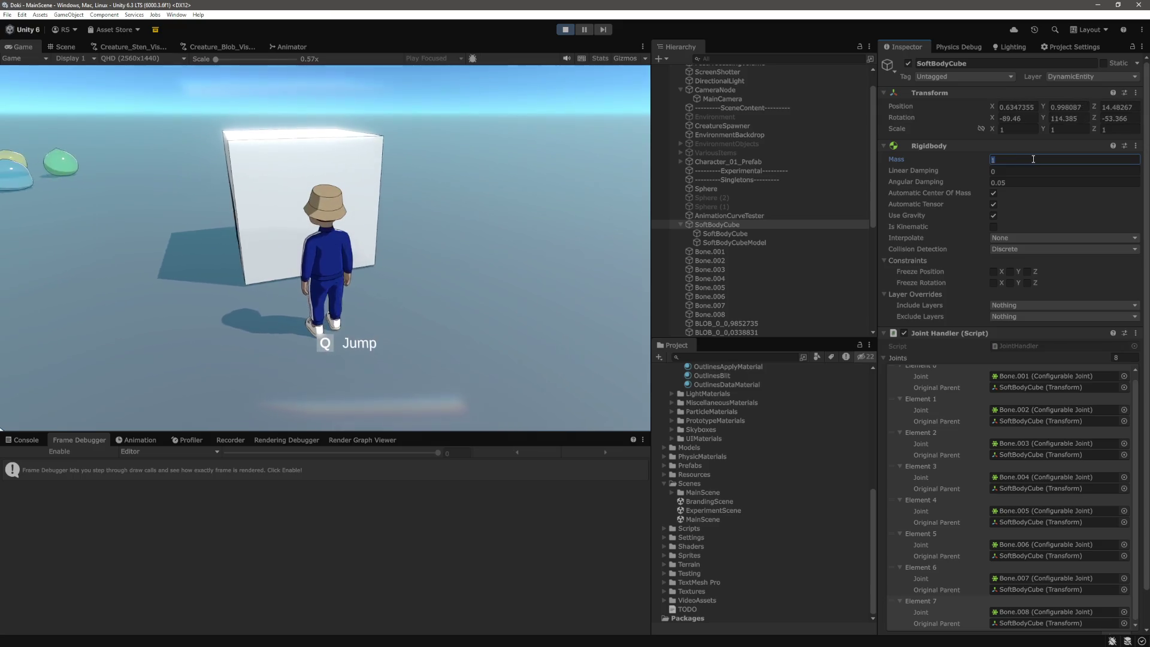
left_click(506, 298)
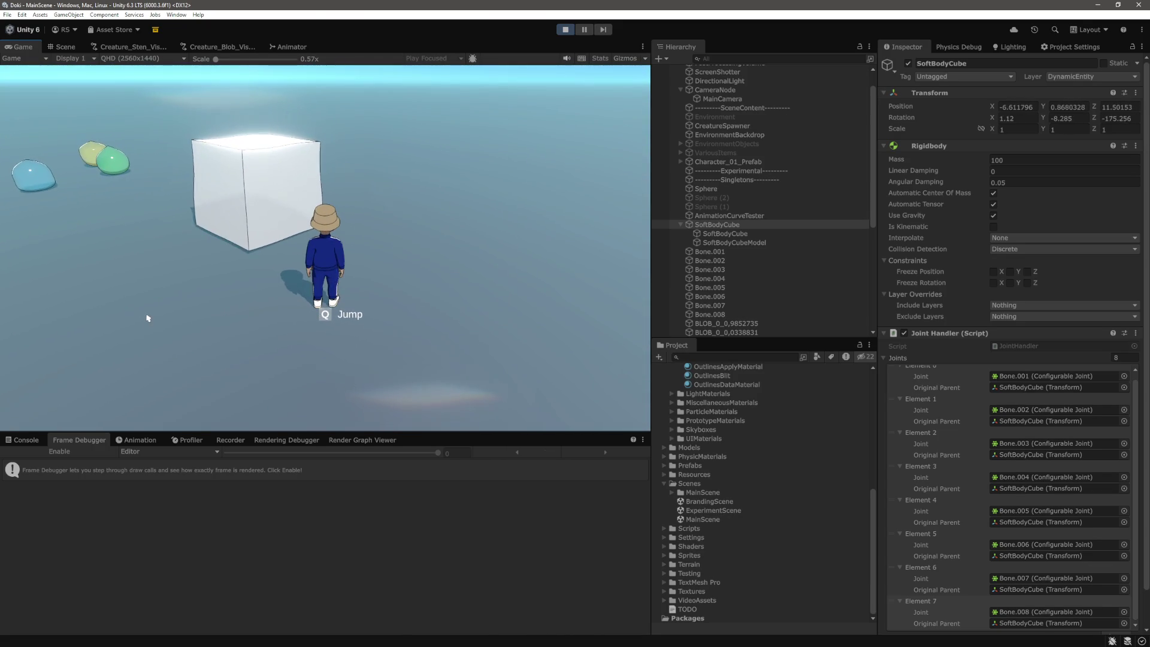
left_click(1029, 160)
key("BackSpace")
Step: Select all eight bones and confirm their shared Mass is 1
left_click(710, 251)
left_click(720, 314, "shift")
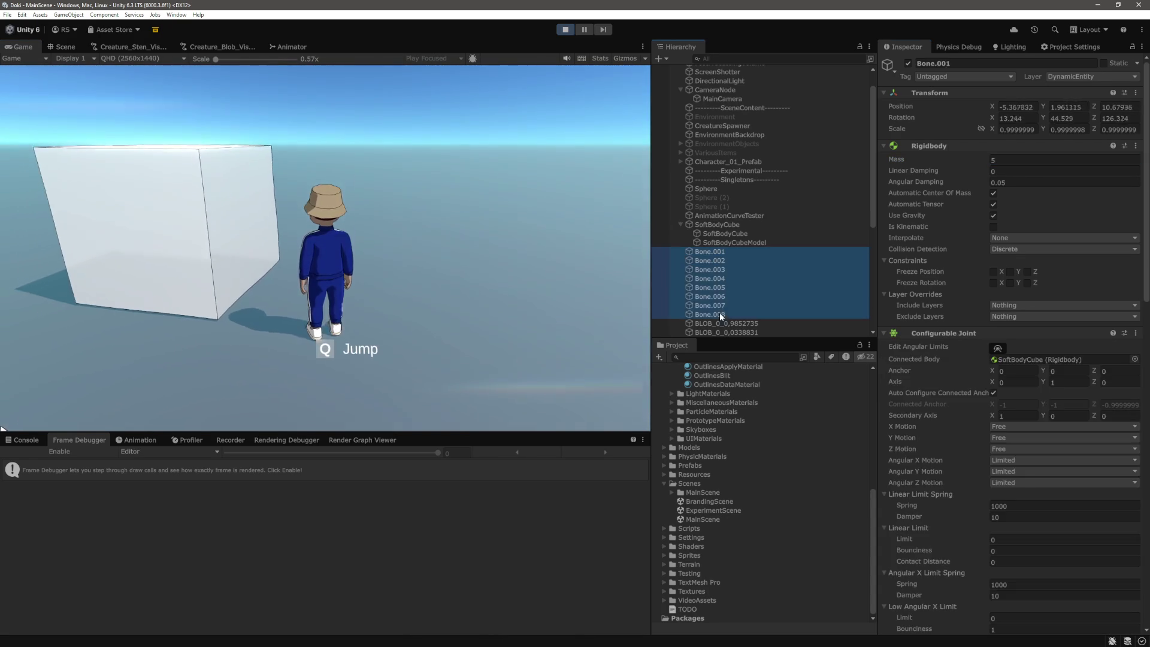
left_click(1024, 159)
type("1")
left_click(500, 233)
Step: Reselect SoftBodyCube and re-enter its Rigidbody Mass as 100
key("w")
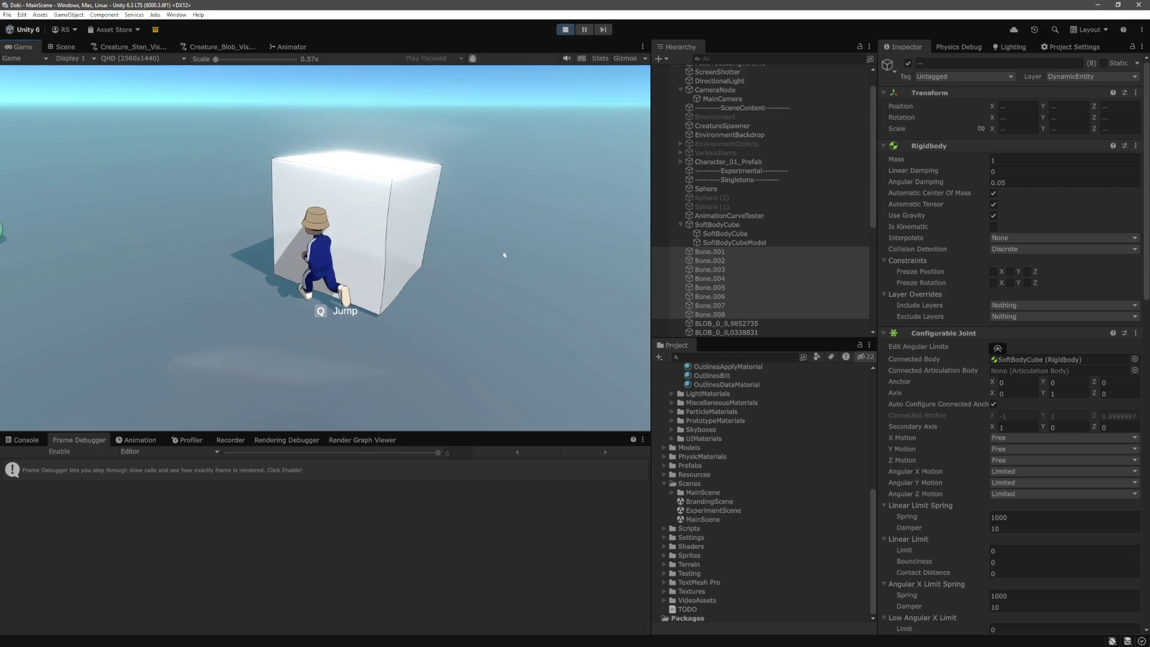
left_click(717, 224)
left_click(1040, 160)
type("10")
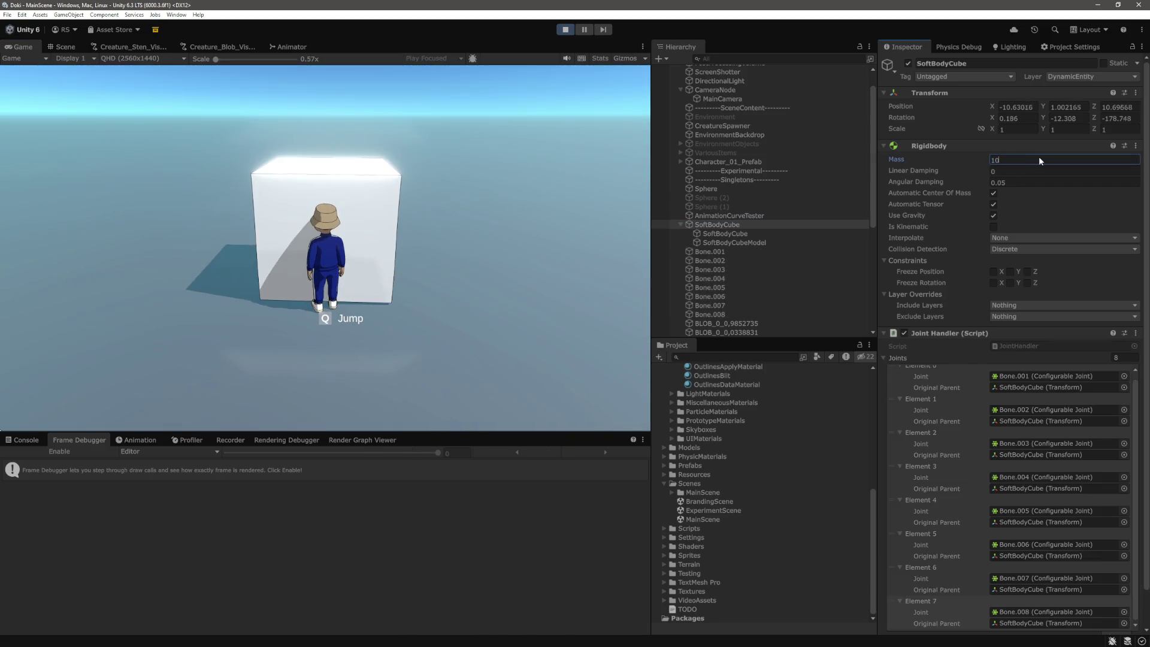
type("100")
key("Return")
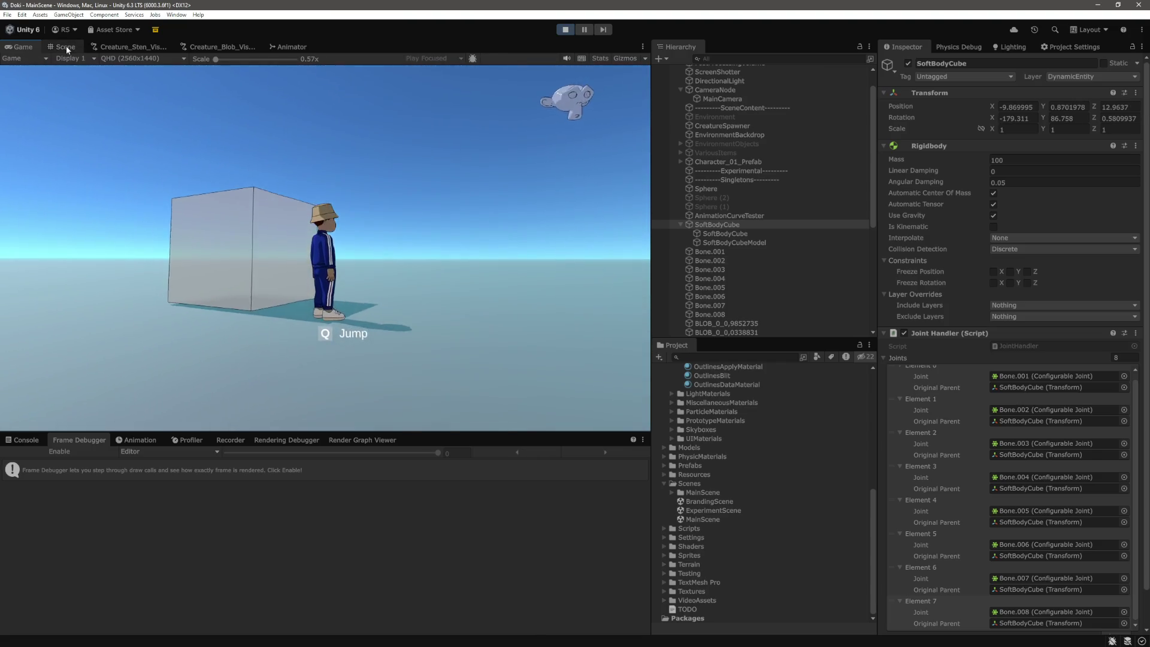
Step: In the Scene view, frame the cube and select bones Bone.001 through Bone.008
left_click(66, 46)
key("f")
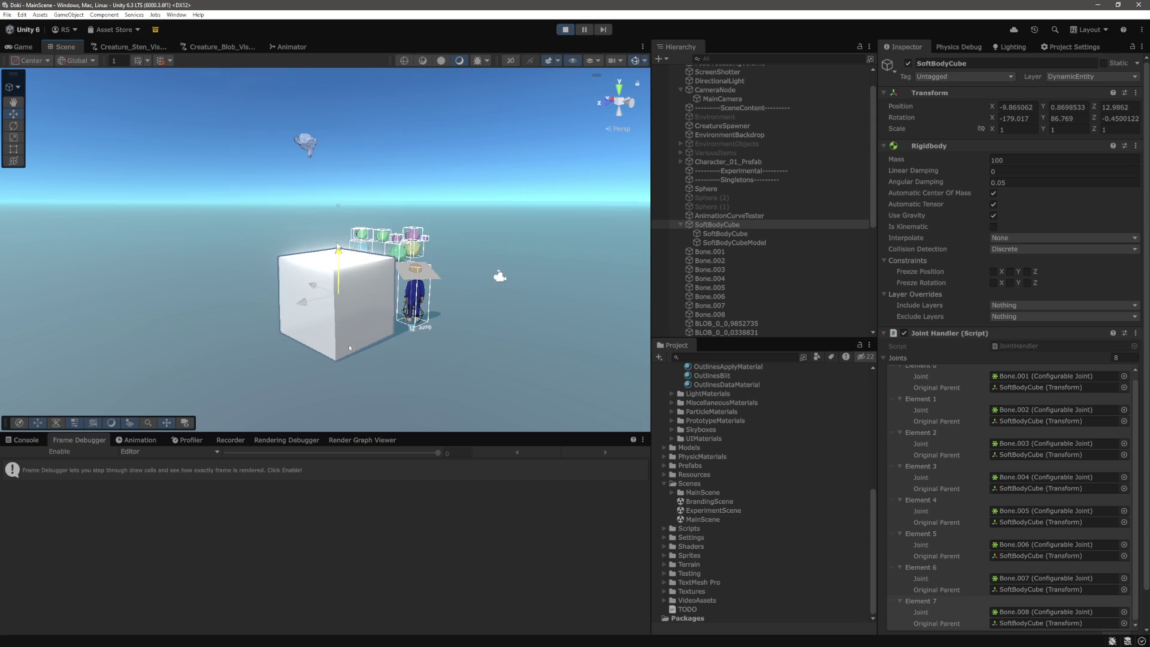
scroll(405, 164, "up", 3)
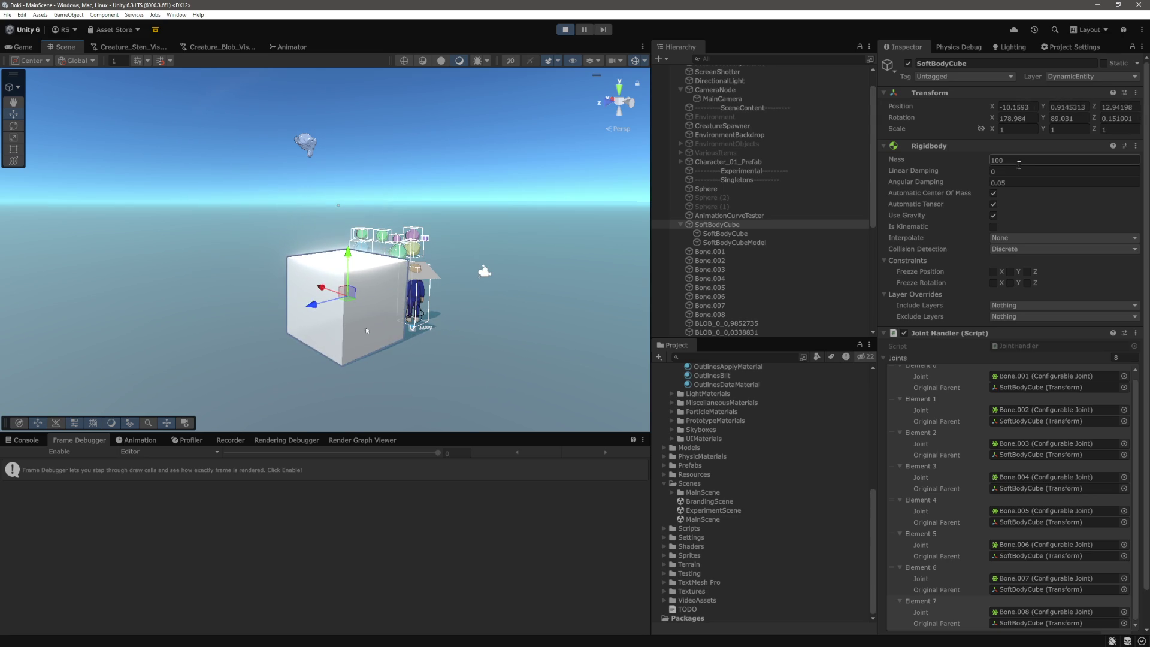
left_click(735, 252)
left_click(719, 315, "shift")
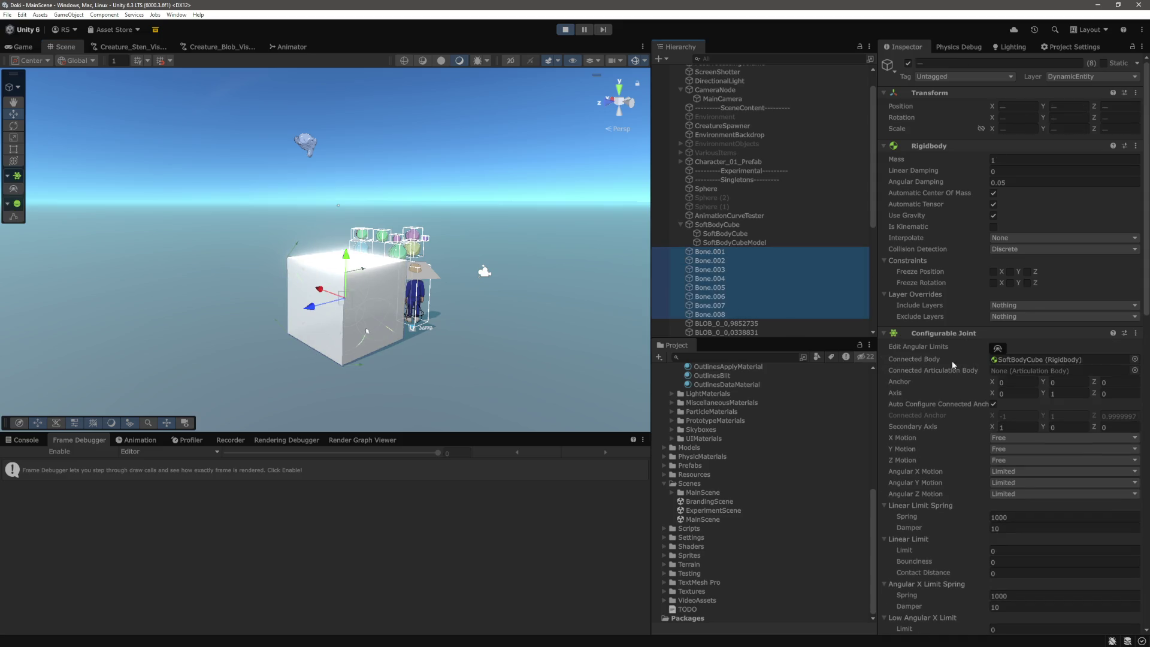
Step: Try a Sphere Collider Radius of 0.3 on the bones, then stop the game
scroll(1018, 413, "down", 10)
scroll(1085, 455, "down", 2)
left_click(1026, 590)
type("0.3")
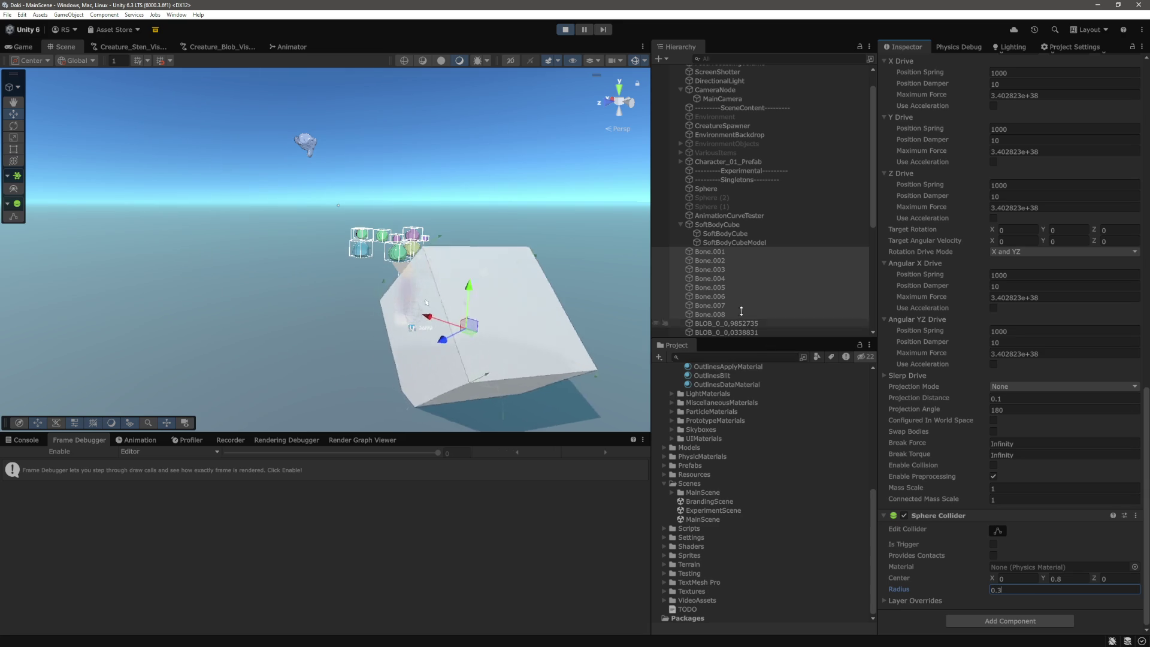
left_click(565, 30)
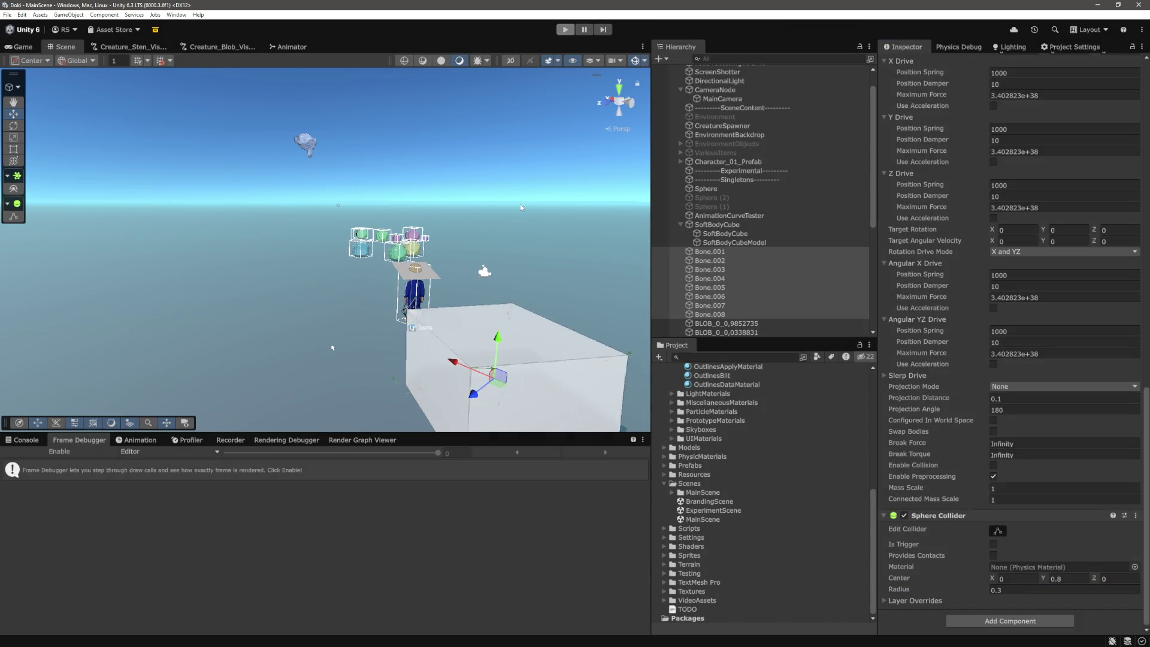
Step: Select Bone.001 through Bone.008 and commit a Sphere Collider Radius of 0.3
left_click(725, 260)
left_click(725, 323, "shift")
scroll(1038, 594, "down", 1)
key("f")
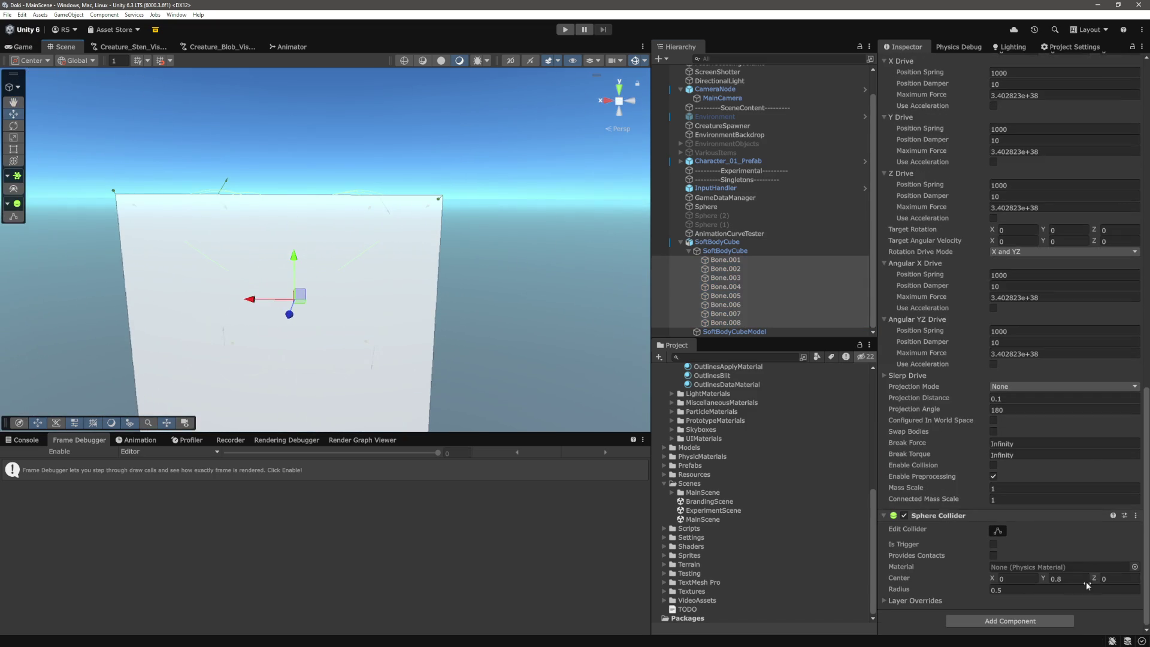
type("0.3")
key("Return")
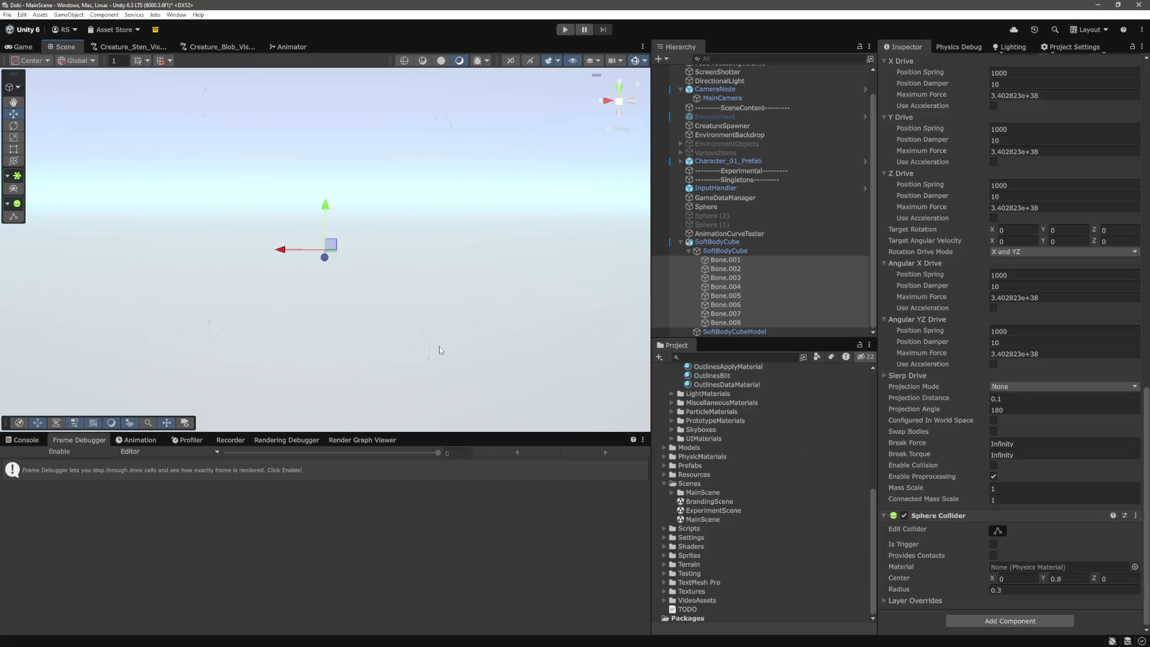
Step: Recentre the scene view, check SoftBodyCube's components, and select SoftBodyCubeModel
key("w")
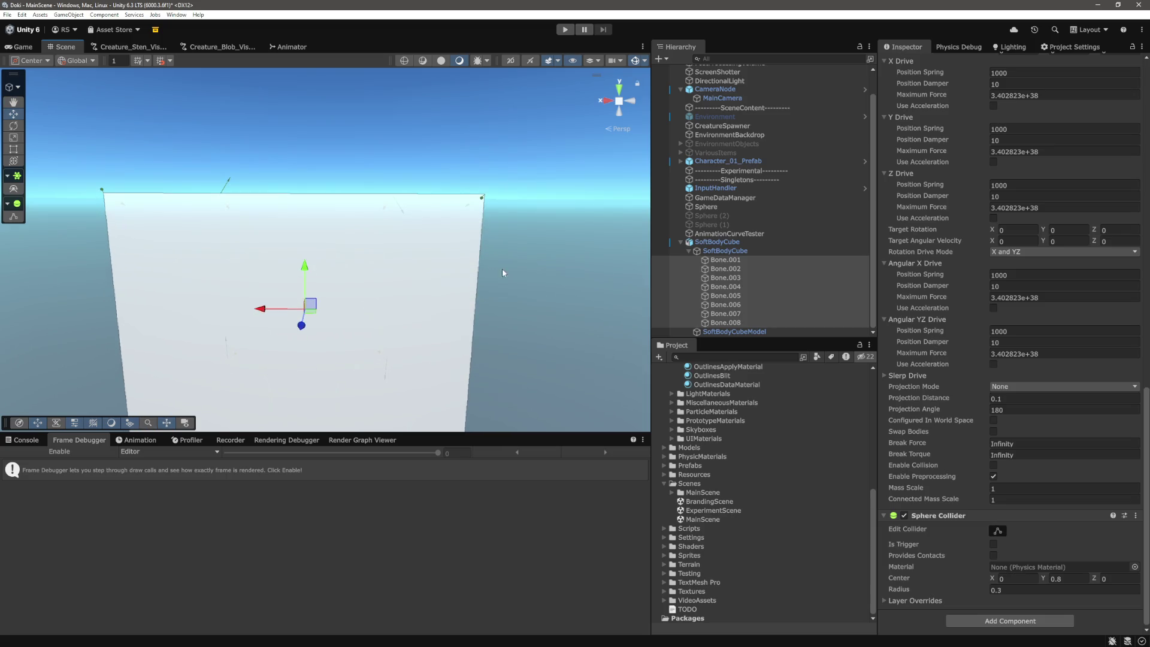
scroll(368, 299, "down", 2)
left_click_drag(474, 278, 504, 244)
left_click(725, 259)
left_click(728, 243)
scroll(1004, 268, "down", 2)
left_click(734, 331)
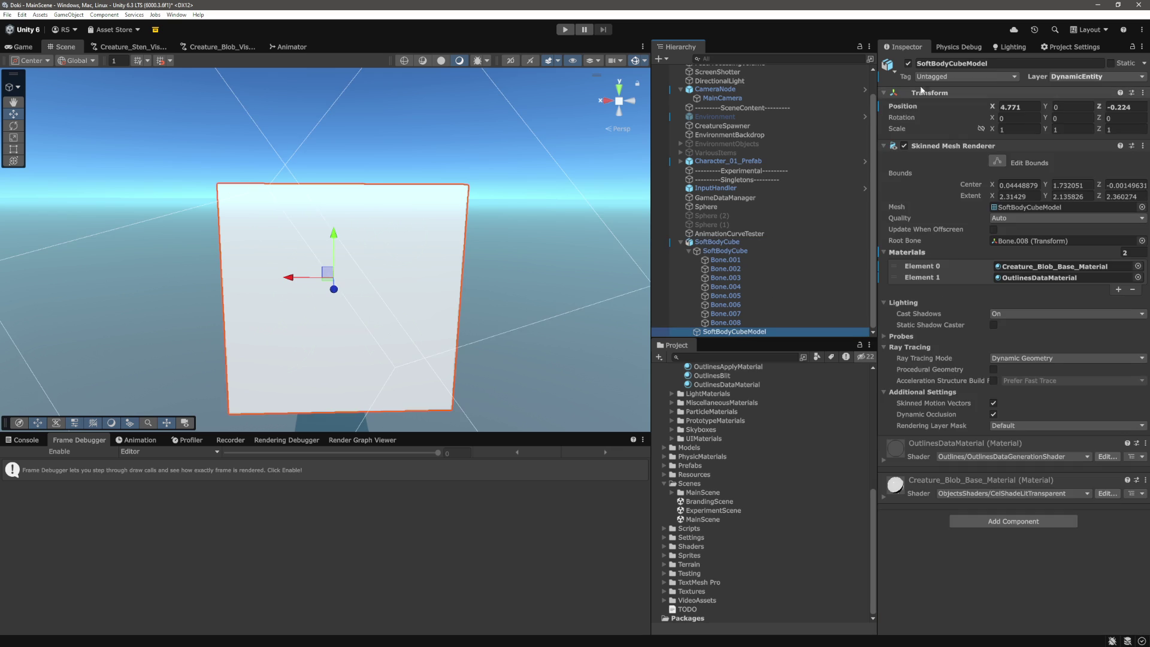
Step: Hide the cube's mesh, step through its bone objects, then show the mesh again
left_click(908, 63)
left_click(745, 250)
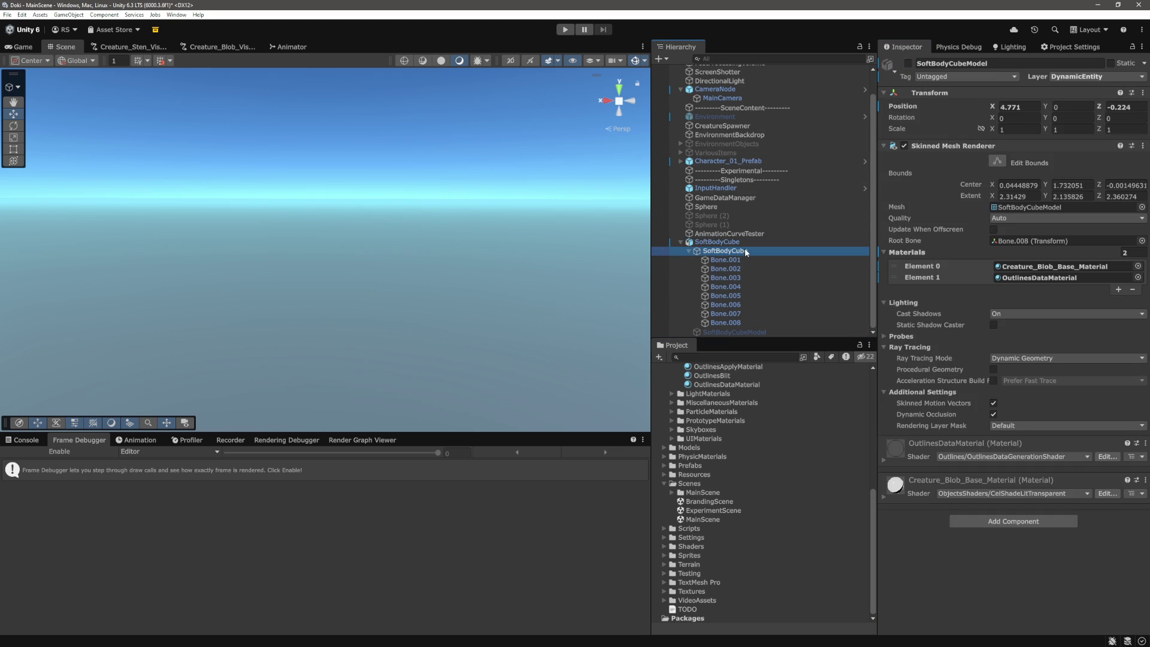
key("Up")
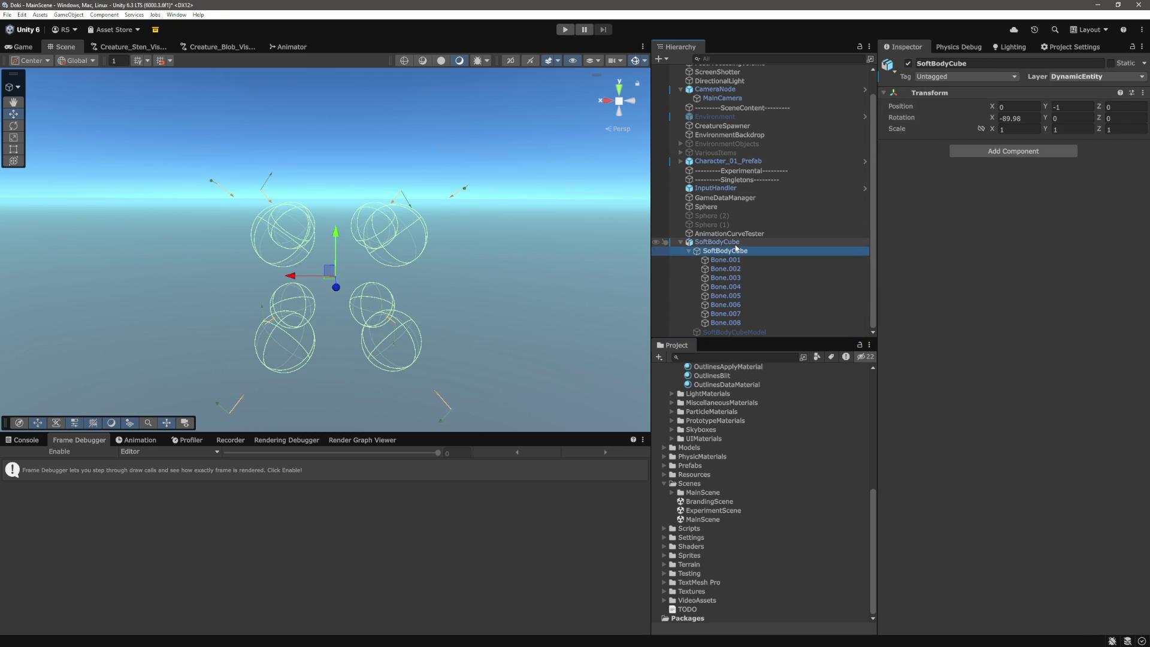
key("Down")
left_click(735, 332)
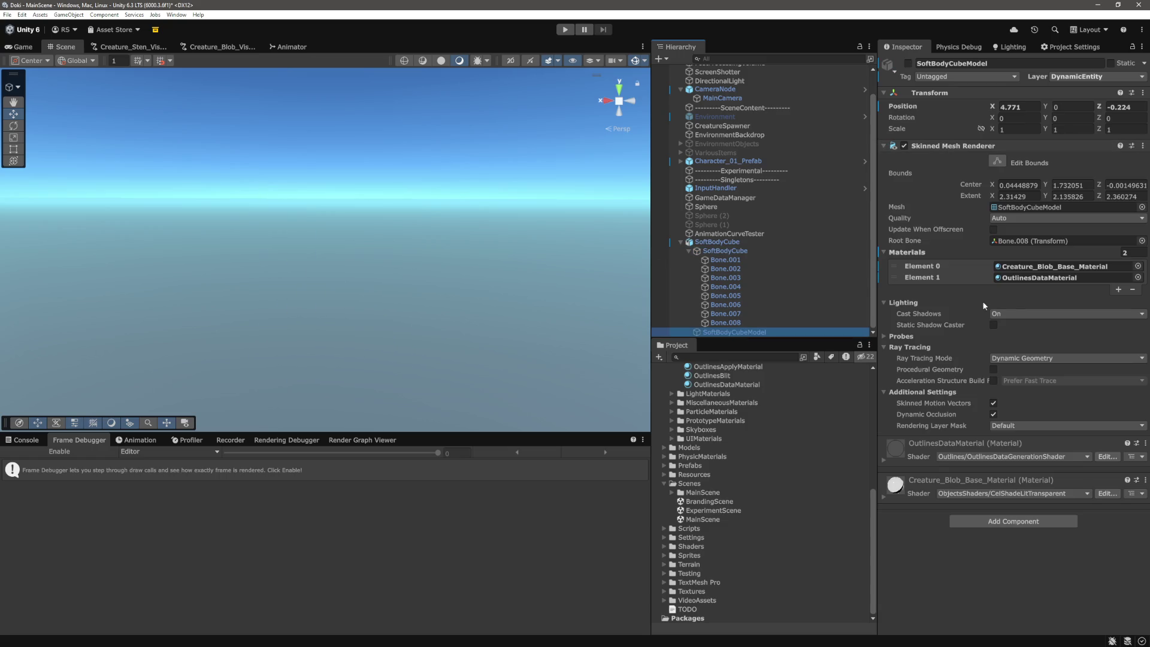
left_click(908, 63)
Step: Try removing Creature_Blob_Base_Material from Element 0, then undo it and frame the cube
left_click(922, 265)
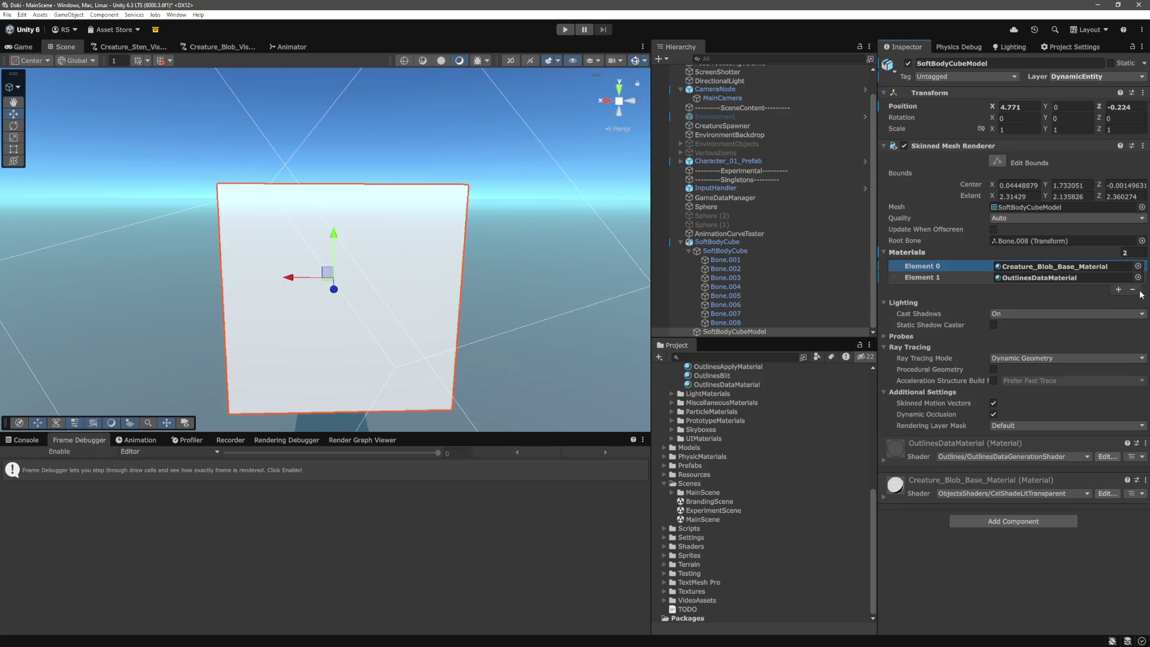
left_click(1131, 289)
mouse_move(515, 278)
left_mouse_down()
mouse_move(496, 252)
mouse_move(398, 300)
mouse_move(590, 298)
left_mouse_up()
key("ctrl+z")
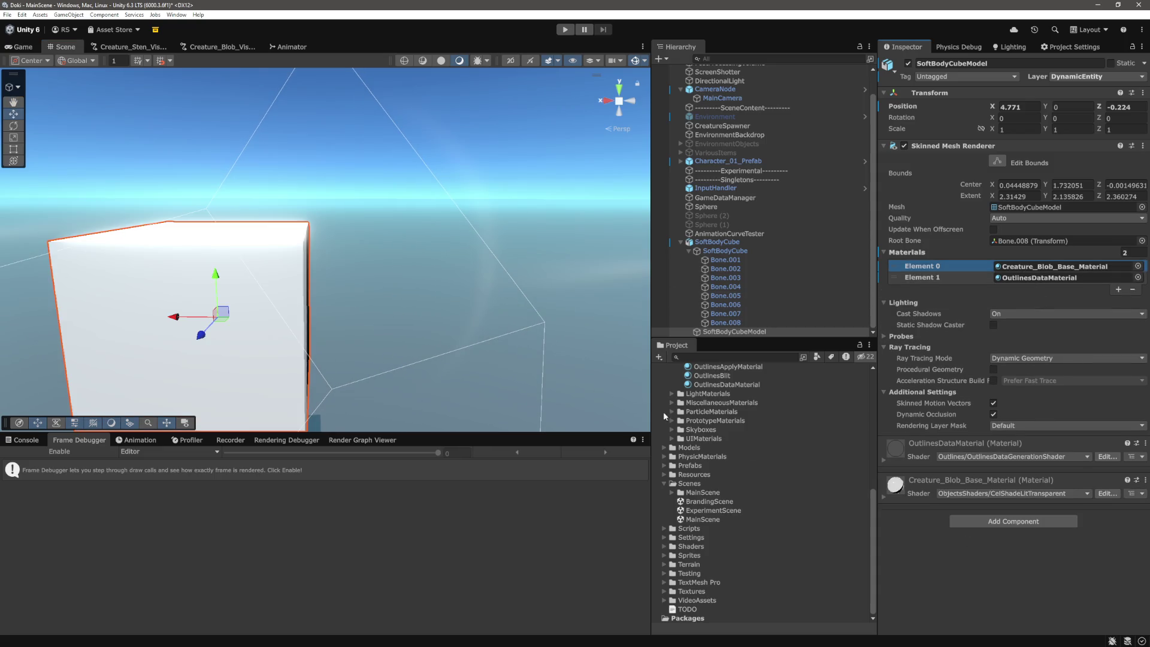
key("f")
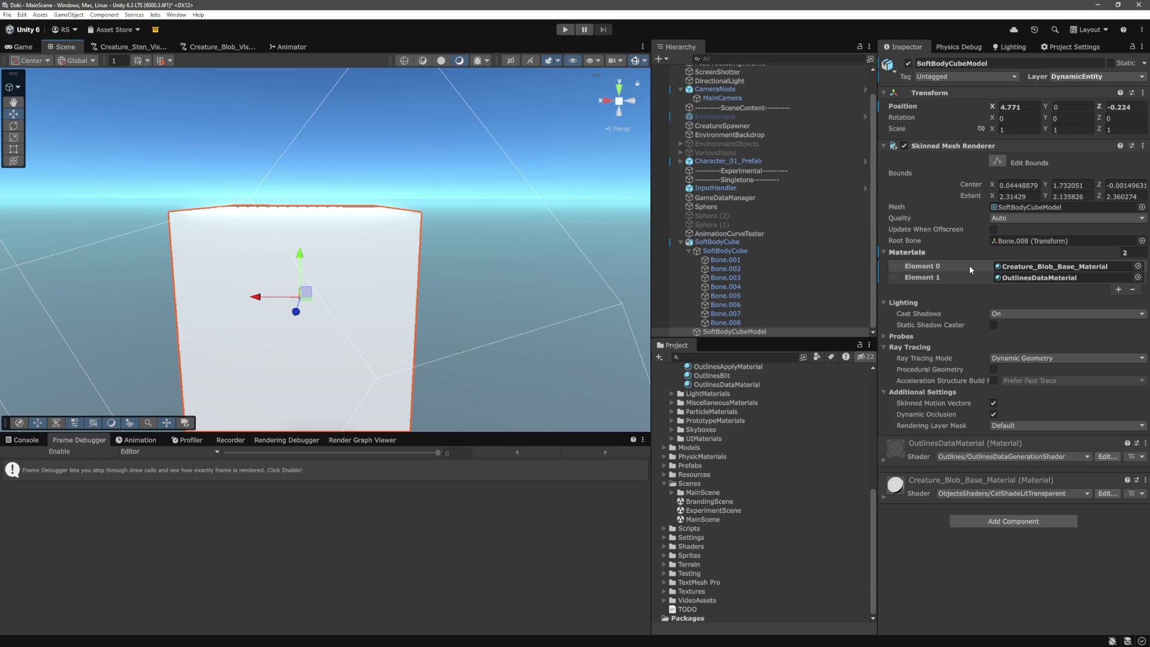
Step: Turn off the cube mesh's rendering and inspect SoftBodyCube, its bones and Bone.008
left_click(905, 145)
left_click(724, 250)
left_click(717, 241)
left_click(745, 323)
left_click(747, 332)
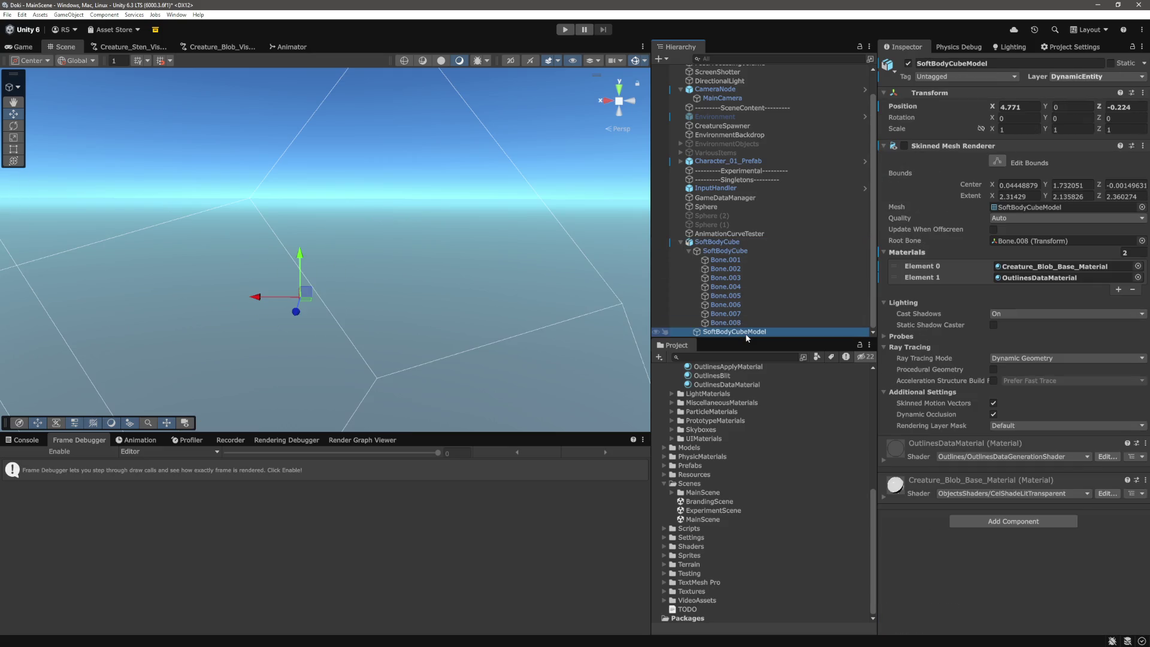
left_click(740, 251)
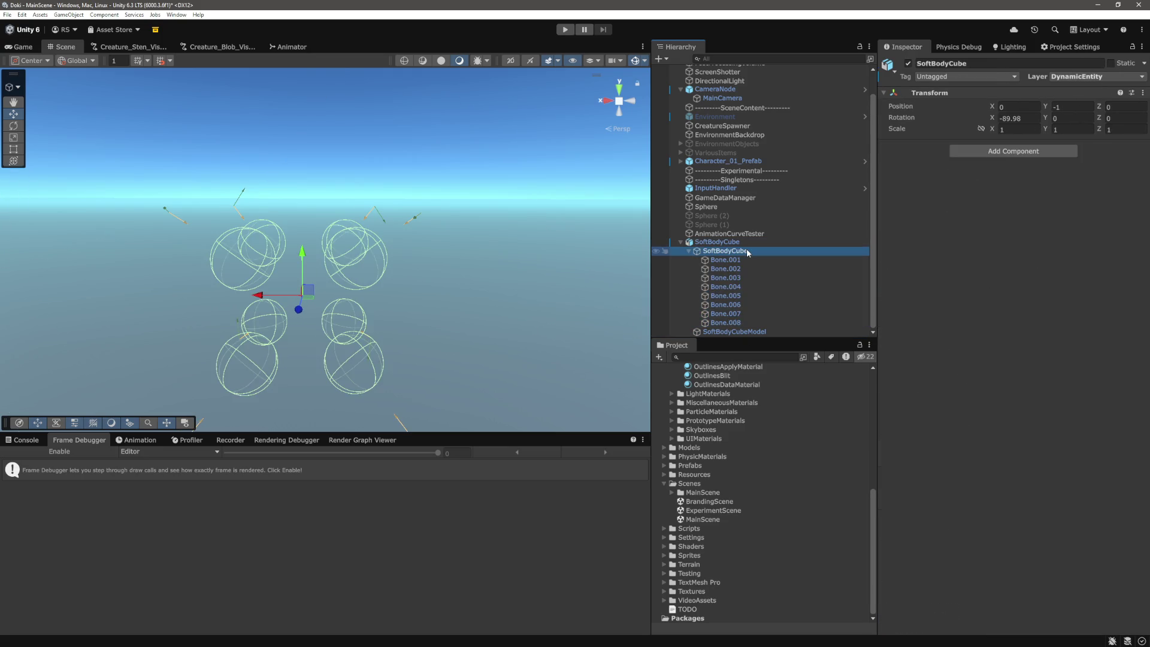
left_click(742, 242)
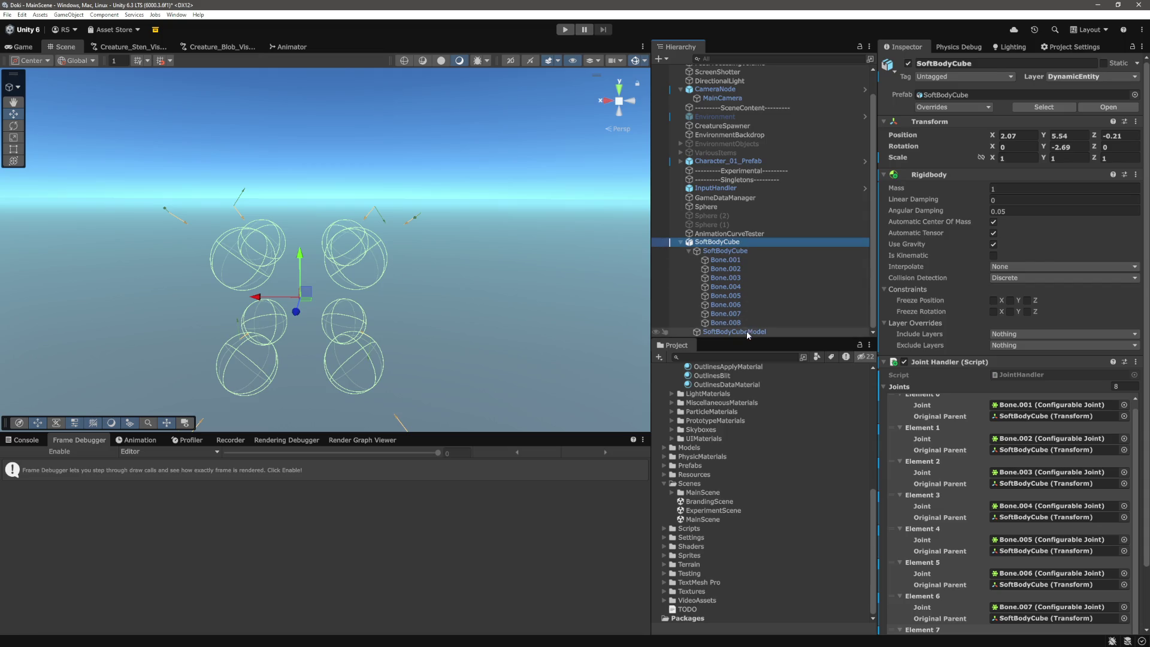
left_click(747, 332)
Step: Re-enable the Skinned Mesh Renderer and remove Creature_Blob_Base_Material, keeping only OutlinesDataMaterial
left_click(904, 145)
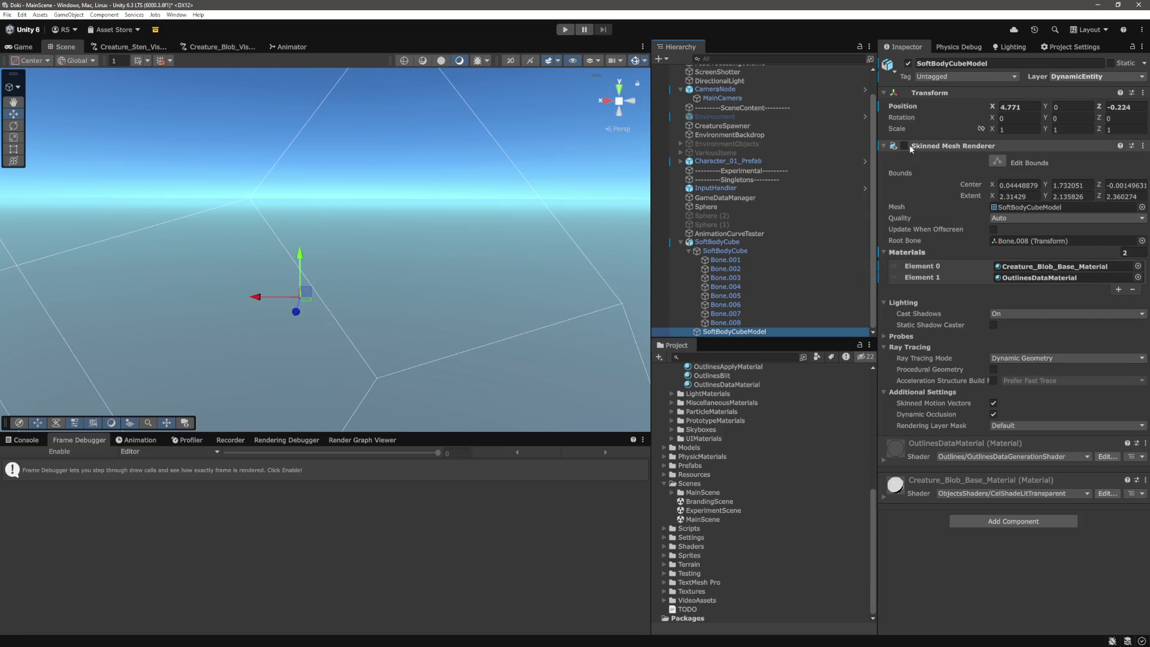
left_click(922, 266)
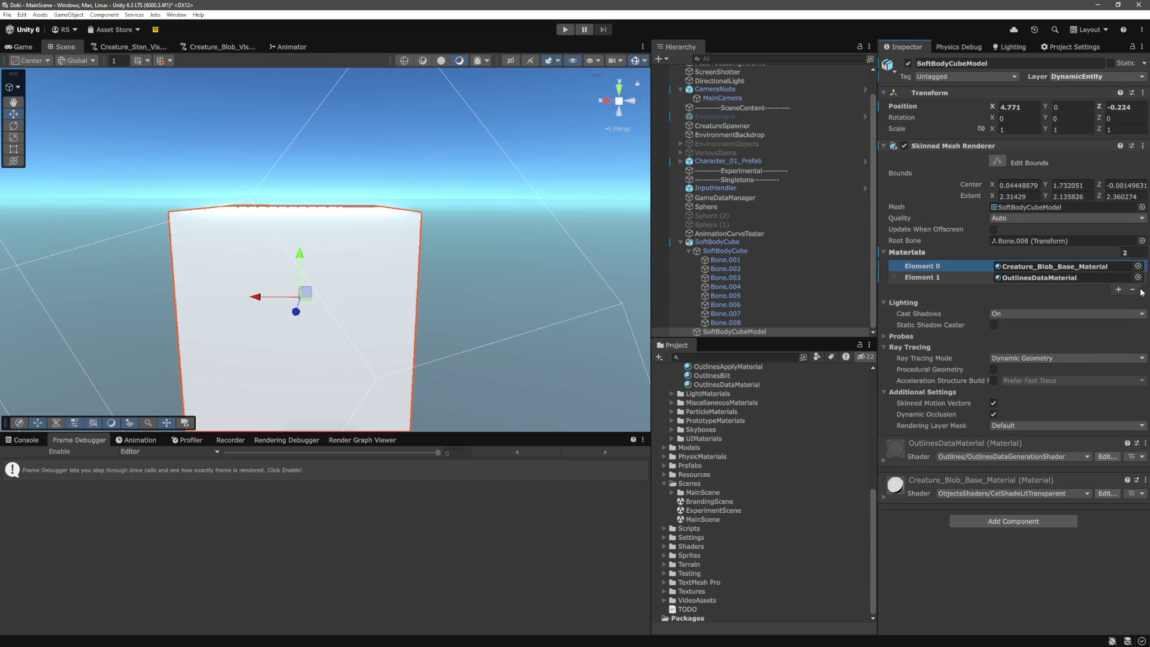
left_click(1132, 290)
left_click_drag(572, 352, 482, 267)
left_click(725, 259)
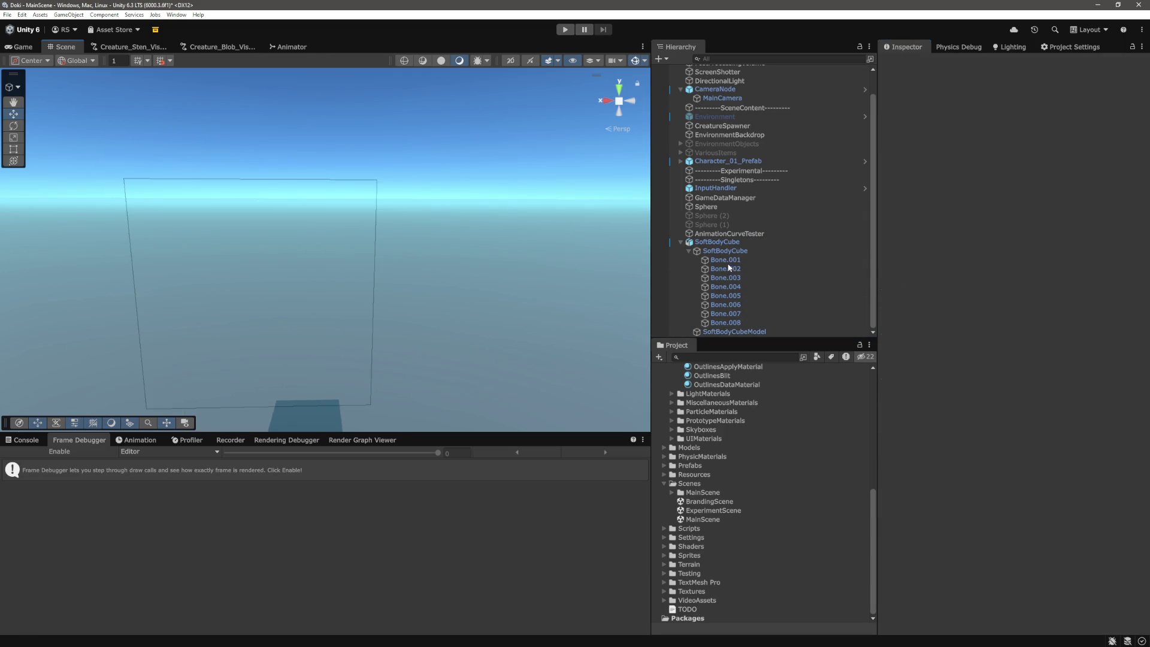
Step: Set the Sphere Colliders on Bone.001–Bone.008 to Radius 0.4 and Center Y 0.78
left_click(725, 322, "shift")
mouse_move(524, 301)
left_mouse_down()
mouse_move(532, 319)
mouse_move(484, 354)
mouse_move(535, 347)
left_mouse_up()
scroll(1060, 506, "down", 15)
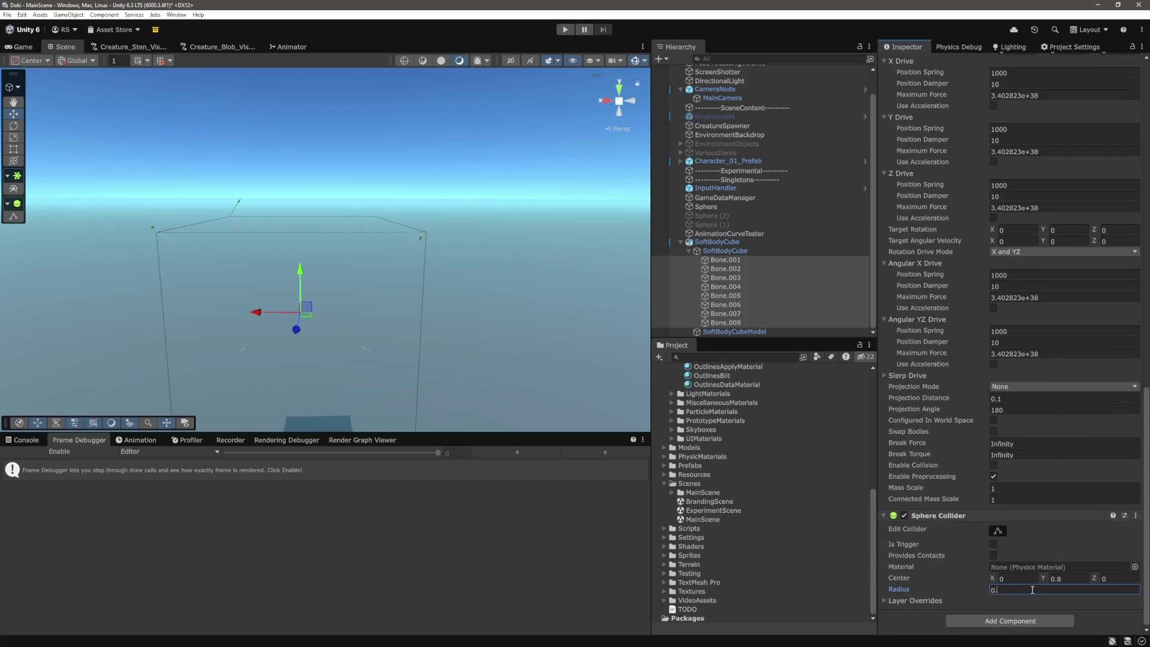
mouse_move(516, 313)
left_mouse_down()
mouse_move(503, 282)
mouse_move(459, 275)
left_mouse_up()
left_click(1078, 577)
type("0.78")
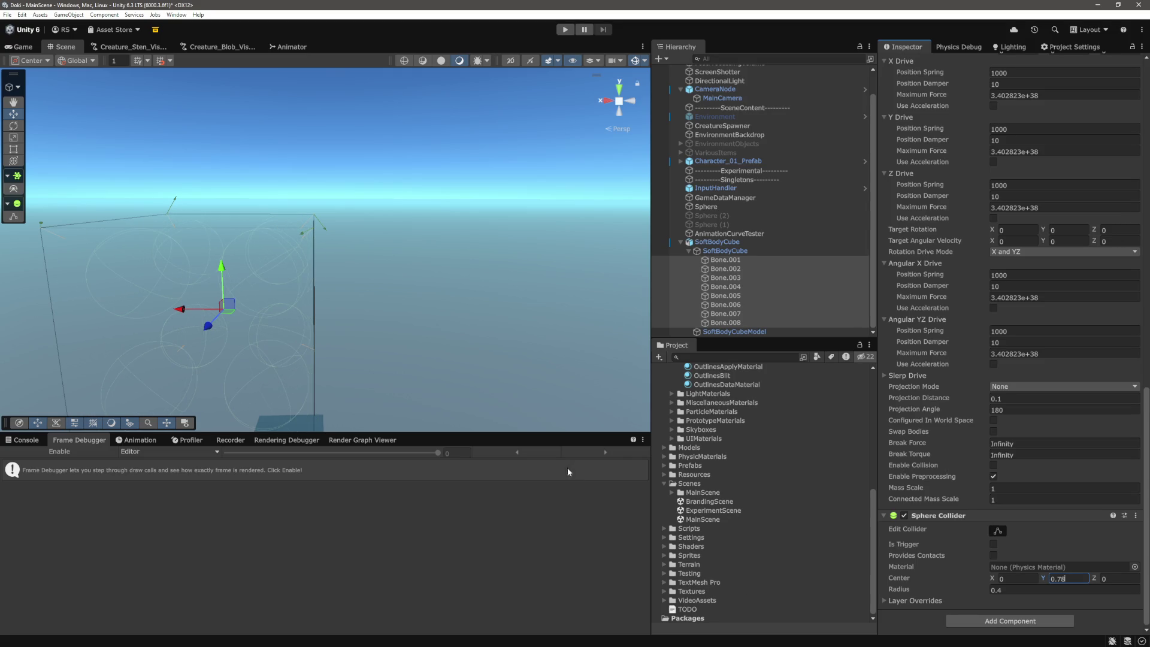
left_click(463, 168)
Step: In the Game view, add Creature_Blob_Base_Material as Element 1 on SoftBodyCubeModel and expand it
left_click(22, 46)
left_click(734, 331)
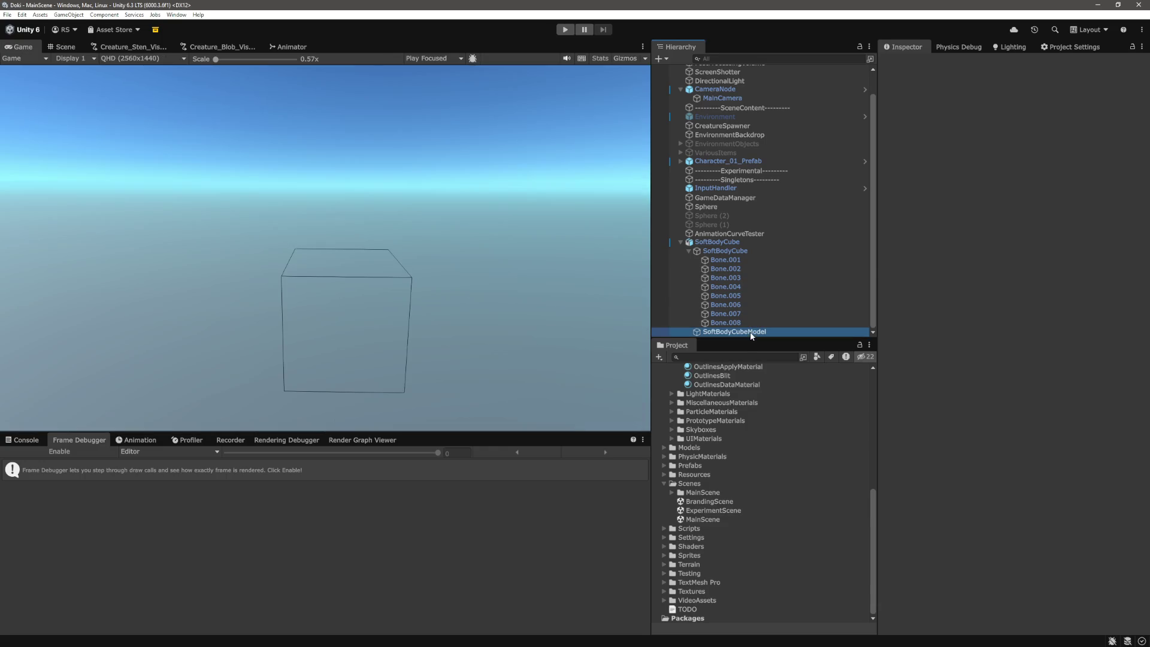
left_click(1118, 278)
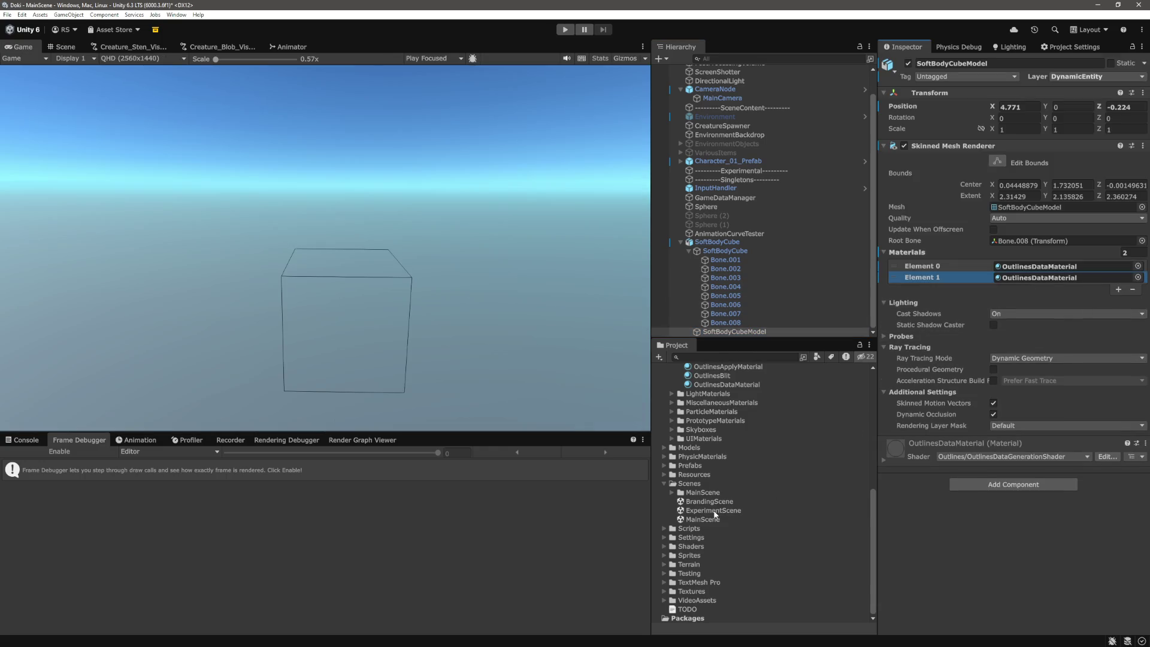
scroll(754, 518, "up", 10)
left_click_drag(1058, 290, 1056, 275)
left_click(881, 495)
scroll(1084, 317, "down", 5)
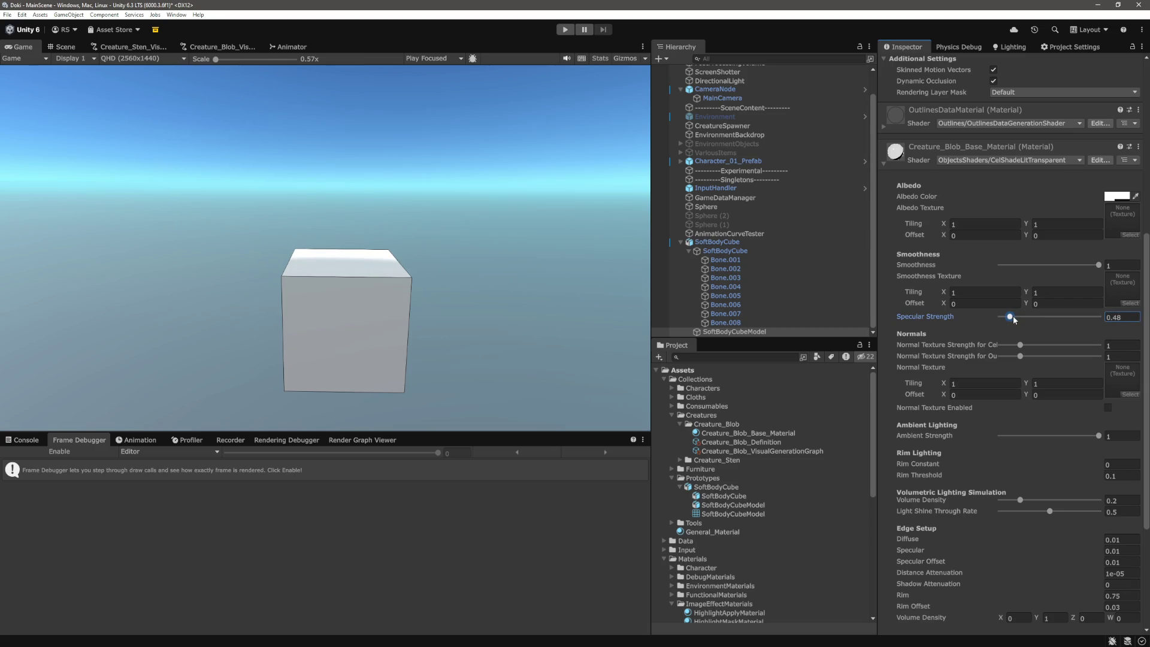
Step: Enter Play mode with Ctrl+P and walk the character beside the shaded cube
key("ctrl+p")
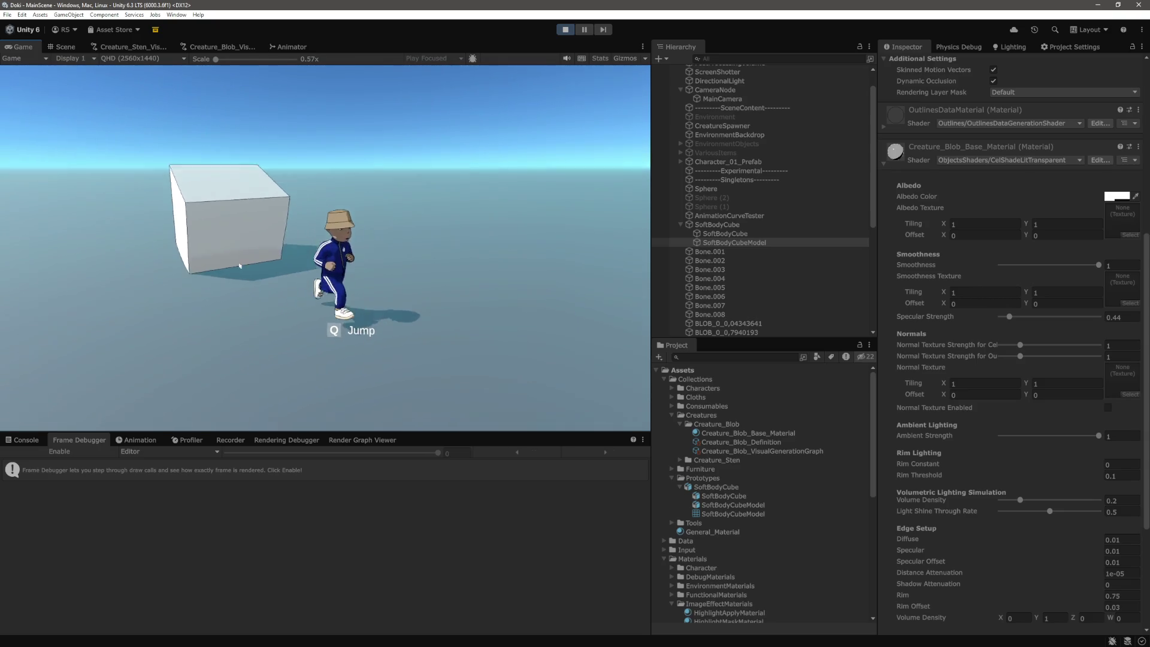
Step: Set the SoftBodyCube's Rigidbody mass to 100, then change it to 10
left_click(717, 225)
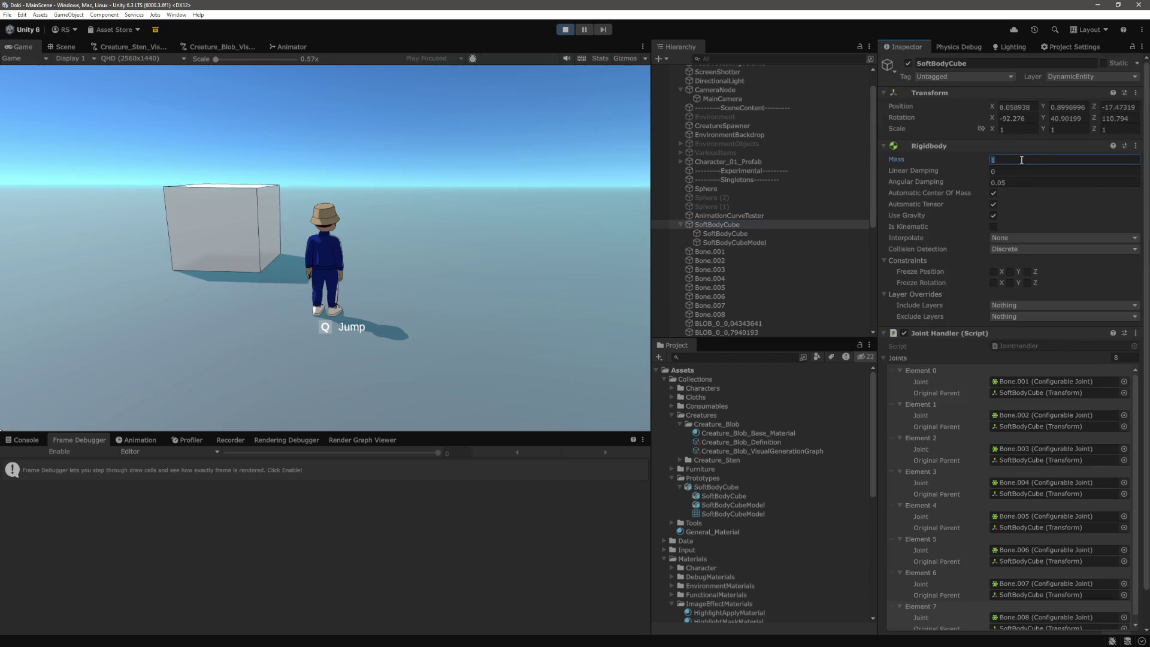
left_click(1041, 158)
type("100")
left_click(222, 214)
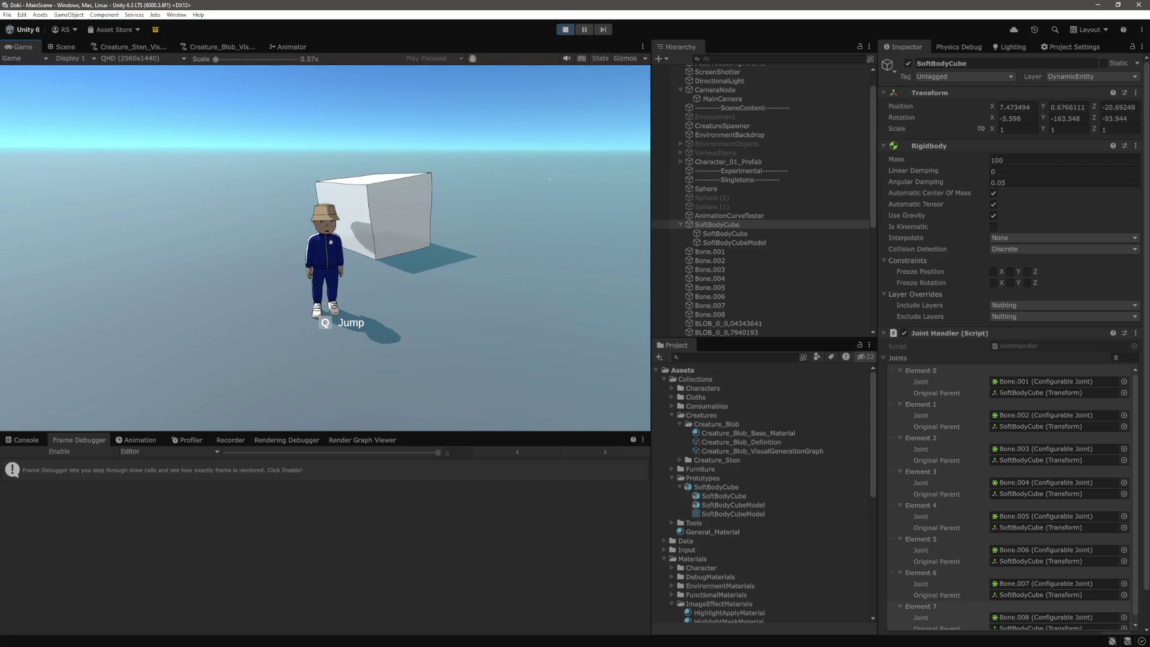
left_click(1043, 170)
type("10")
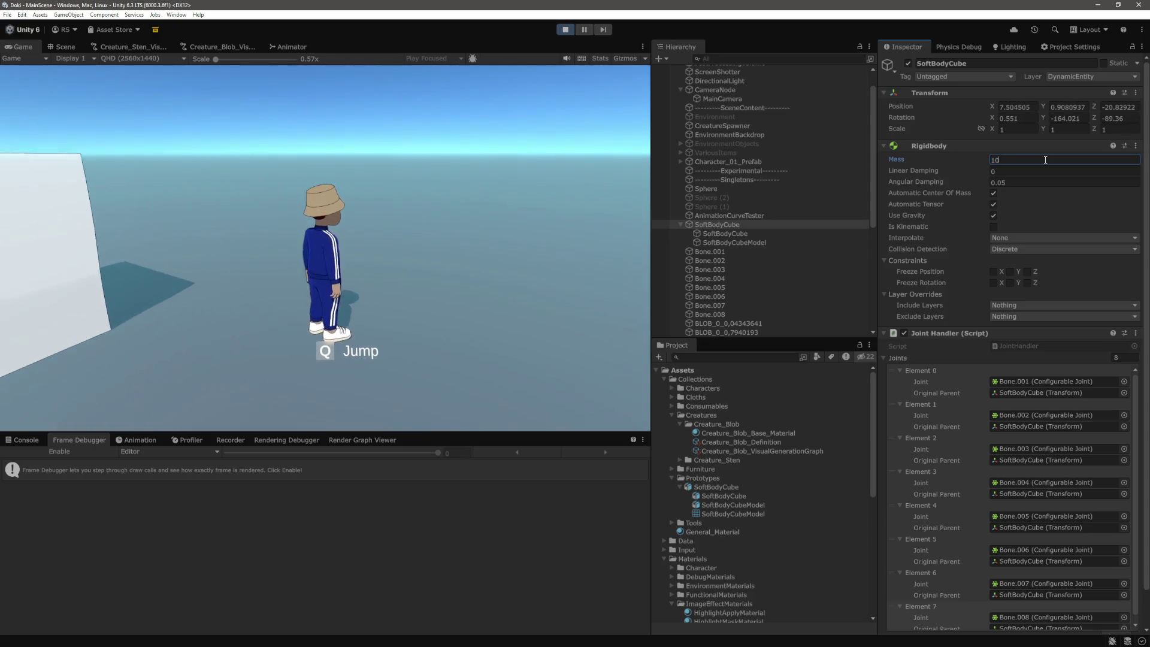
left_click(13, 282)
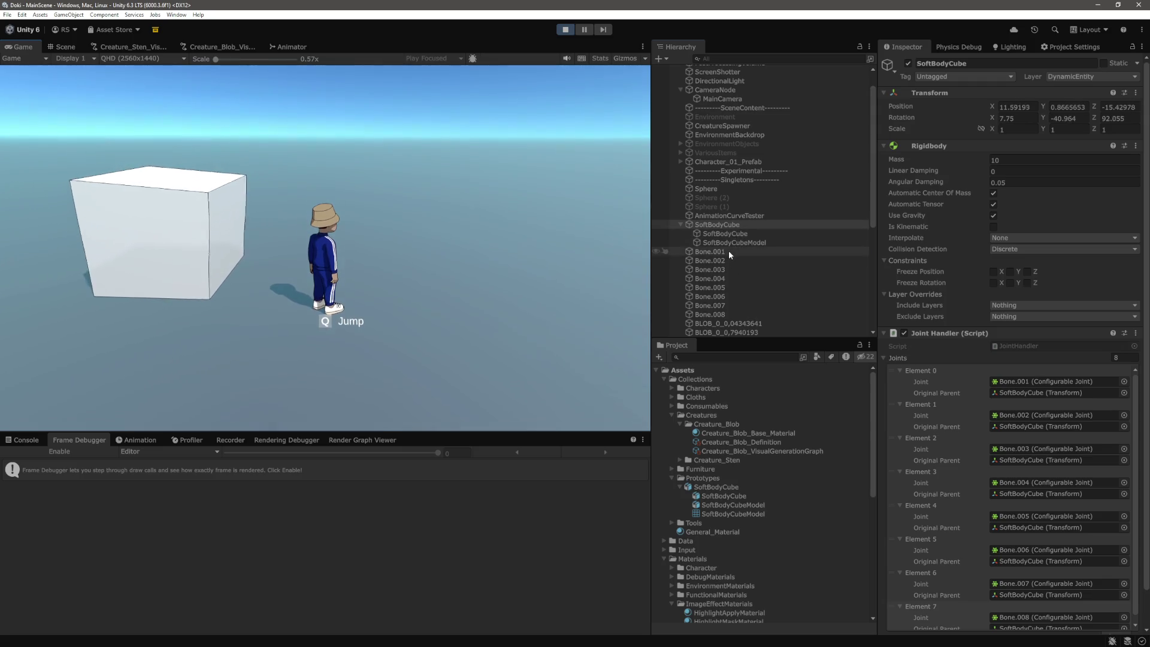
Step: Give the eight bones a mass of 1 and the SoftBodyCube a mass of 100
left_click(728, 250)
left_click(723, 313, "shift")
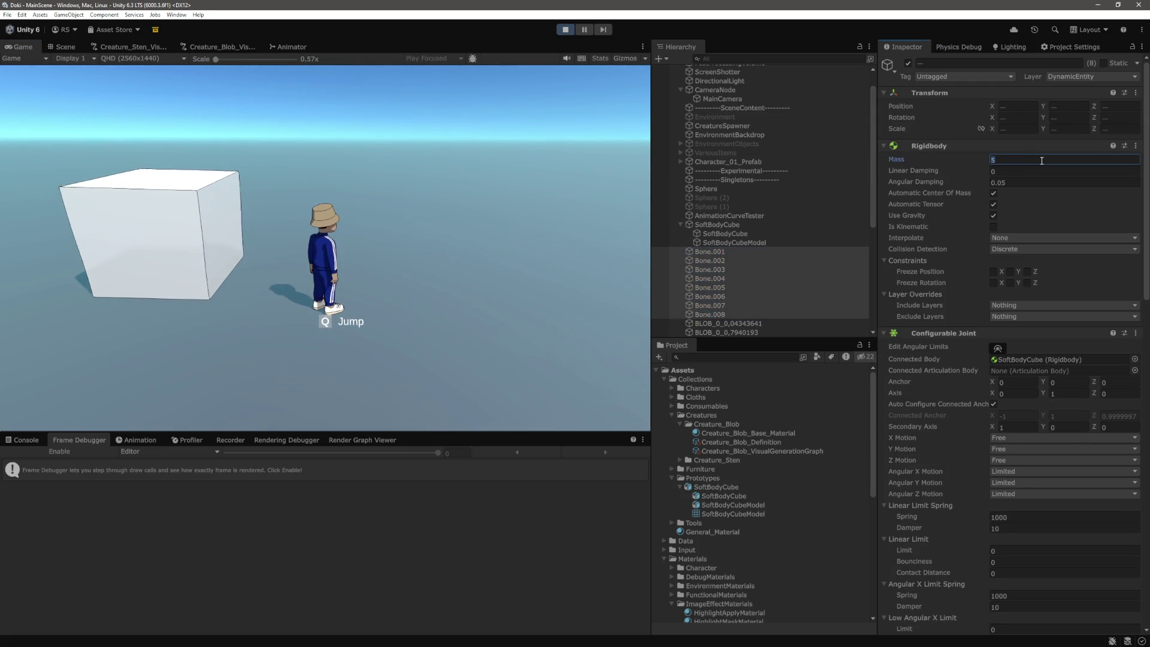
type("1")
left_click(21, 254)
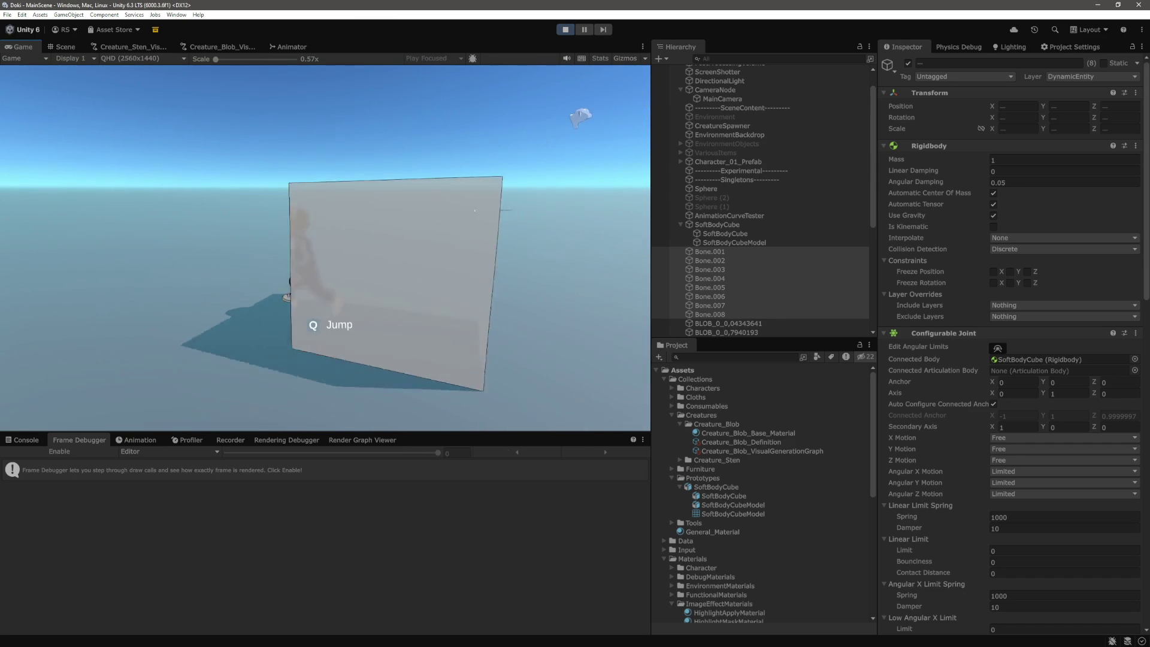
left_click(717, 225)
left_click(1039, 159)
type("10")
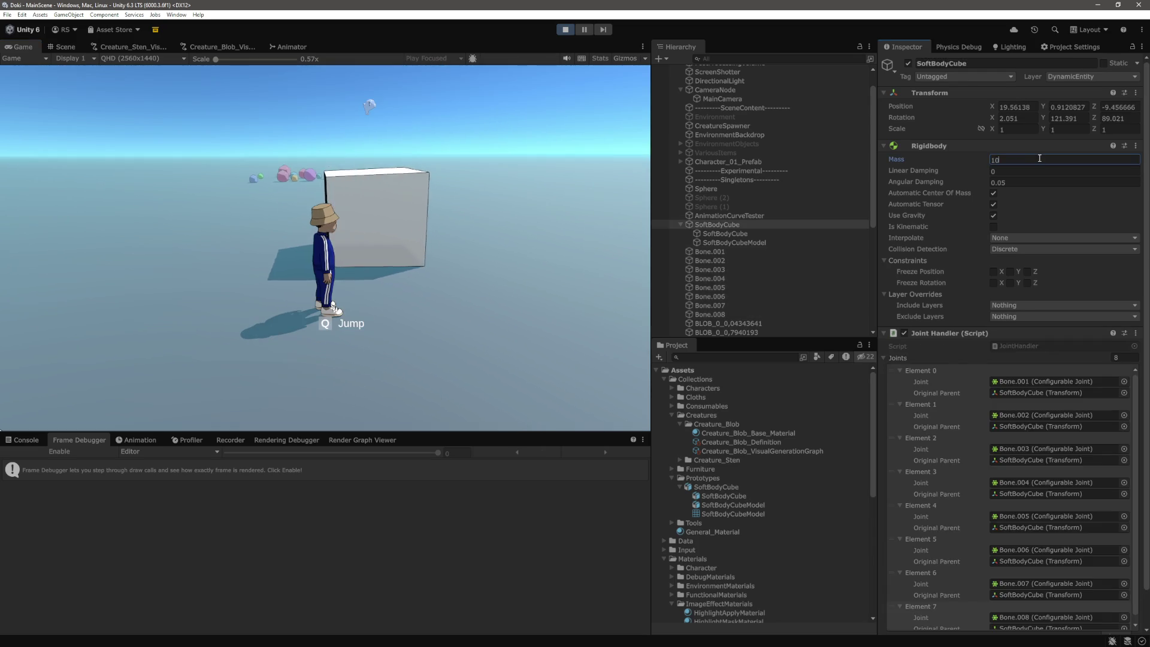
type("0")
left_click(424, 209)
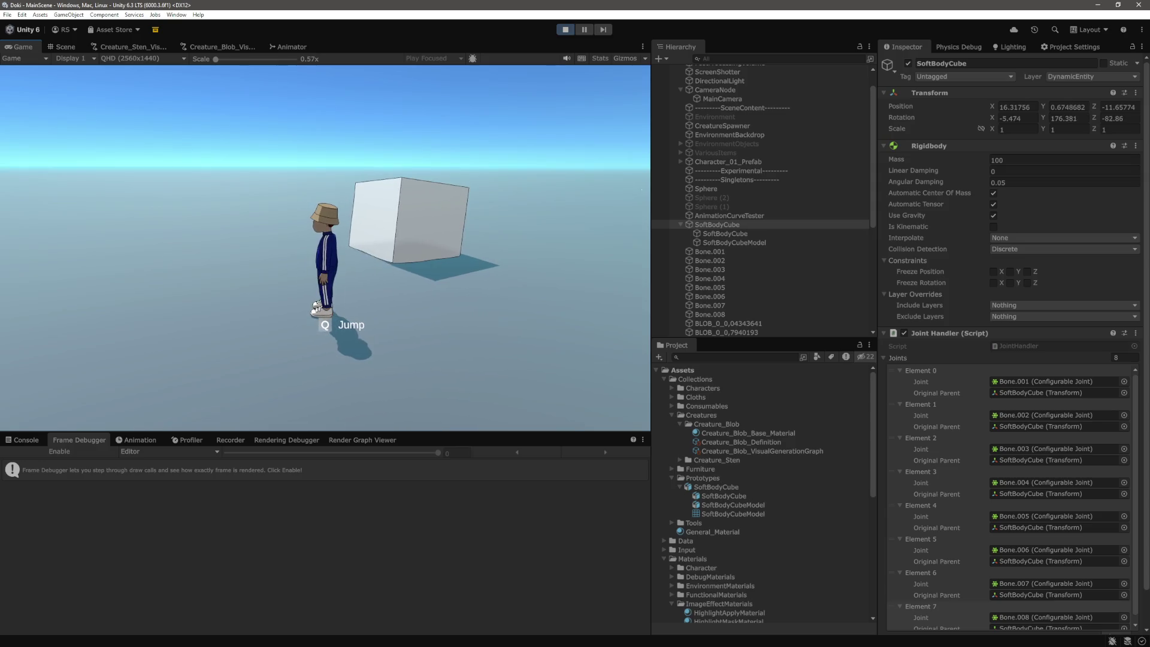
Step: Set Bone.001–Bone.008 Rigidbody mass to 5 and start entering 100 for the SoftBodyCube
left_click(730, 251)
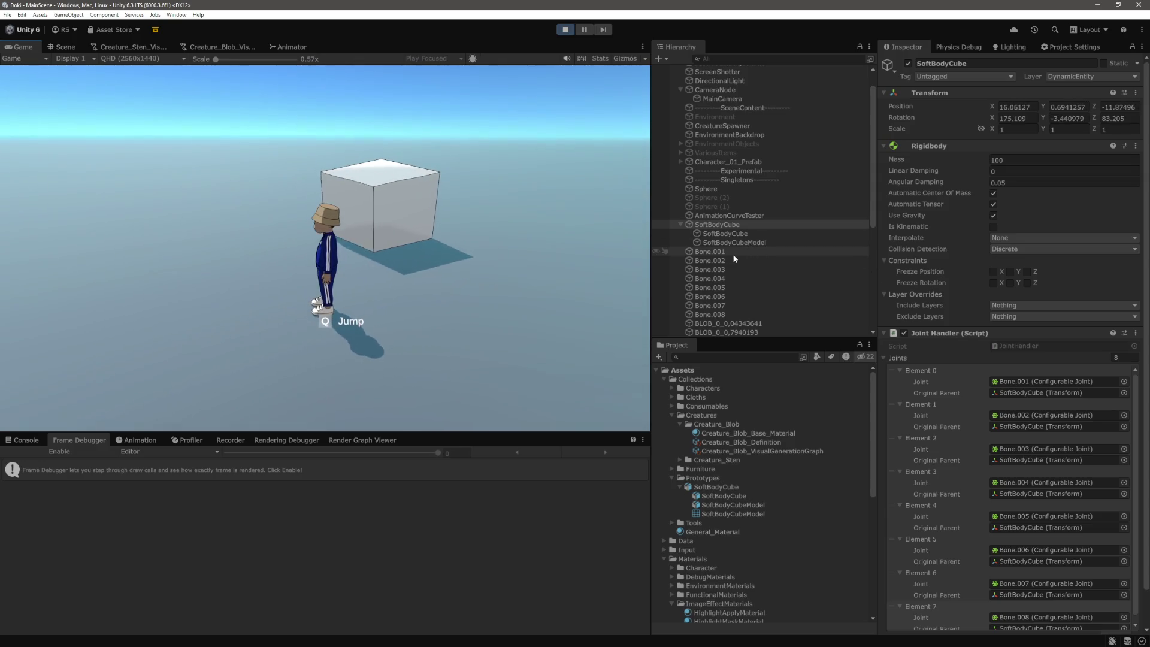
left_click(724, 314, "shift")
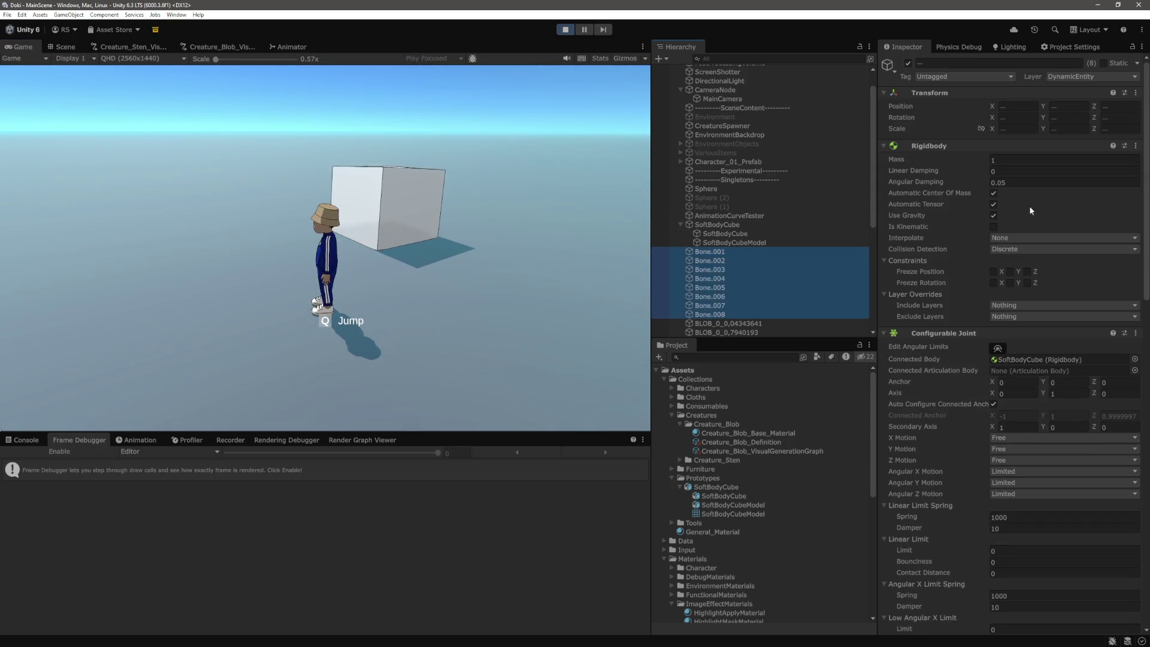
left_click(1017, 159)
type("5")
key("Return")
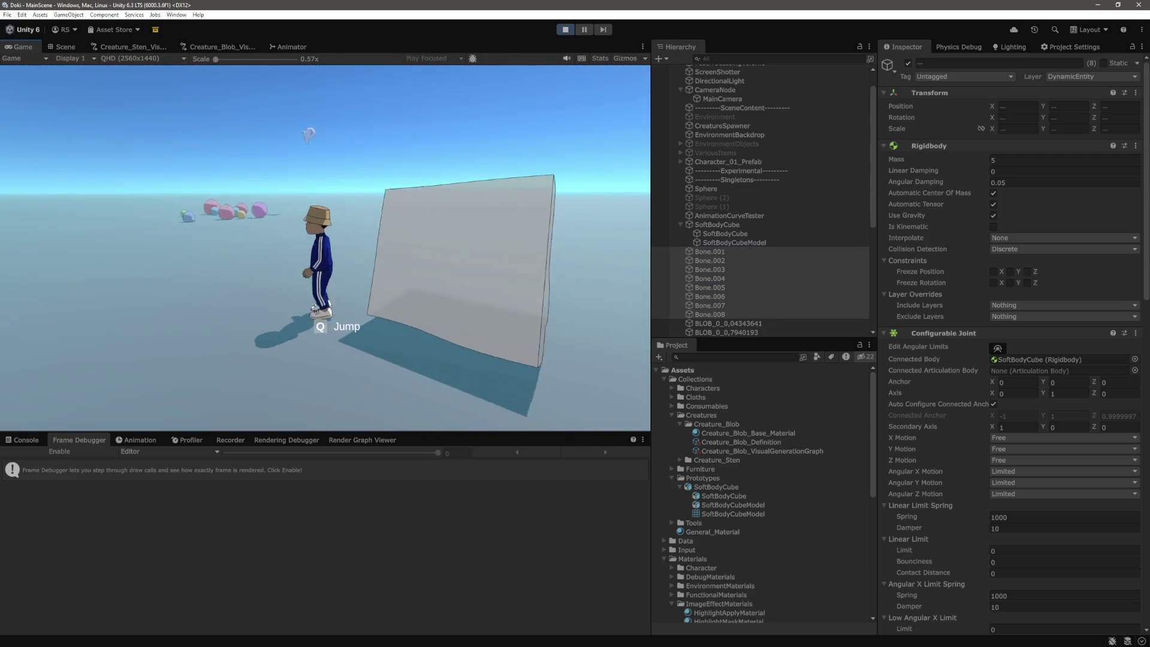
left_click(736, 224)
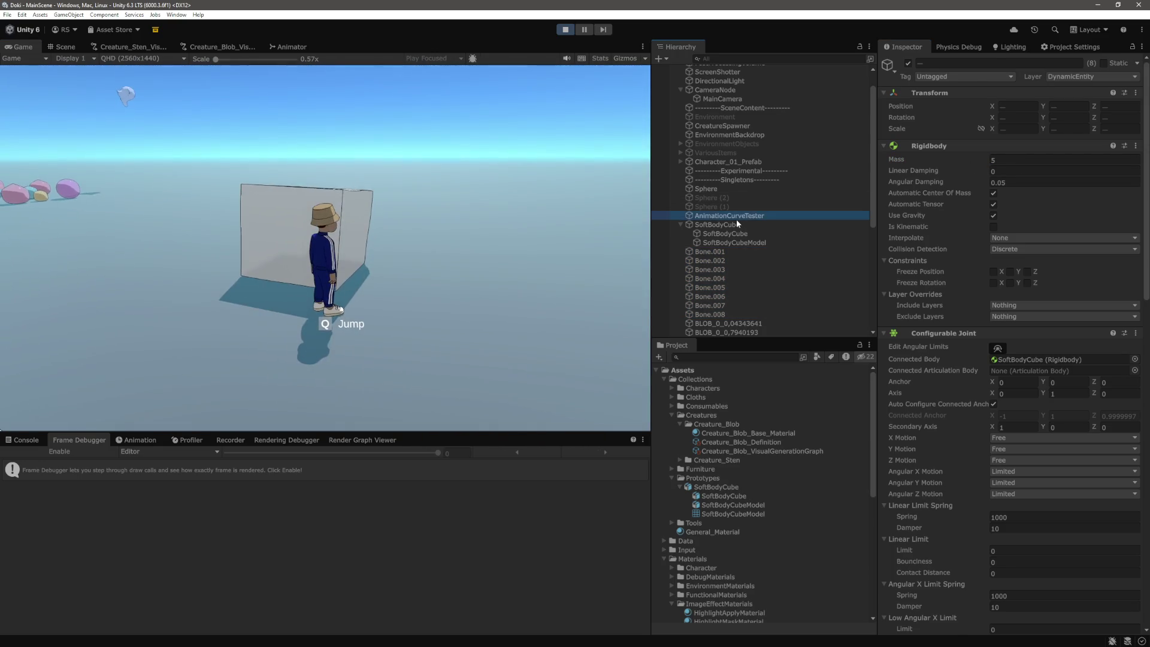
left_click(1039, 160)
type("100")
key("BackSpace")
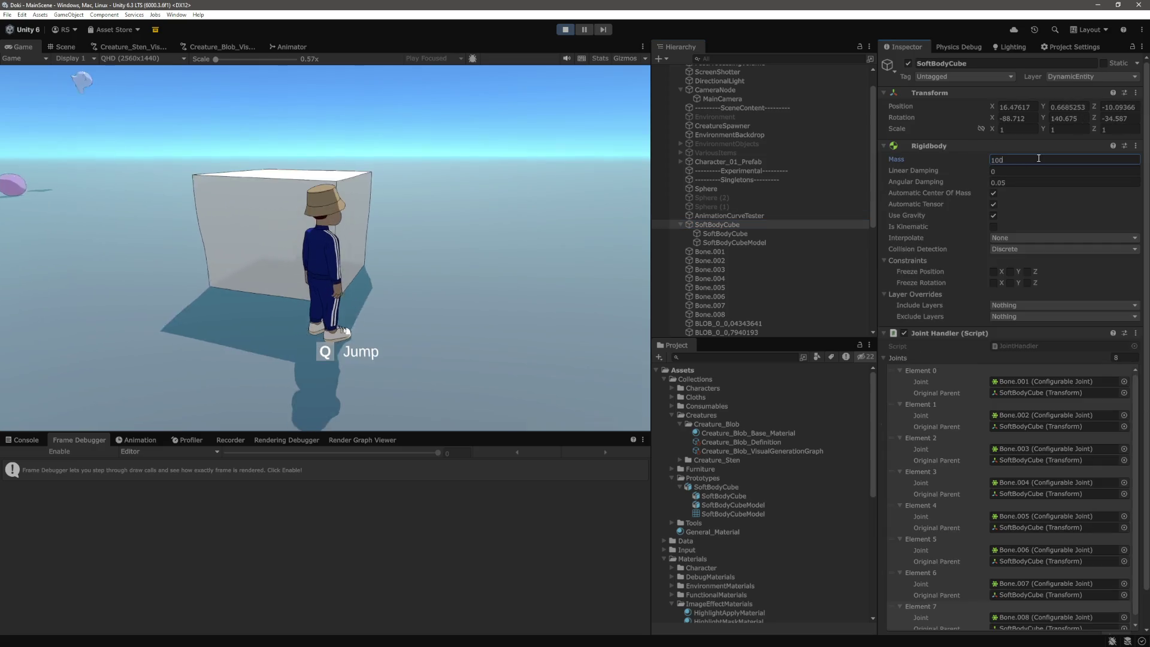
Step: Walk the character into the soft-body cube, pushing it from several sides
left_click(510, 212)
key("w")
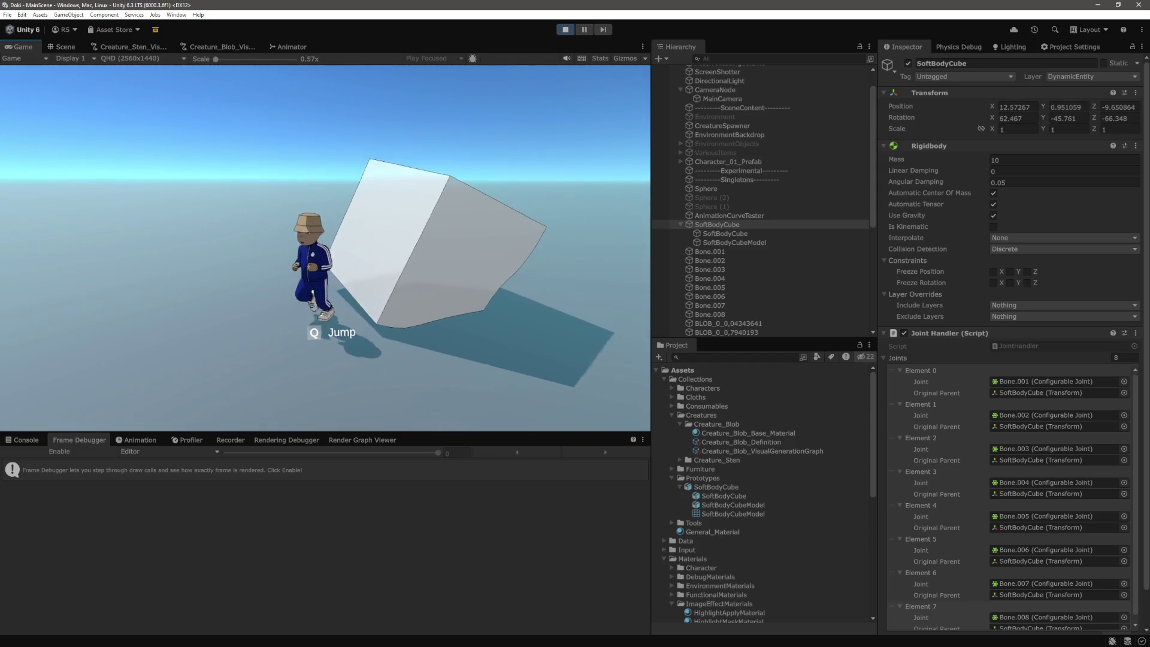
key("w")
key("w")
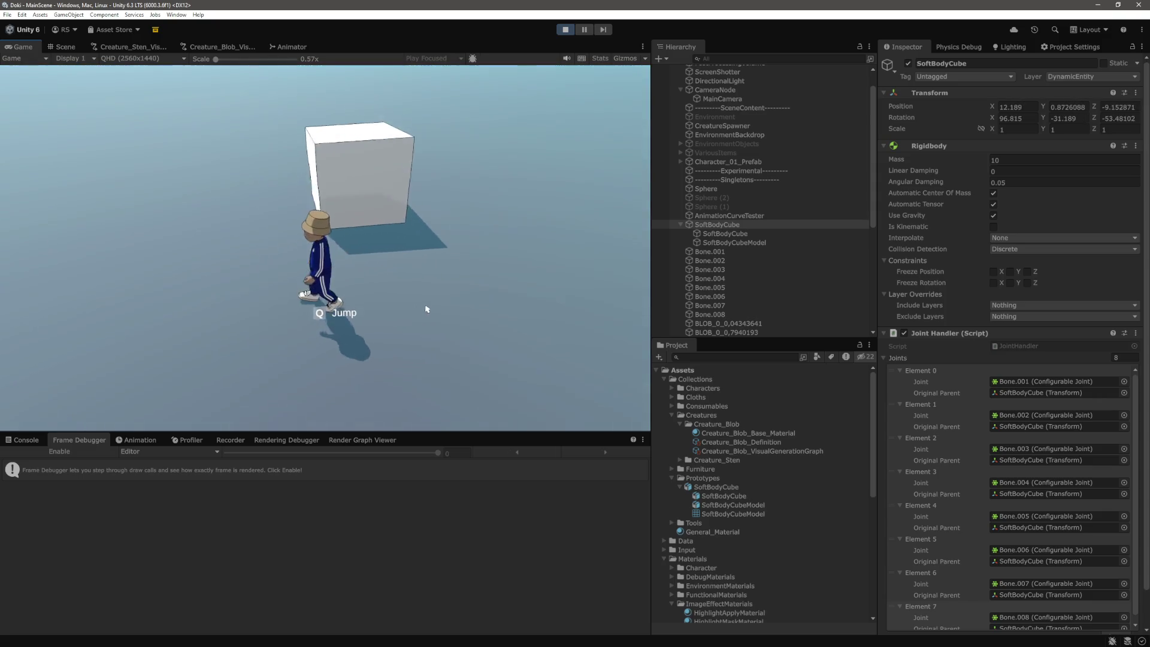
key("w")
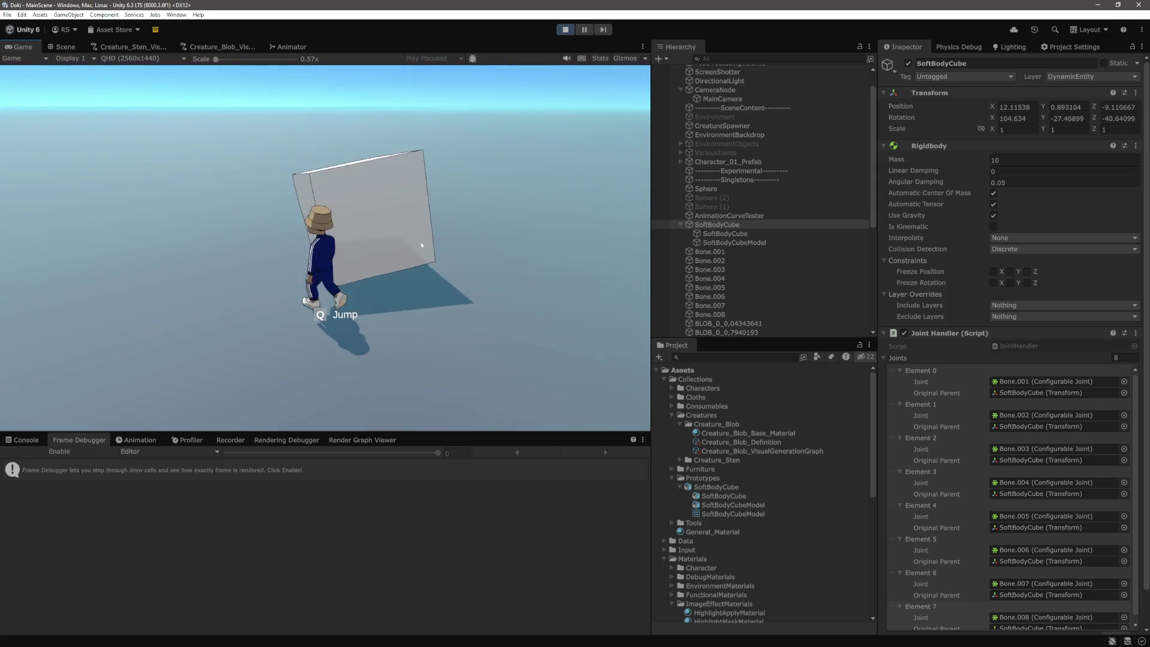
key("s")
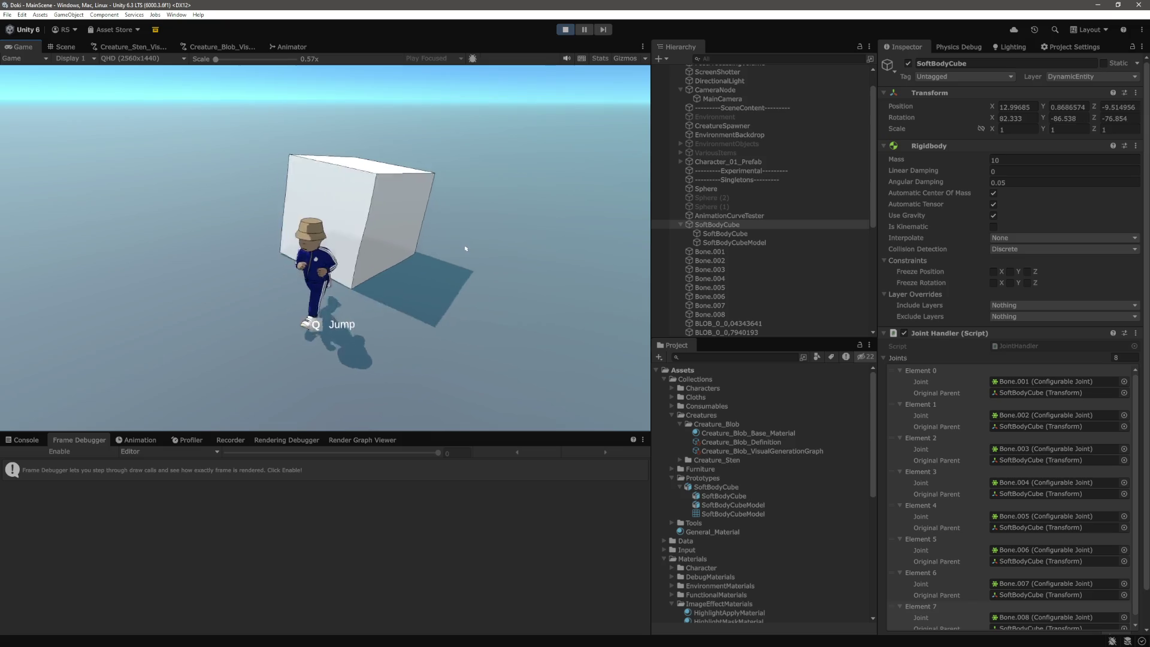
key("d")
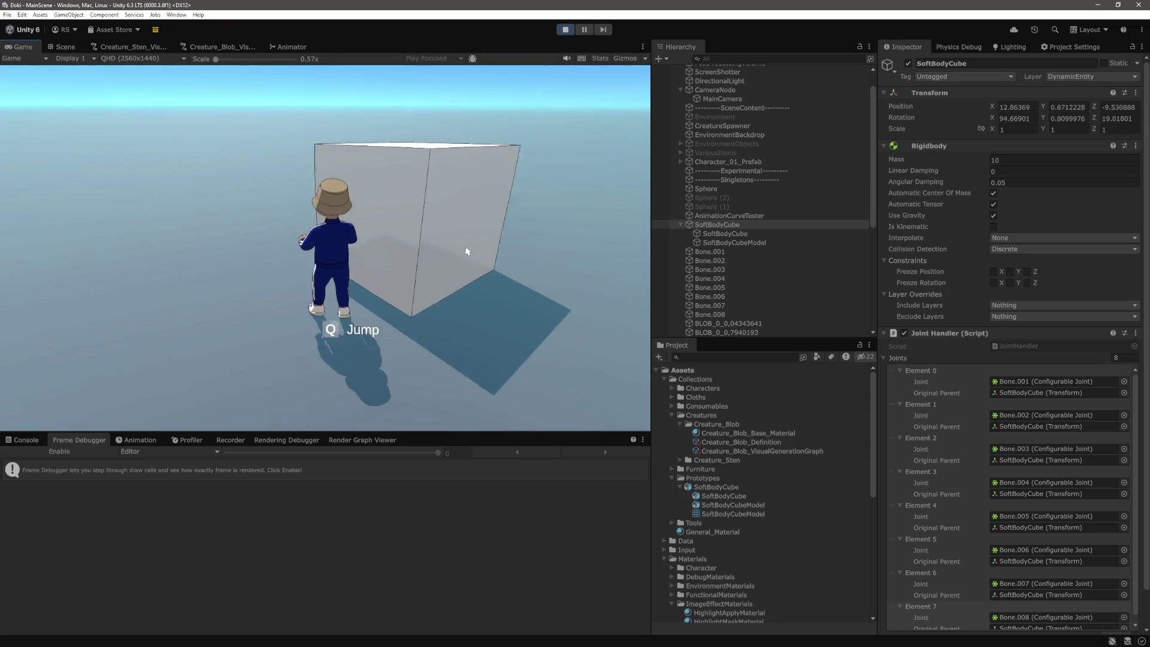
key("a")
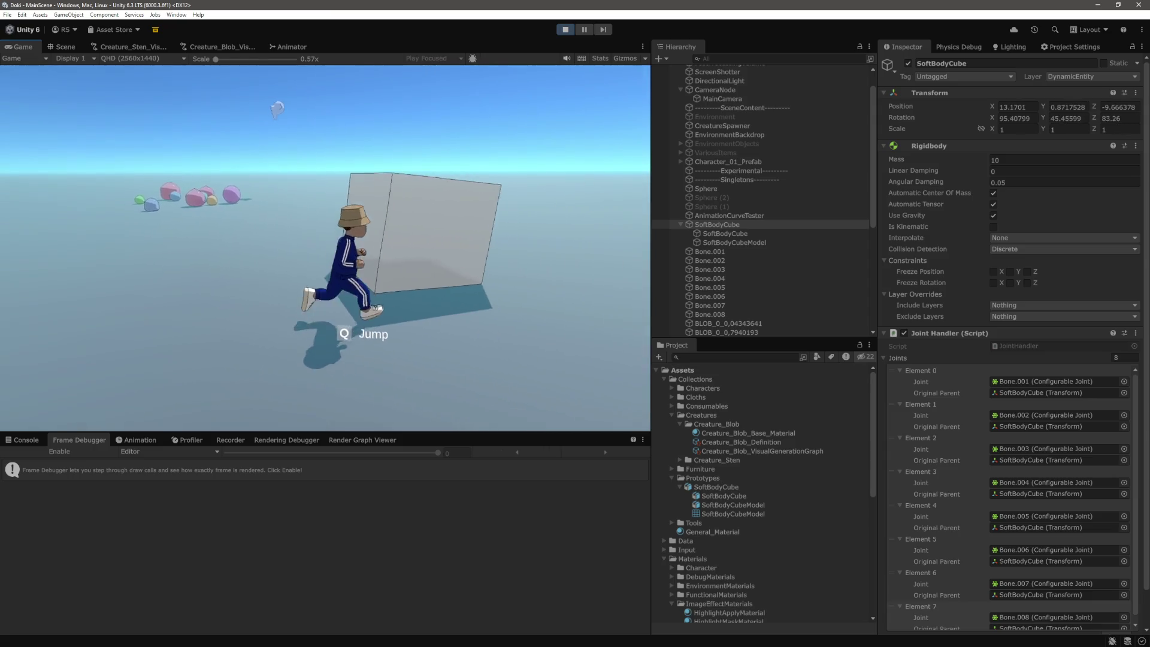
key("d")
key("a")
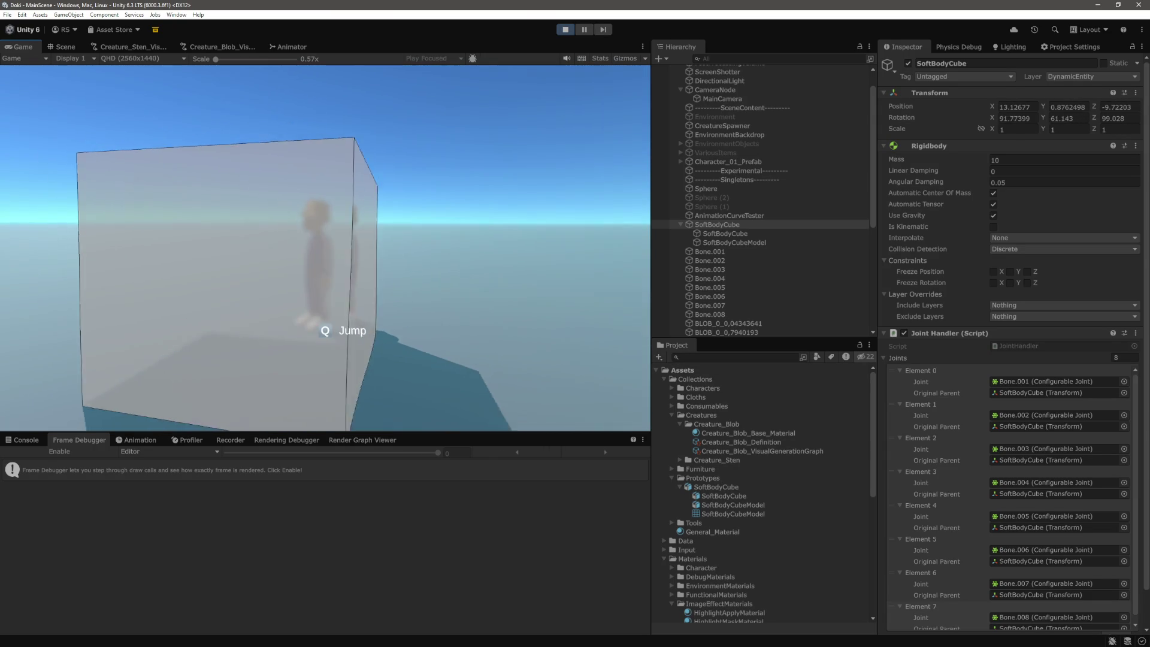
key("a")
key("d")
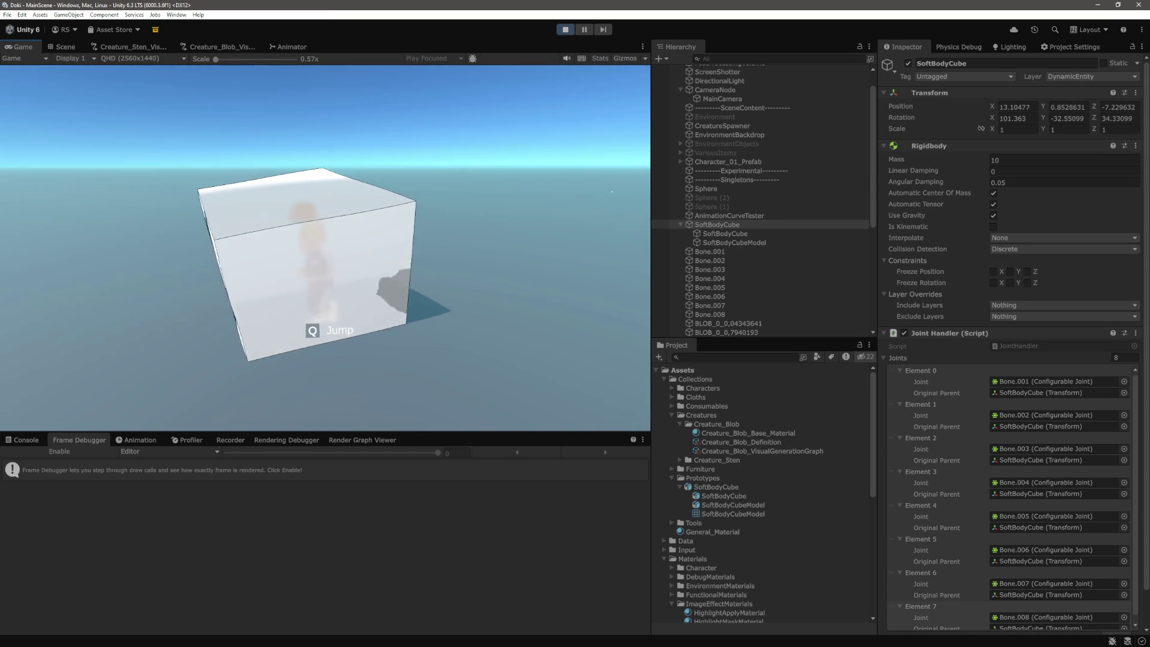
key("a")
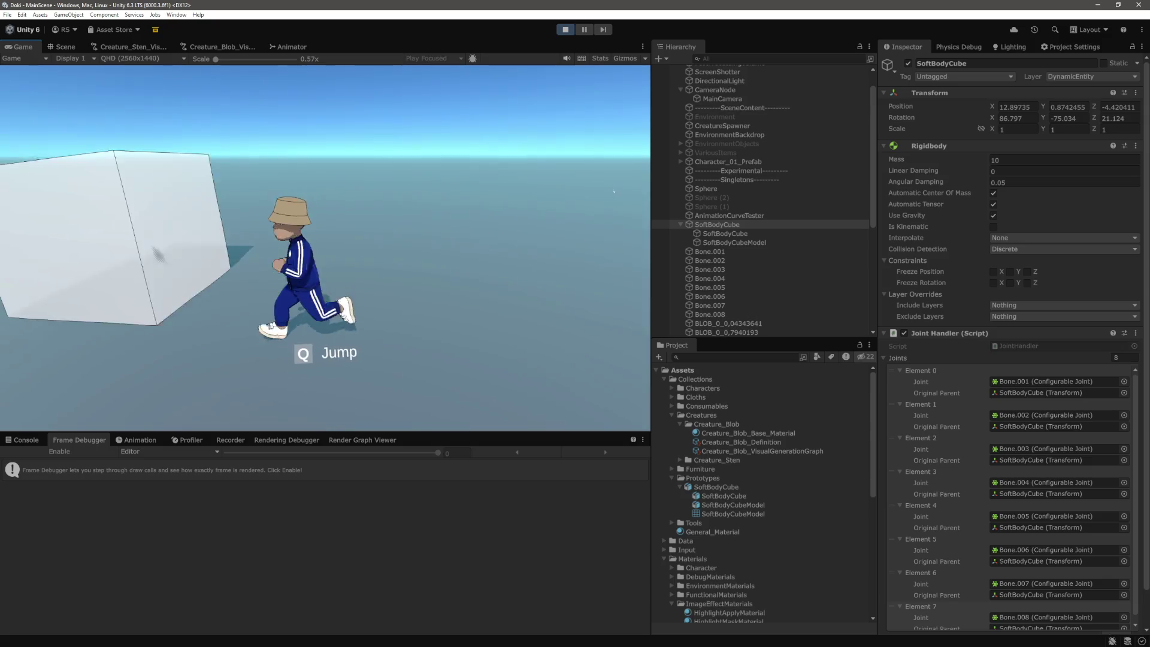
key("w")
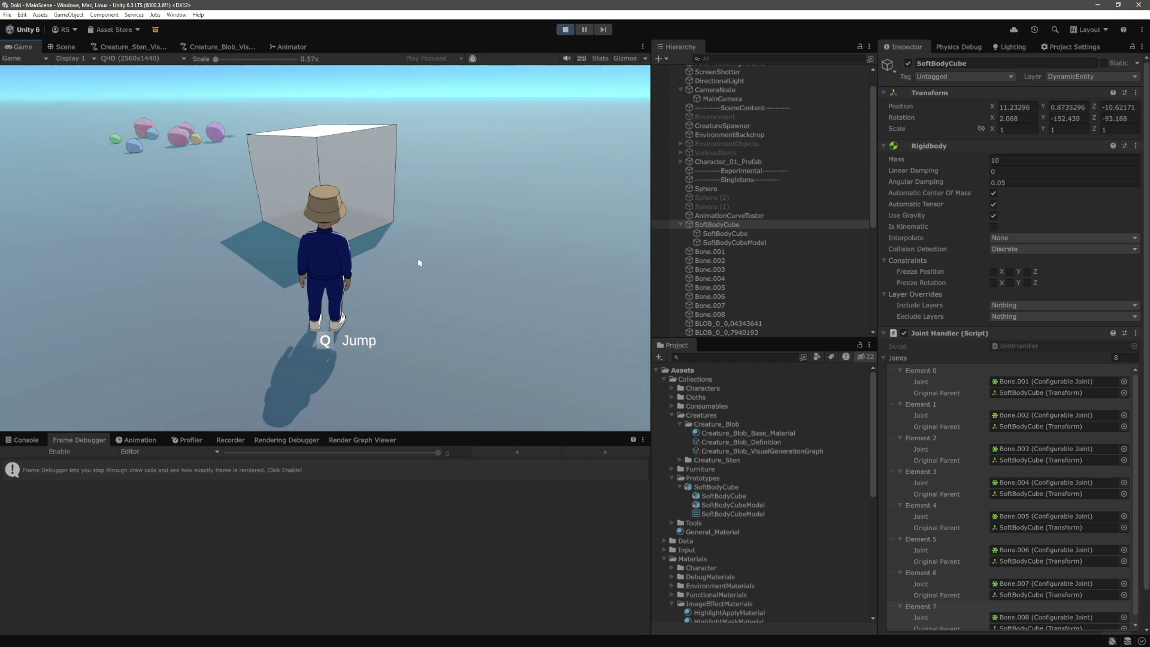
Step: Shove the cube until it tumbles, run to the blobs, then return to the Scene view
key("w")
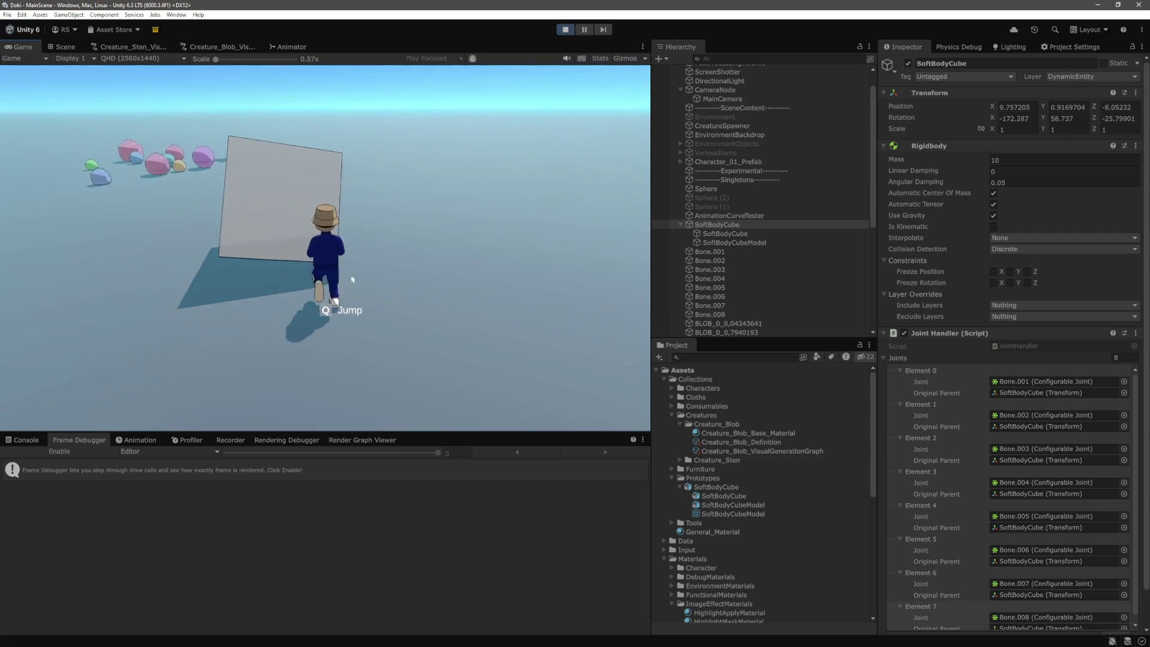
key("d")
key("w")
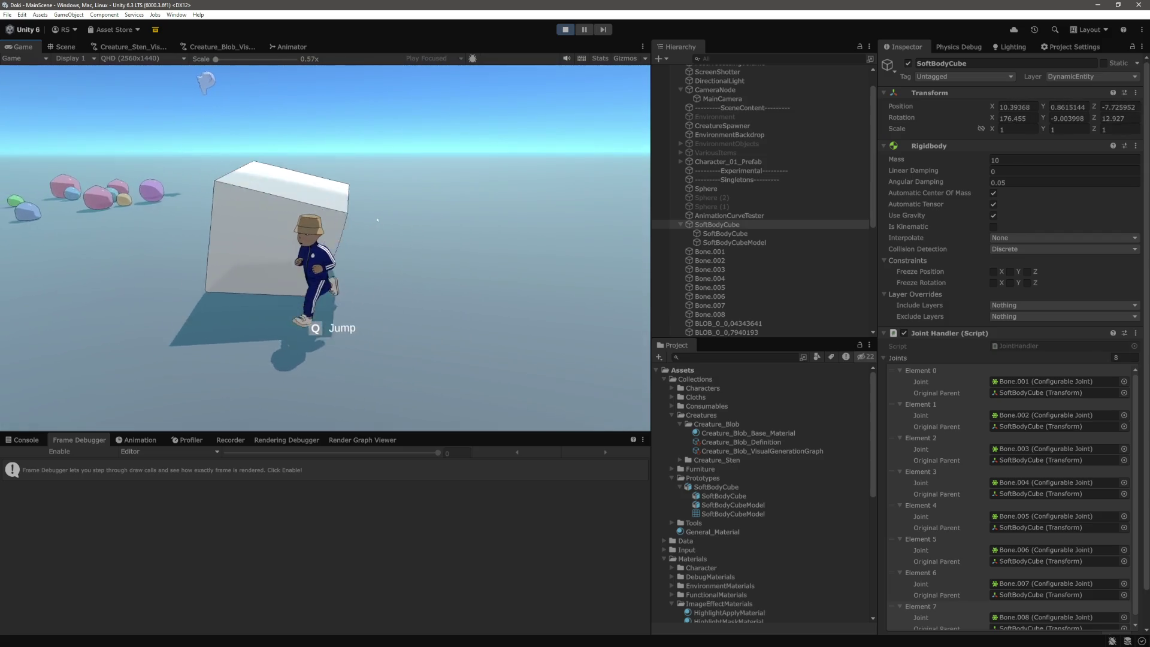
key("w")
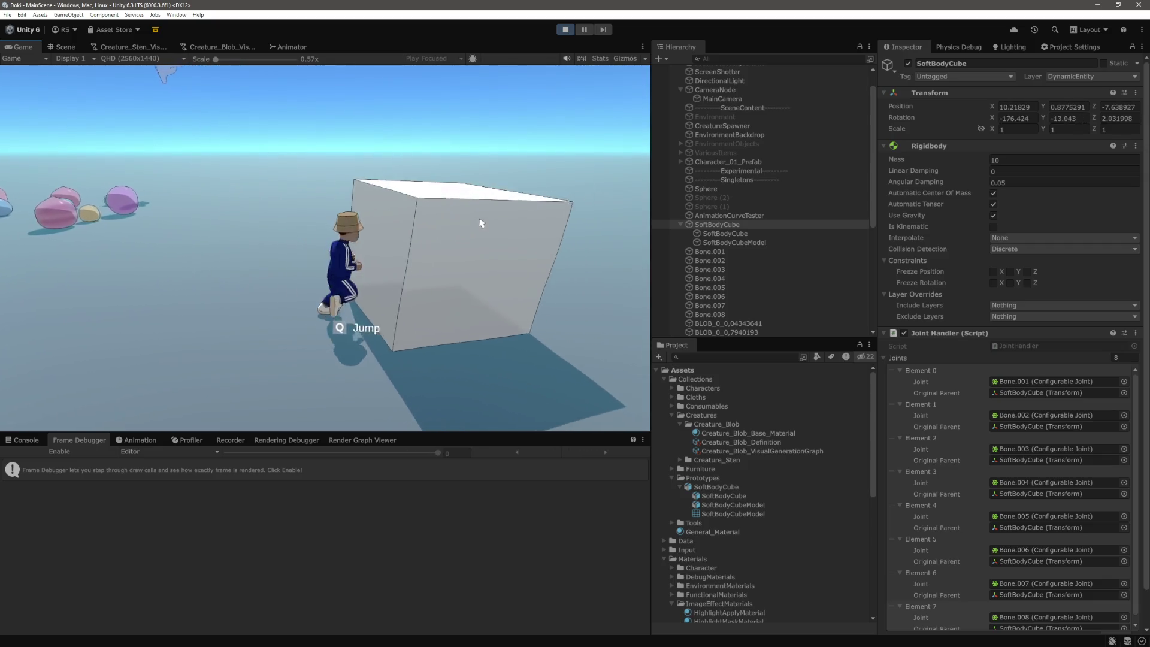
key("w")
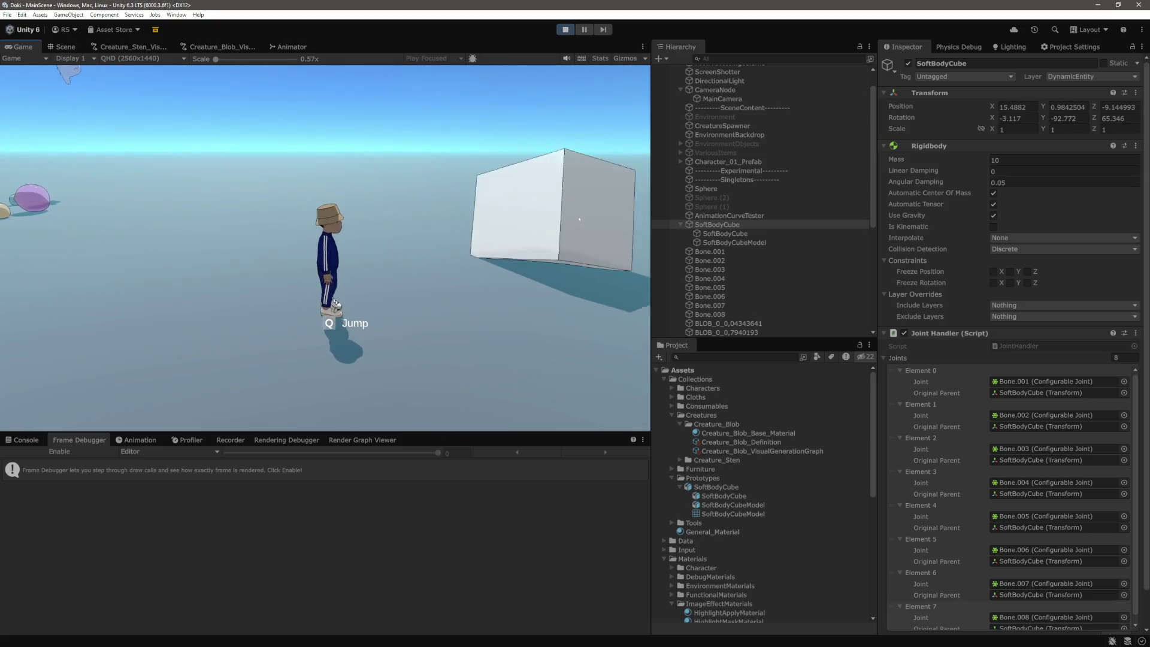
key("w")
key("w")
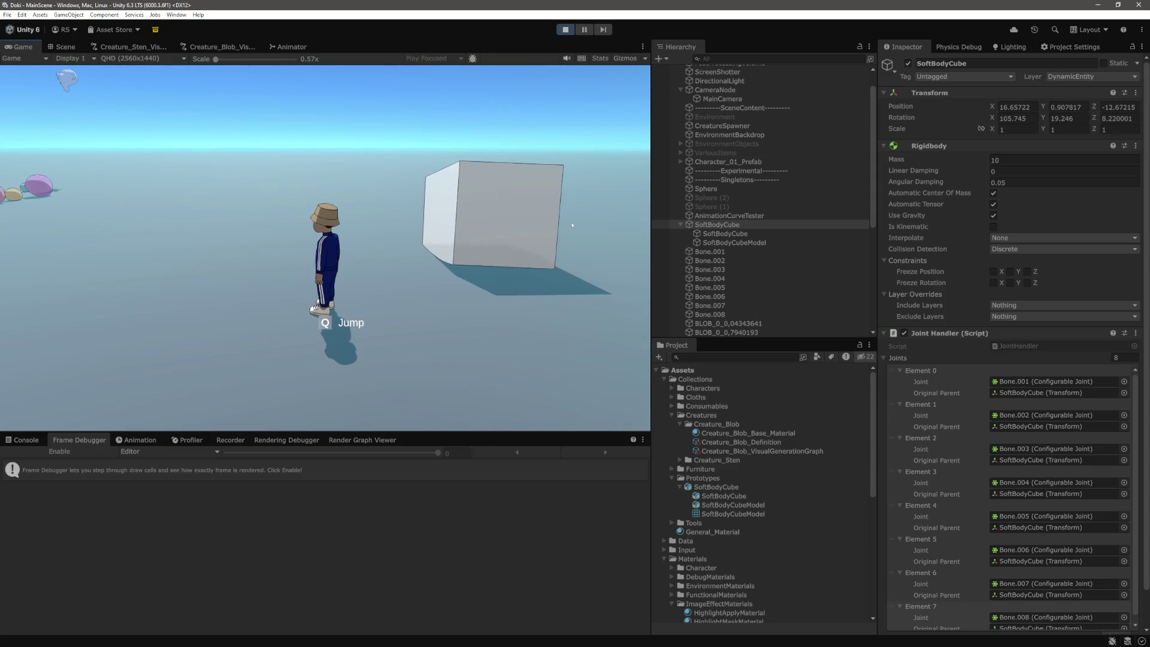
key("w")
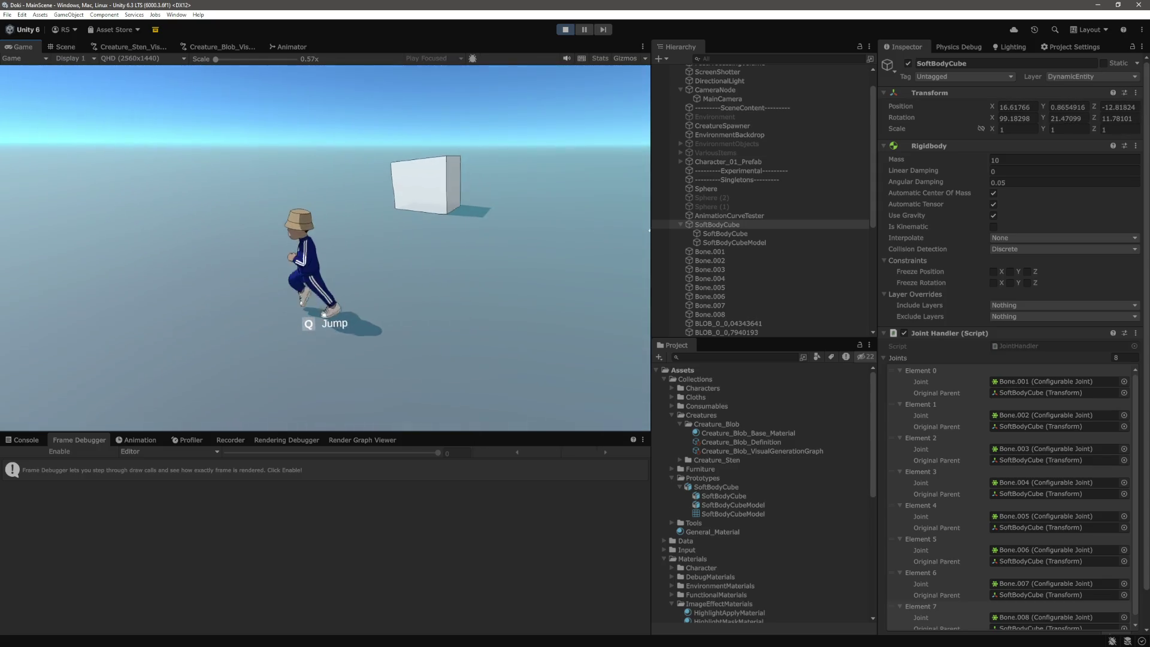
key("a")
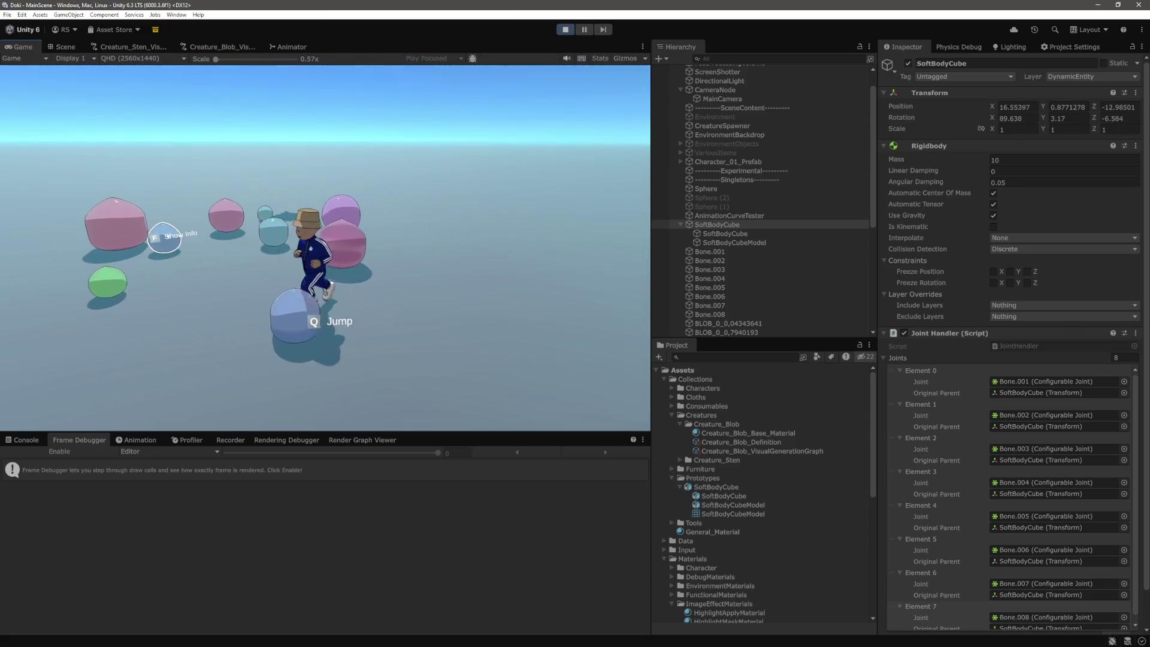
left_click(59, 49)
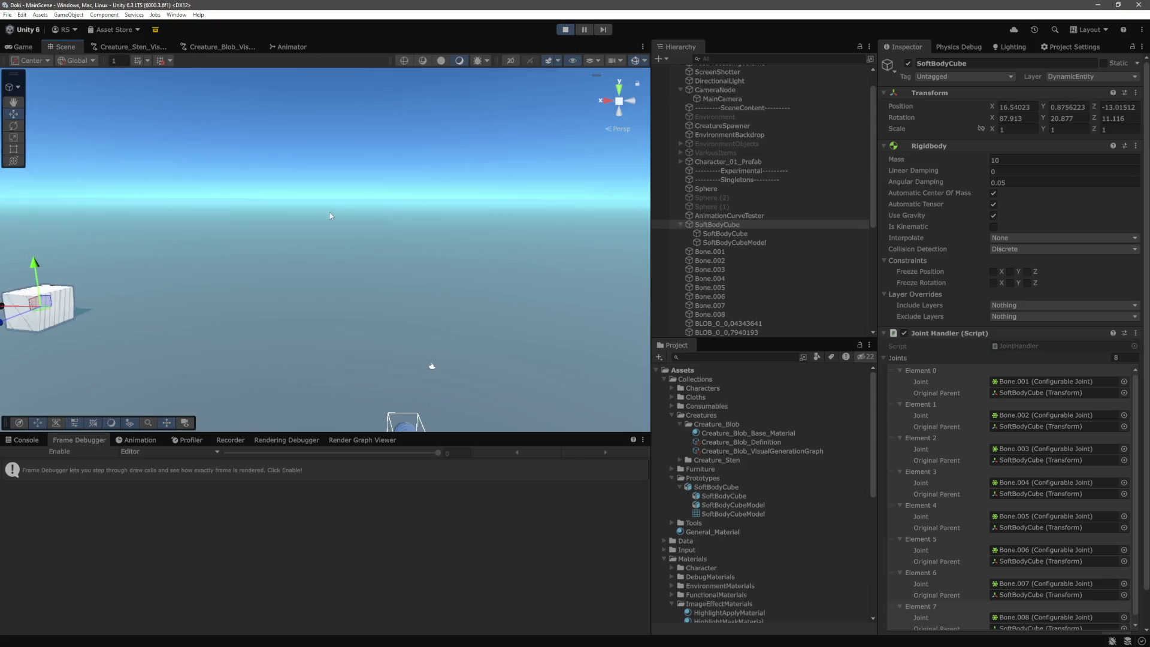
Step: Frame the blob group, select the large pink blob, then select the light-blue blob BLOB_0_0,7270225
key("f")
left_click_drag(379, 279, 305, 124)
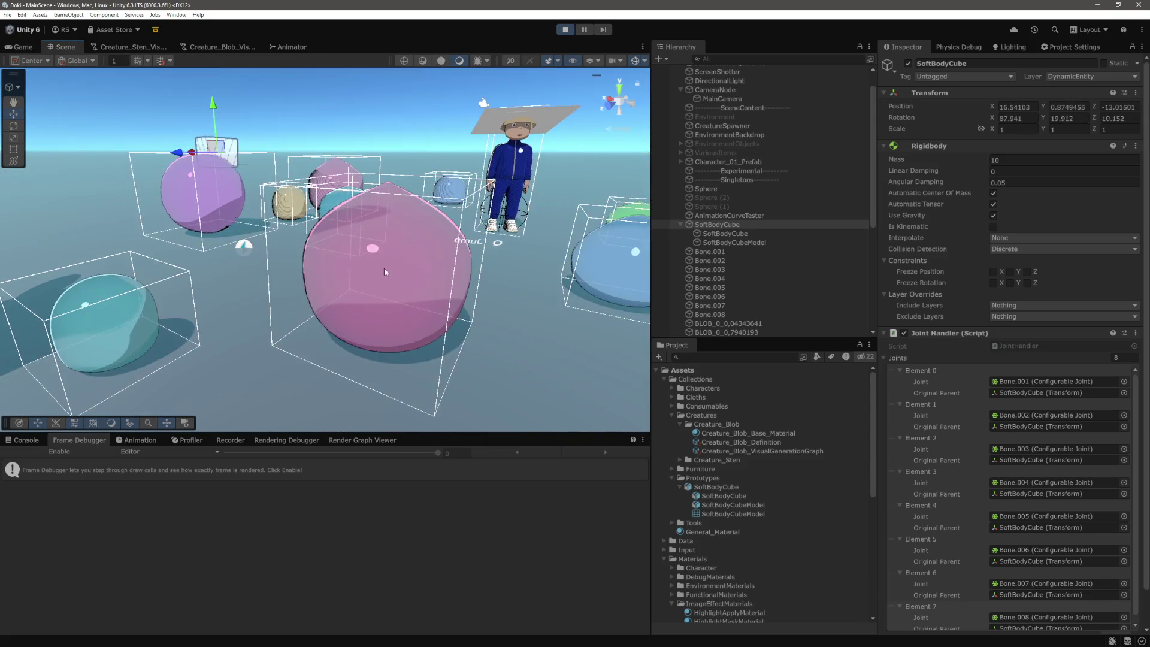
left_click(384, 268)
mouse_move(462, 268)
left_mouse_down()
mouse_move(447, 294)
mouse_move(451, 142)
left_mouse_up()
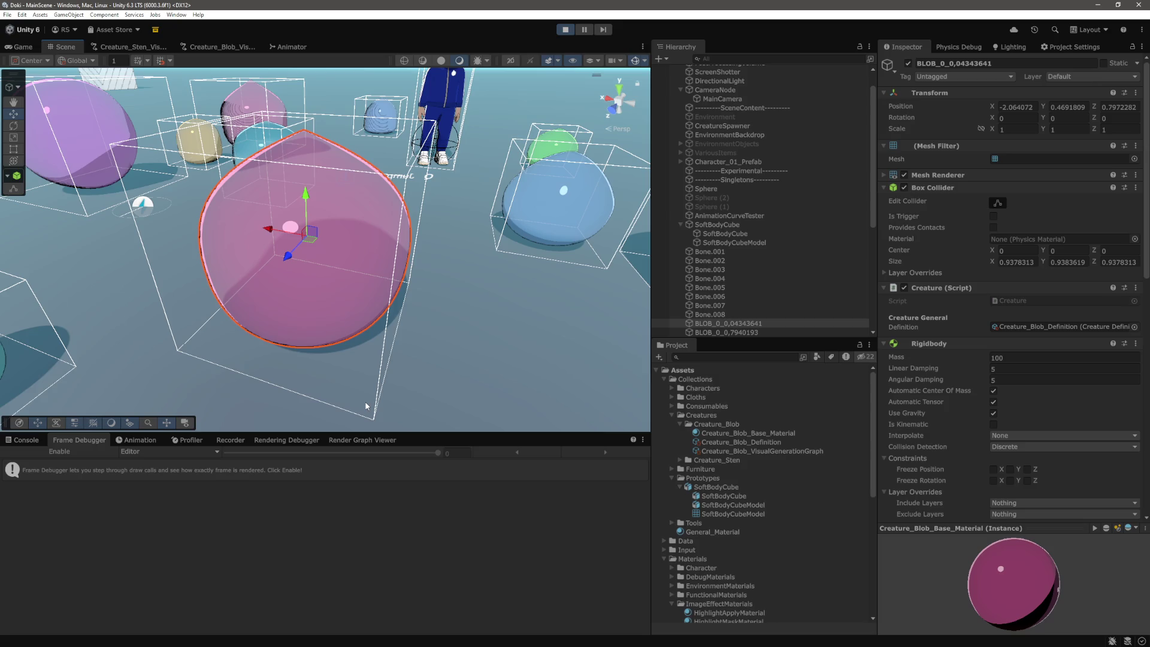
mouse_move(367, 406)
left_mouse_down()
mouse_move(254, 274)
mouse_move(313, 270)
left_mouse_up()
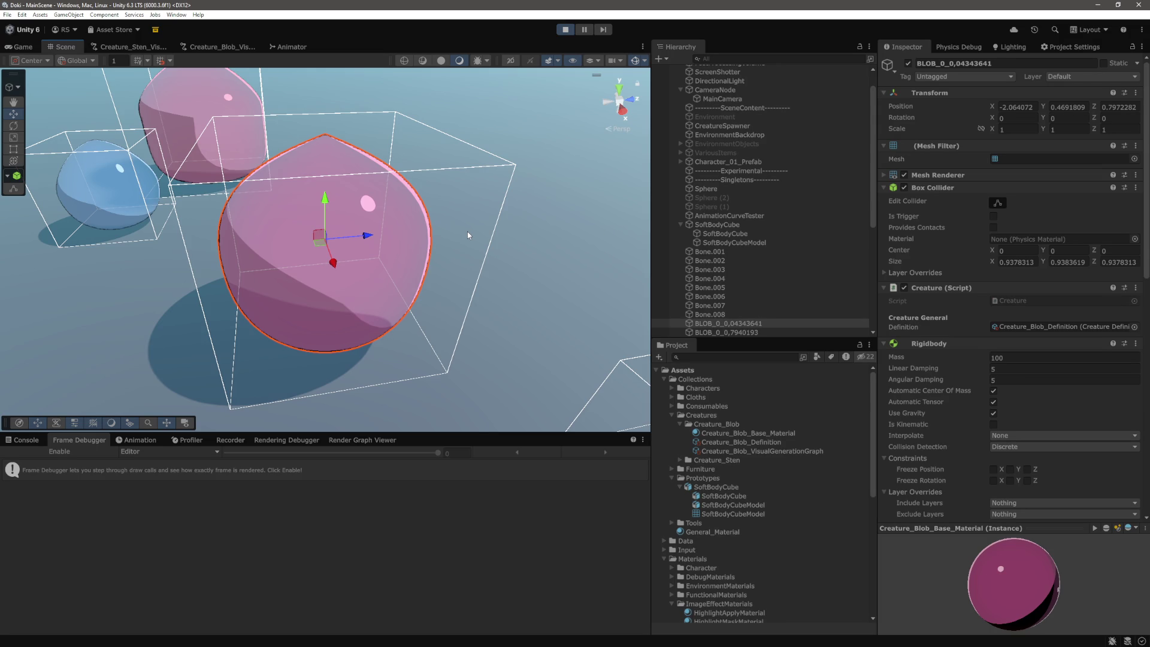
left_click_drag(469, 235, 445, 231)
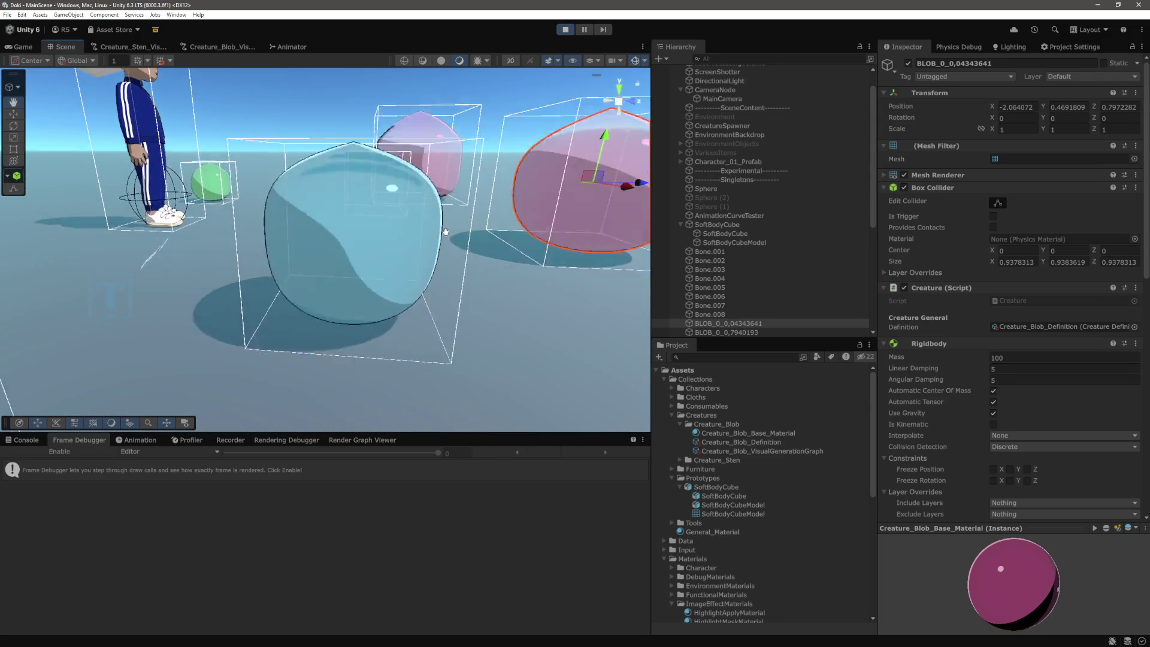
key("ctrl+2")
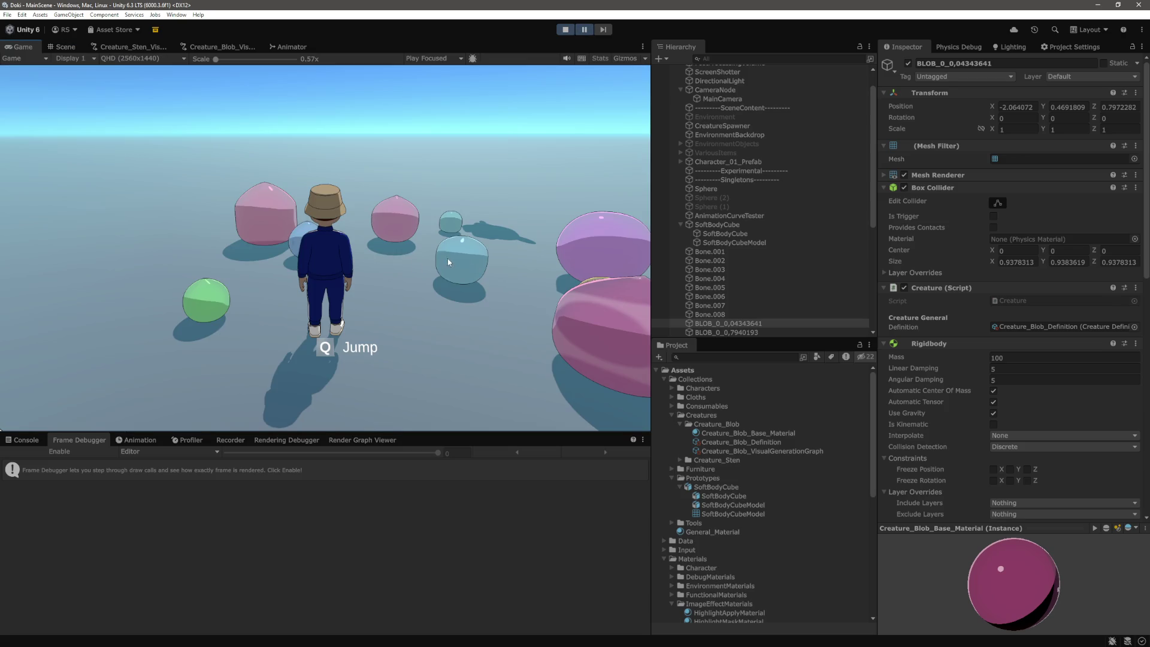
key("ctrl+1")
left_click(434, 152)
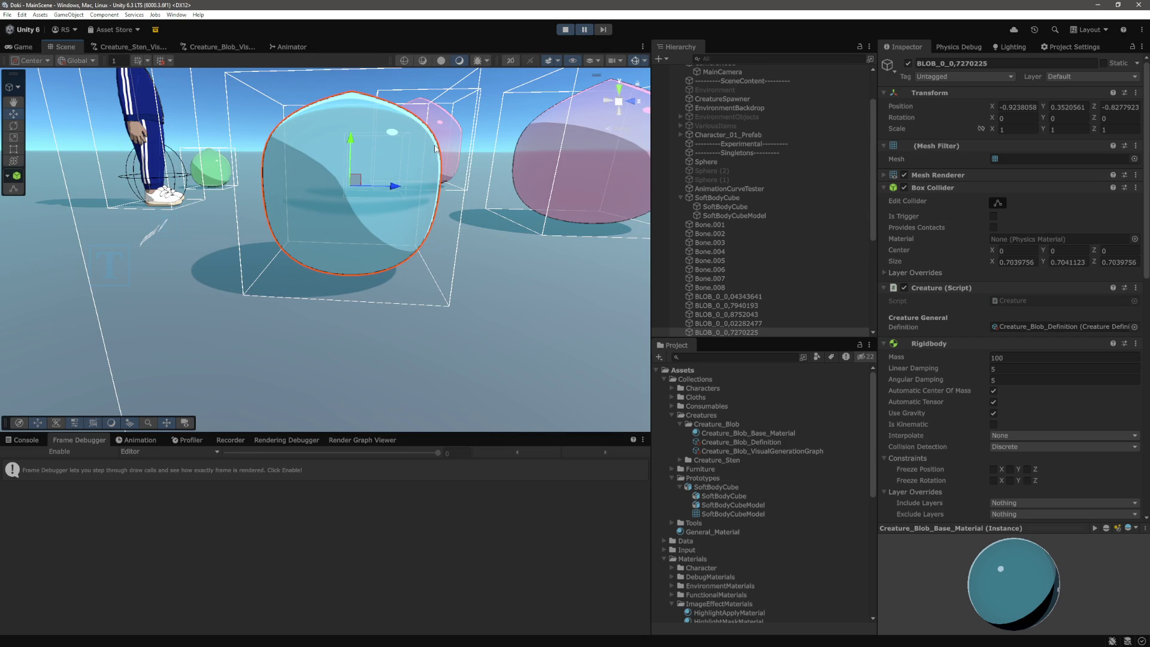
Step: Enable Selection Wire in Gizmos and zoom in on the light-blue blob's triangles
left_click(643, 60)
left_click(665, 118)
mouse_move(407, 192)
left_mouse_down()
mouse_move(417, 196)
mouse_move(390, 192)
mouse_move(455, 282)
mouse_move(444, 245)
mouse_move(488, 190)
mouse_move(278, 303)
left_mouse_up()
scroll(472, 300, "up", 3)
scroll(446, 263, "up", 5)
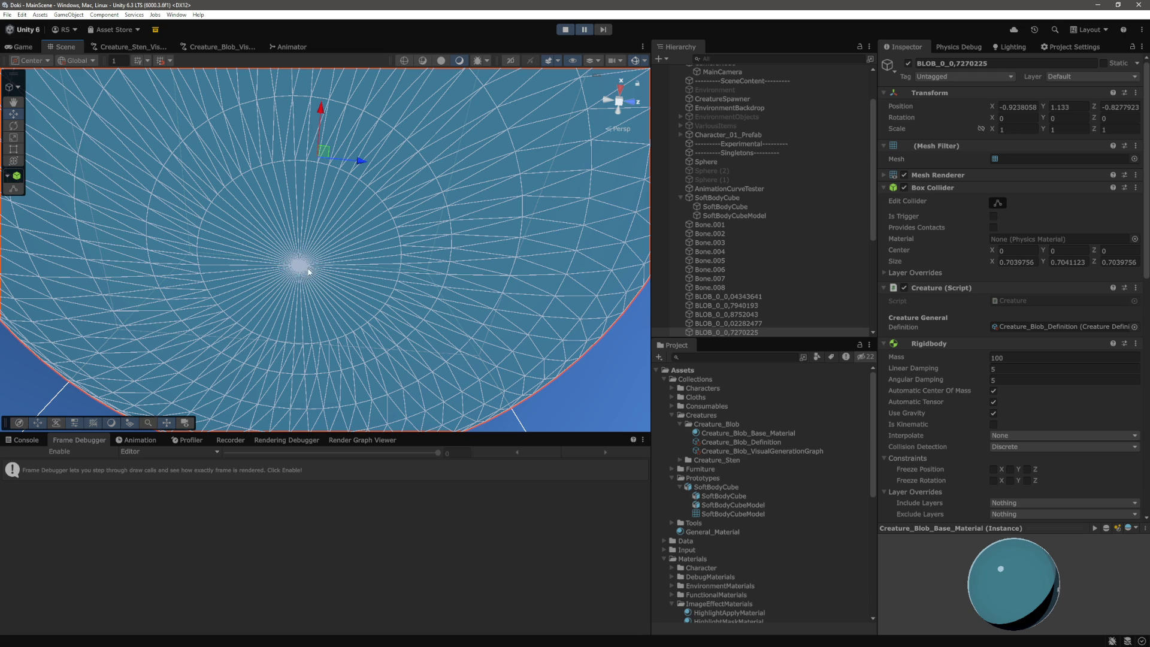
key("f")
Step: Examine the blob wireframe from several angles, including from above, then select SoftBodyCube
mouse_move(299, 259)
left_mouse_down()
mouse_move(414, 201)
mouse_move(405, 276)
mouse_move(406, 242)
mouse_move(457, 188)
mouse_move(444, 250)
mouse_move(467, 193)
mouse_move(393, 249)
left_mouse_up()
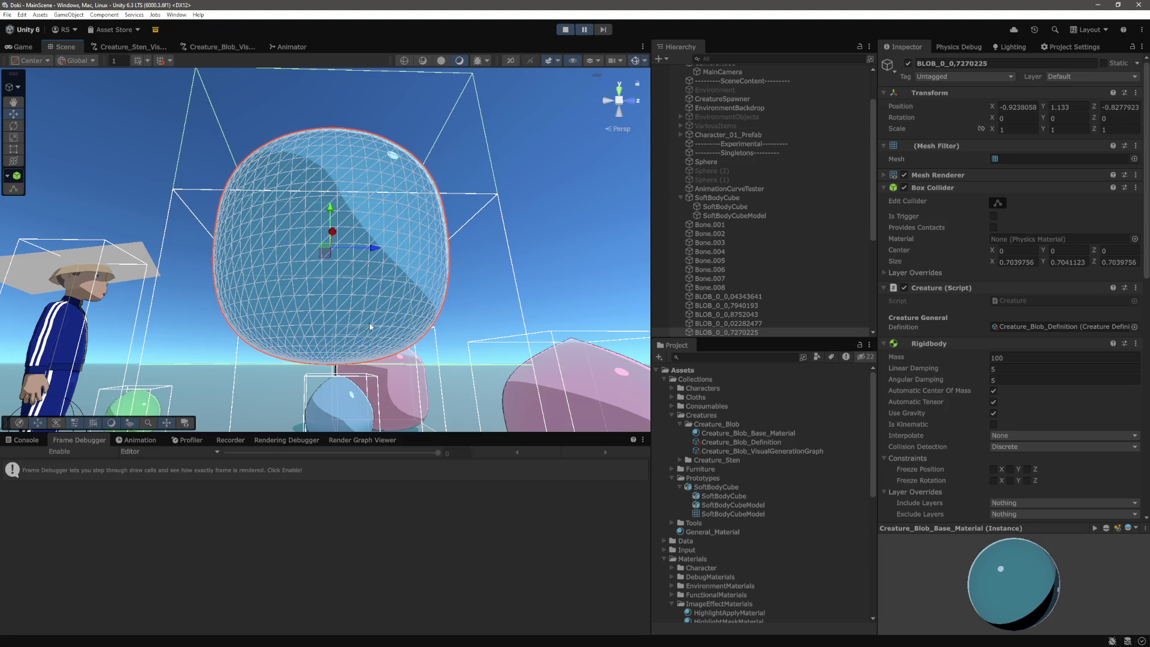
left_click_drag(372, 220, 321, 300)
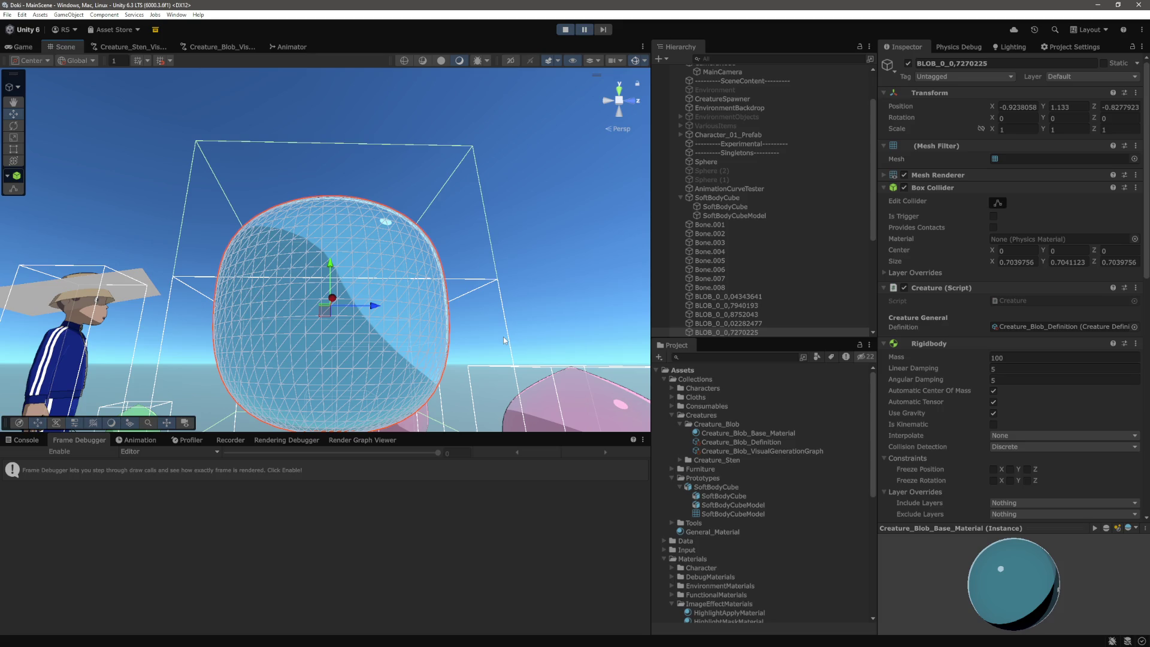
scroll(515, 340, "down", 5)
left_click_drag(466, 299, 466, 259)
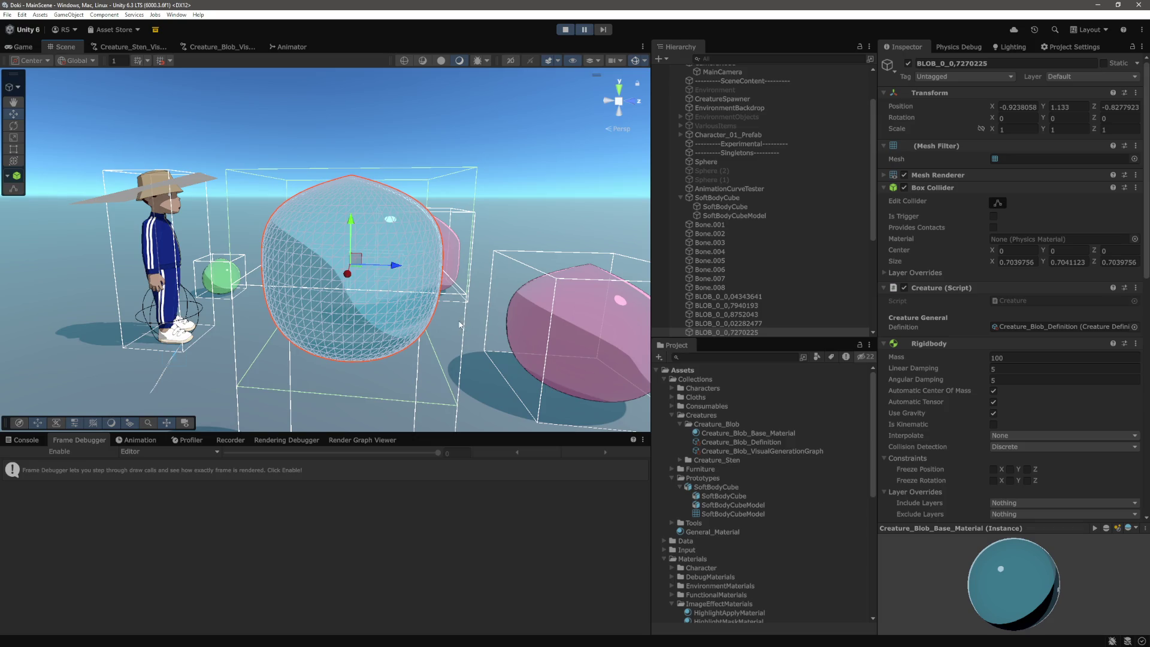
left_click_drag(447, 262, 327, 138)
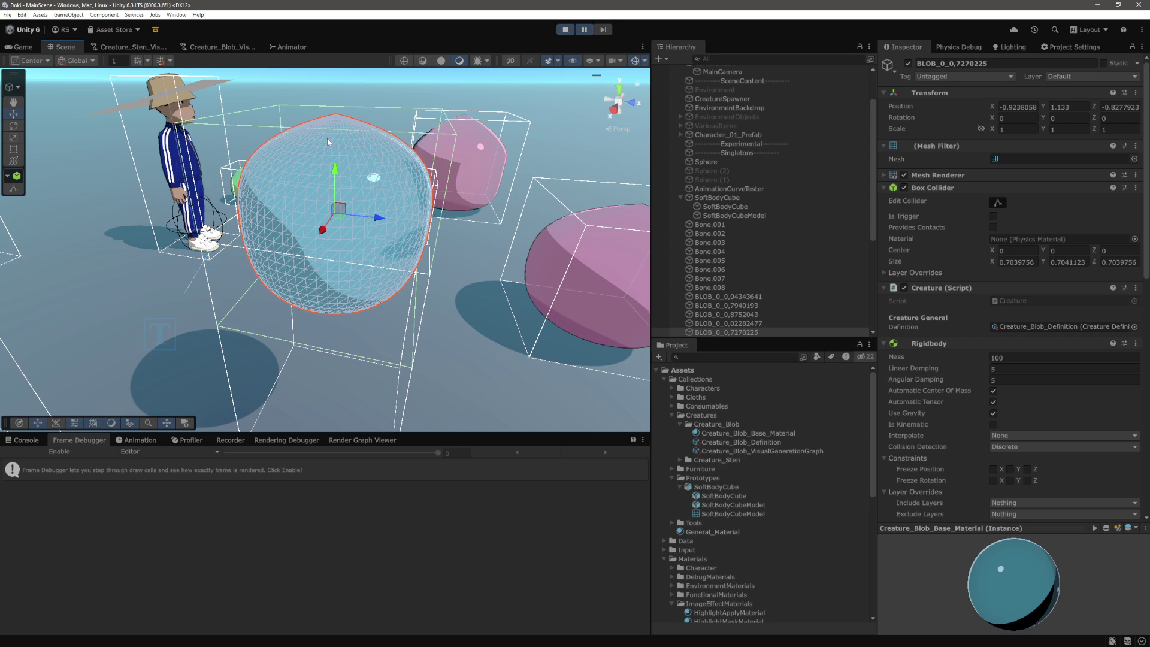
scroll(361, 209, "down", 4)
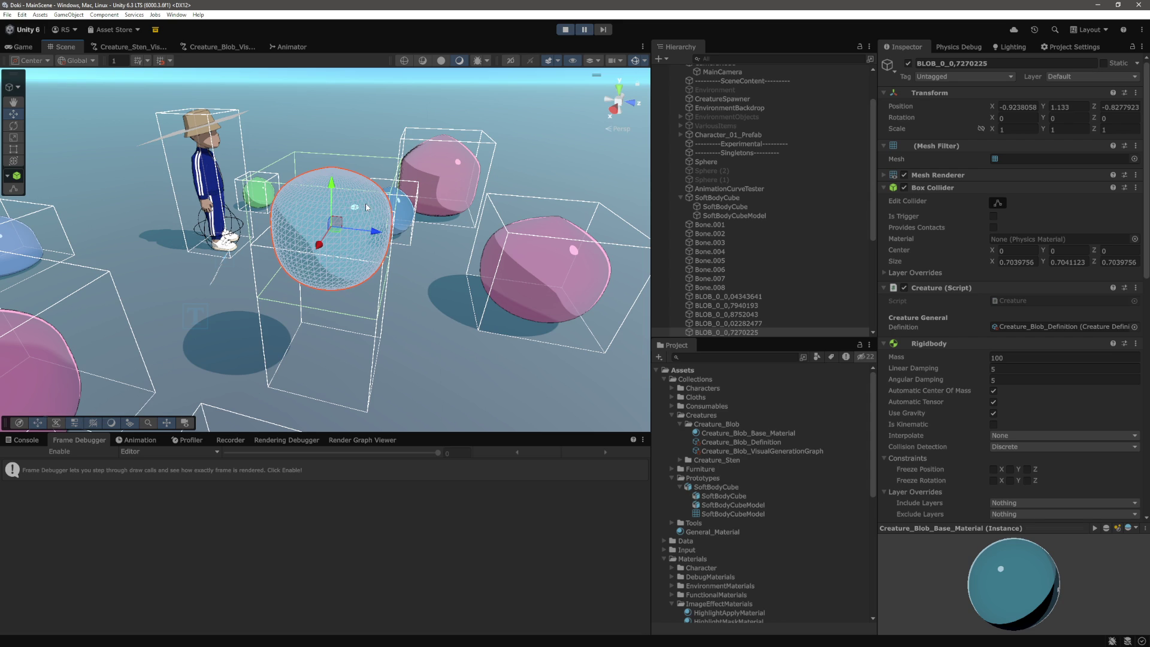
scroll(392, 279, "up", 5)
scroll(407, 254, "down", 2)
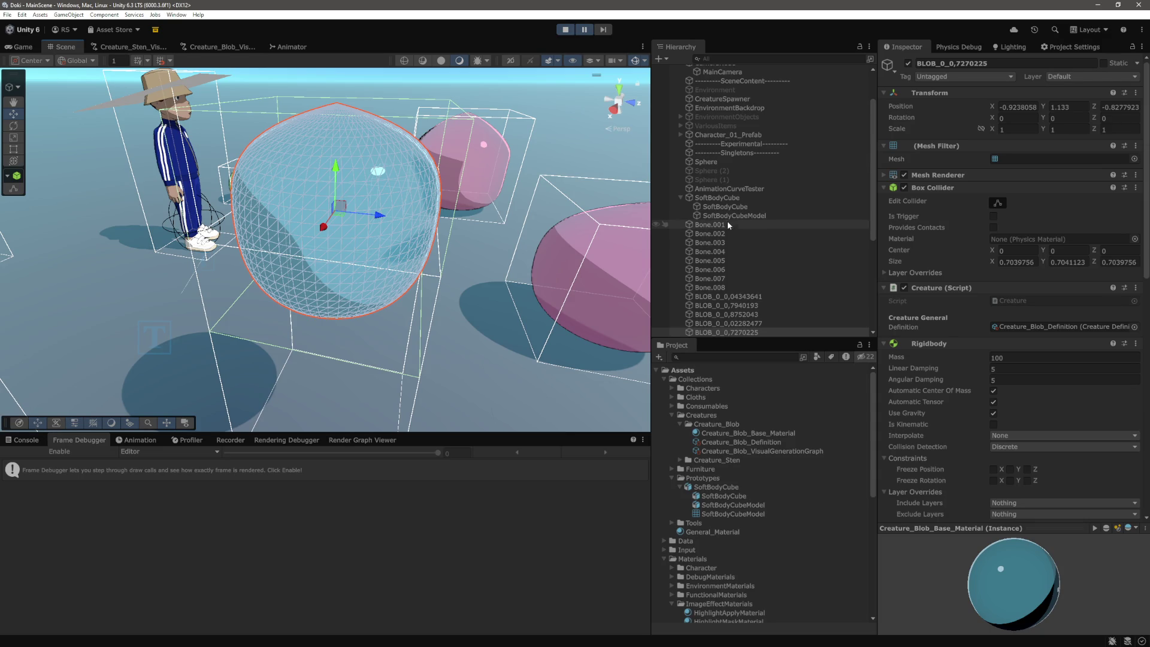
scroll(736, 238, "up", 3)
scroll(732, 233, "down", 4)
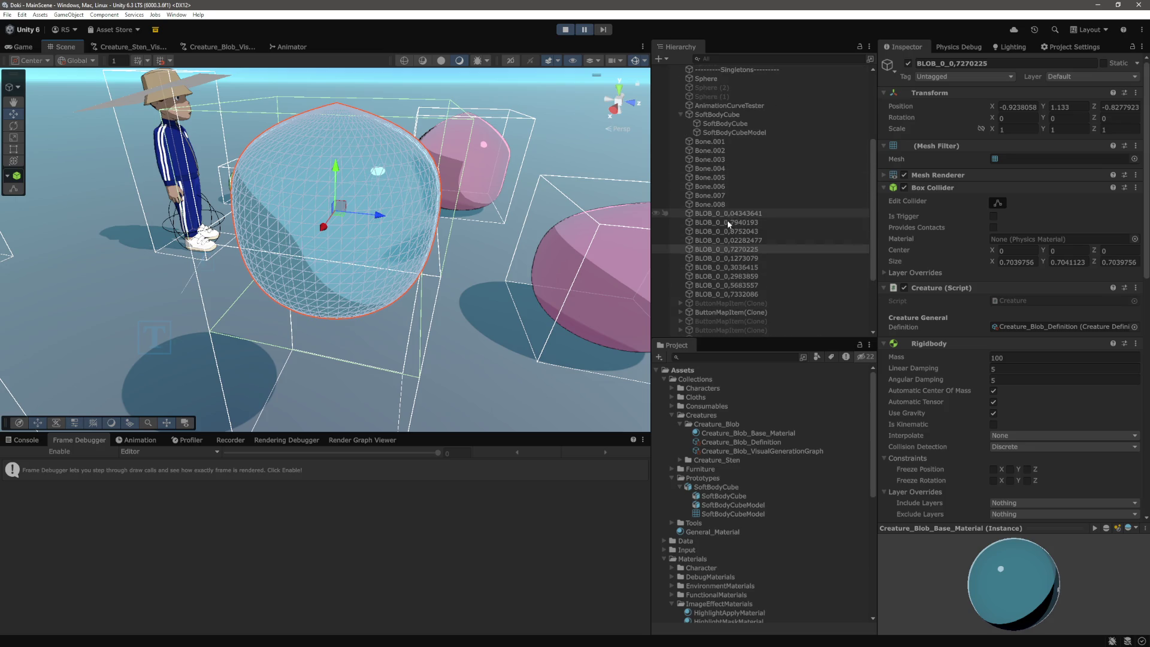
scroll(727, 219, "down", 3)
scroll(692, 219, "up", 3)
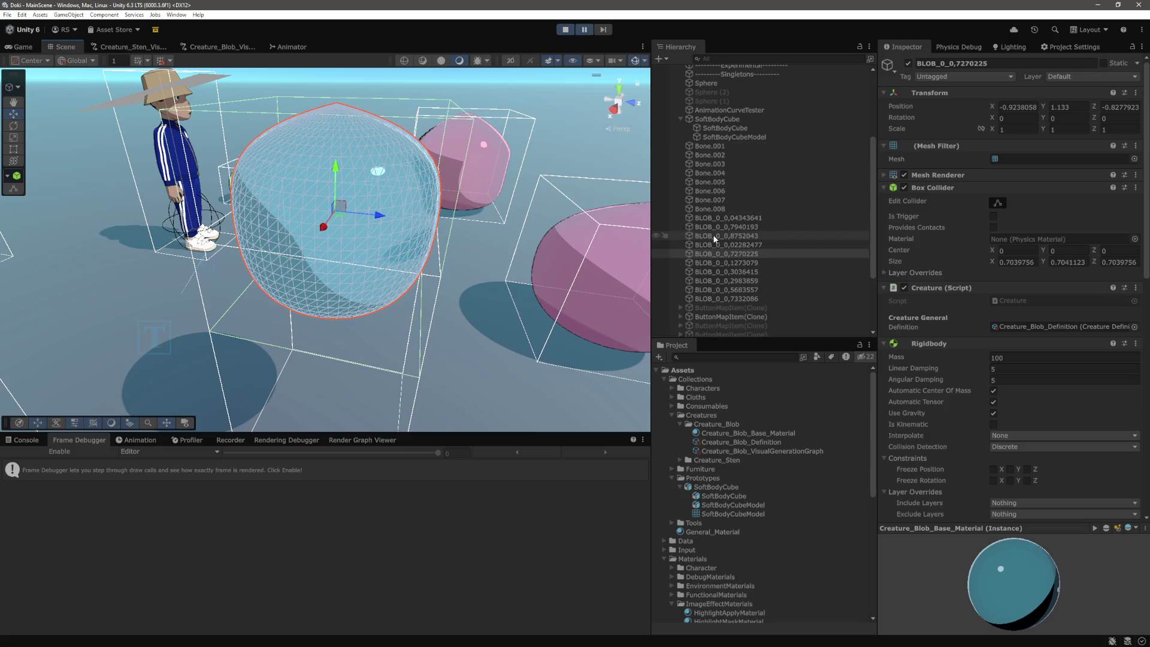
left_click(738, 118)
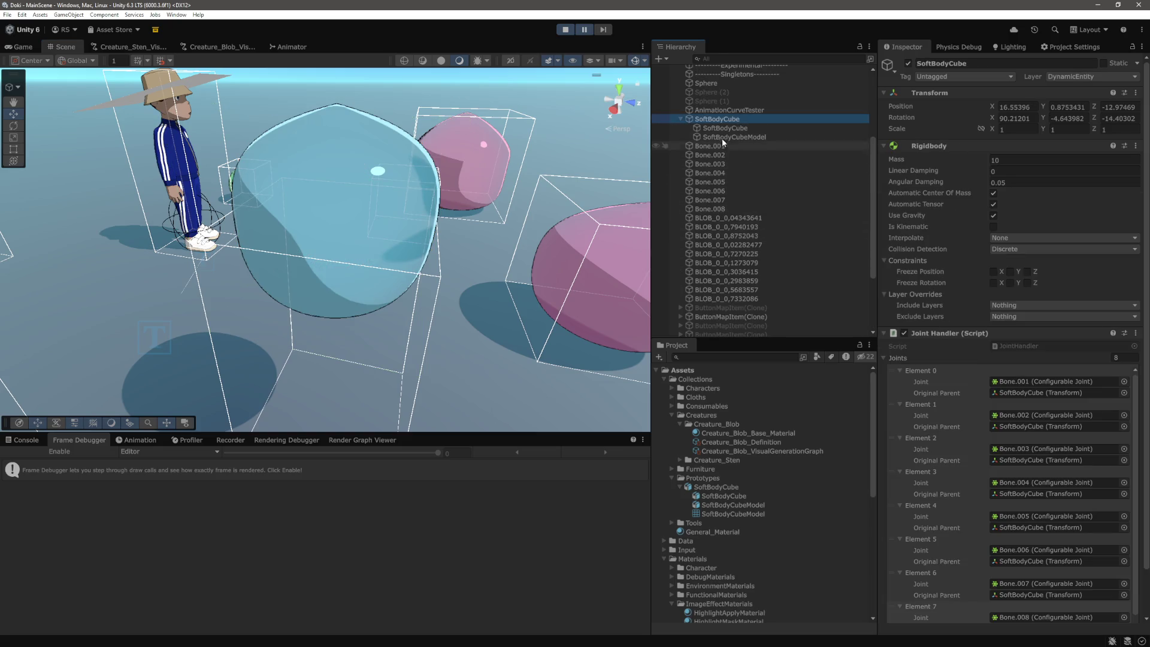
Step: Inspect SoftBodyCubeModel's Skinned Mesh Renderer, rooted at Bone.008, then switch to the browser
left_click(731, 137)
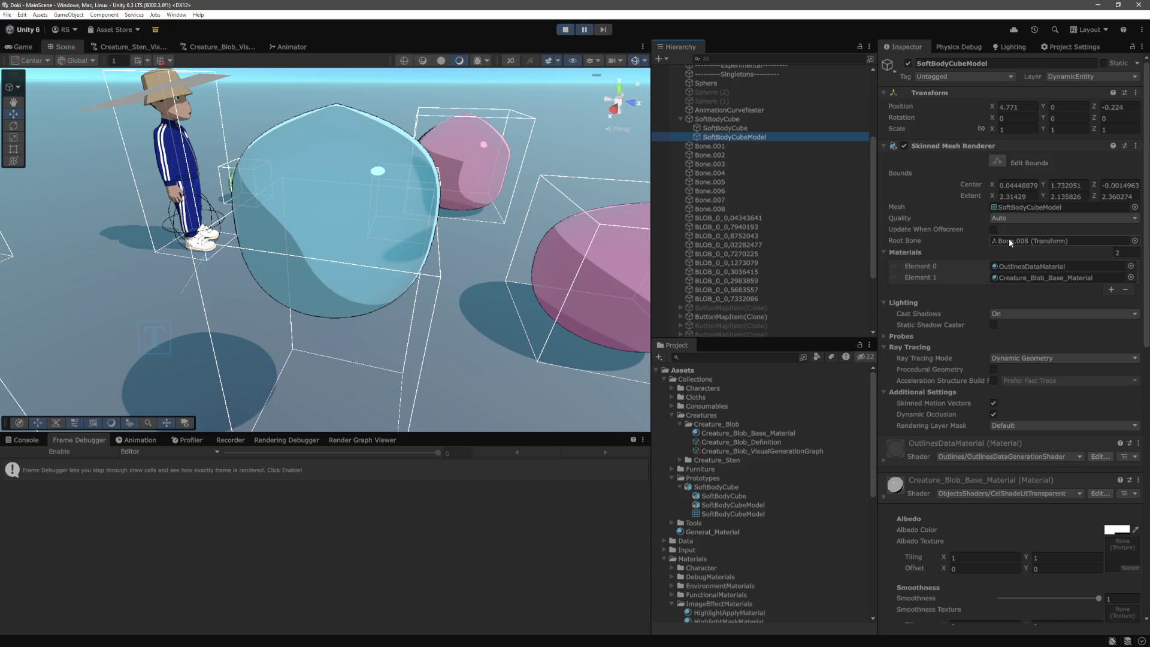
left_click(742, 131)
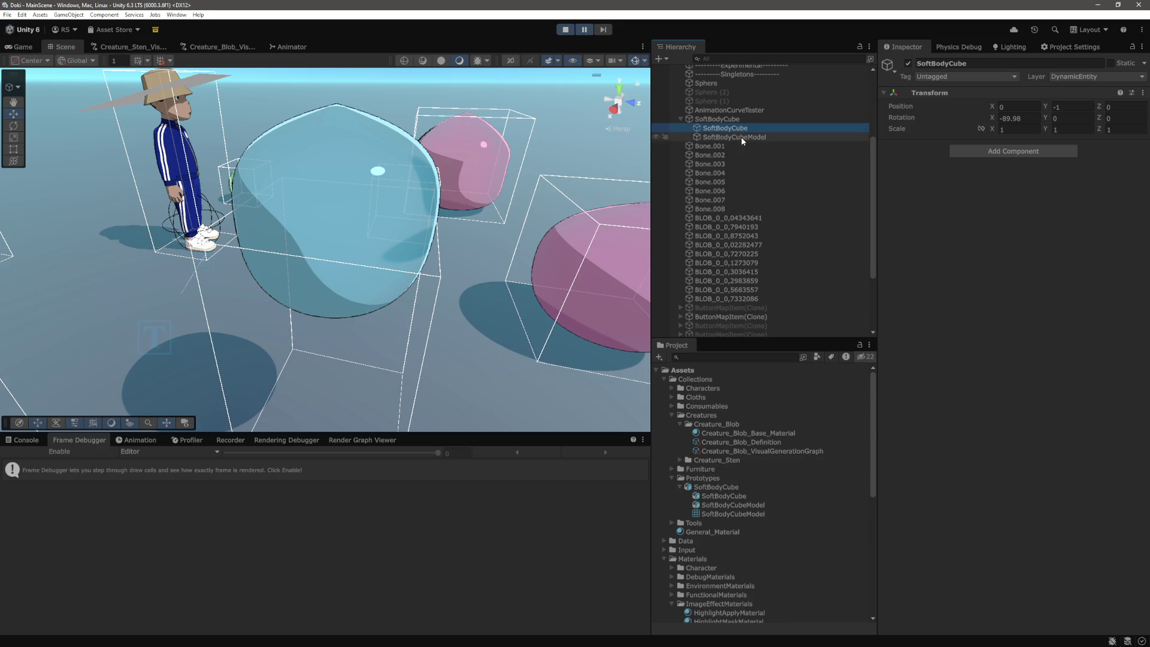
left_click(741, 137)
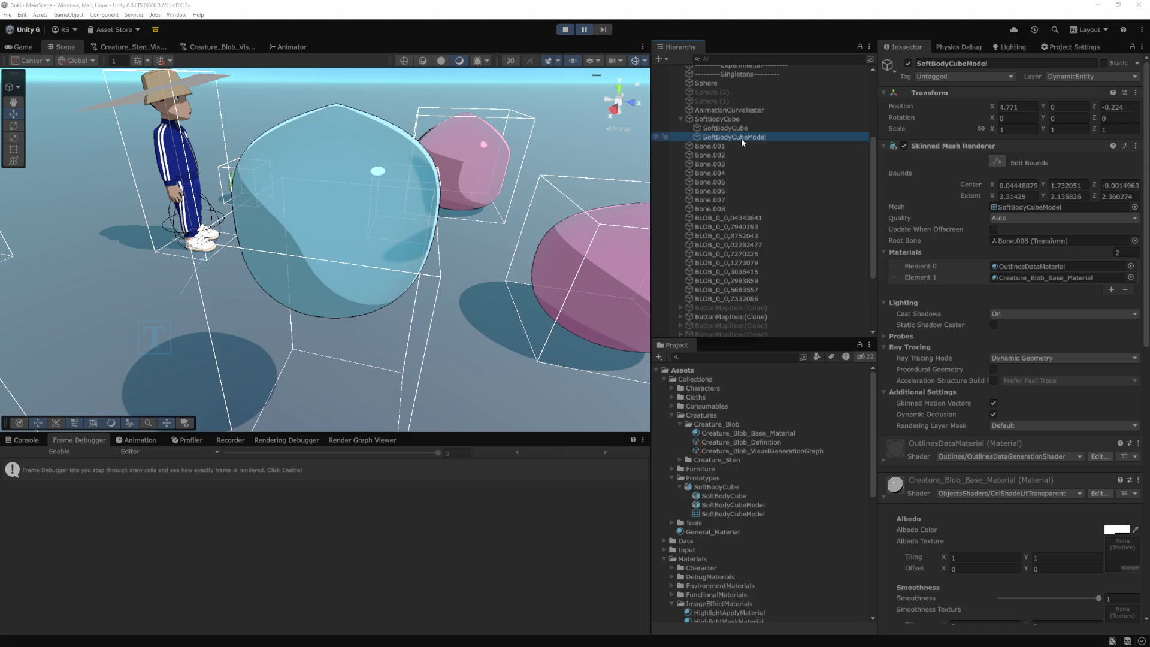
key("alt+Tab")
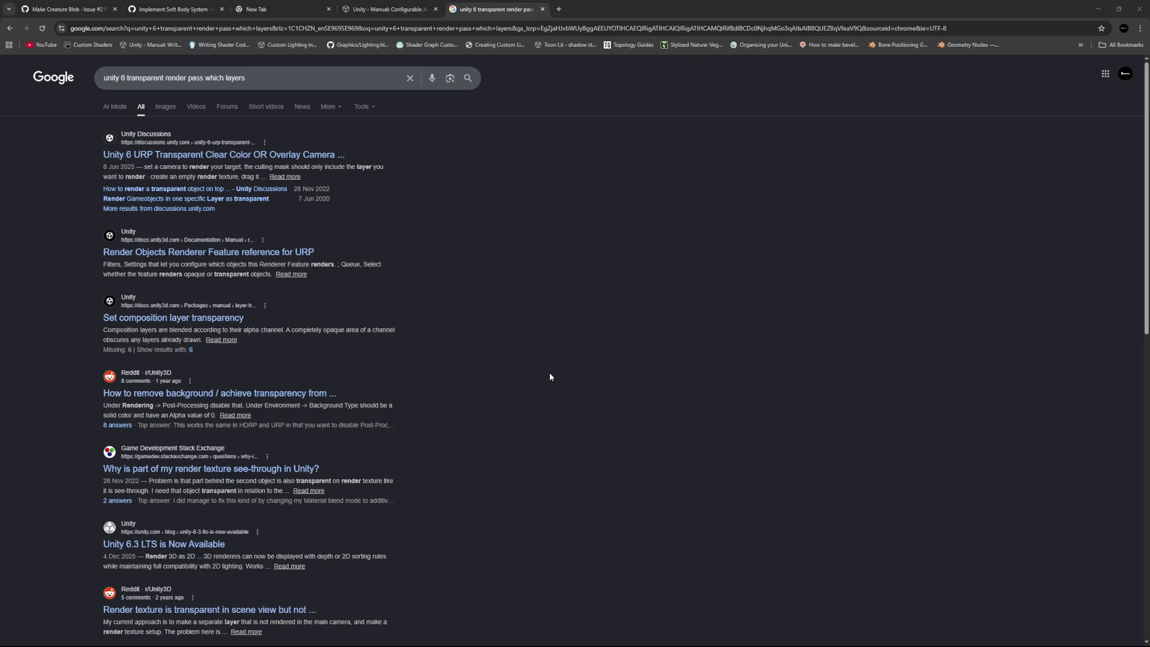
Step: Switch to VS Code and open BlenderVisuals_WeightsVisualiser.cs through a 'blender' file search
key("alt+Tab")
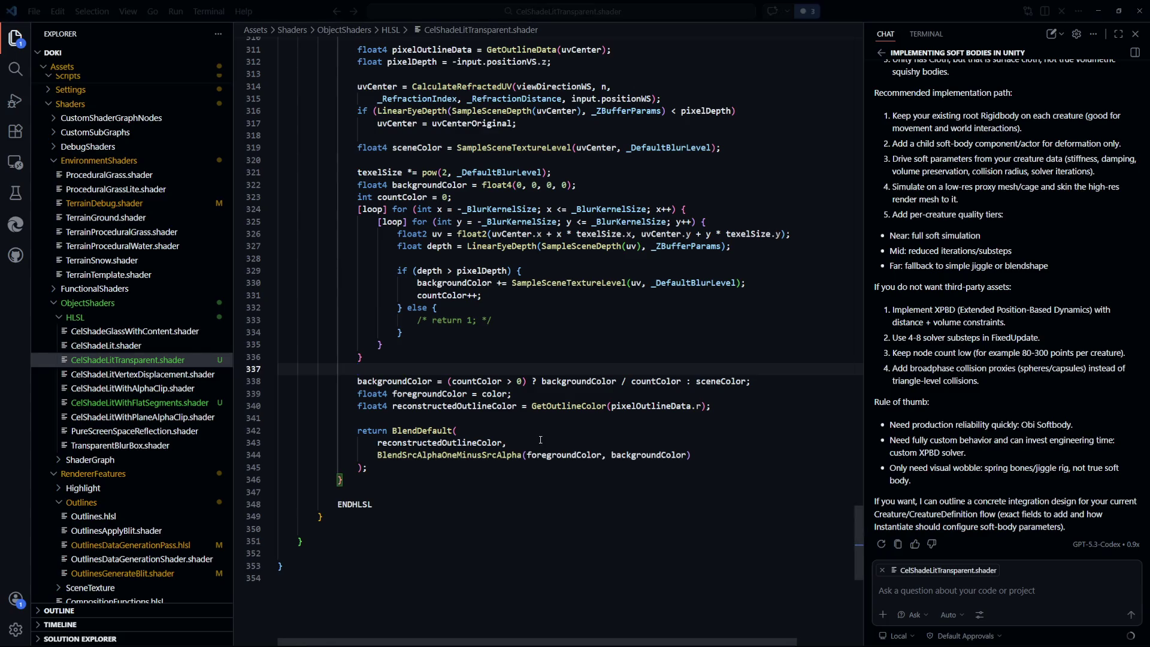
key("alt+Tab")
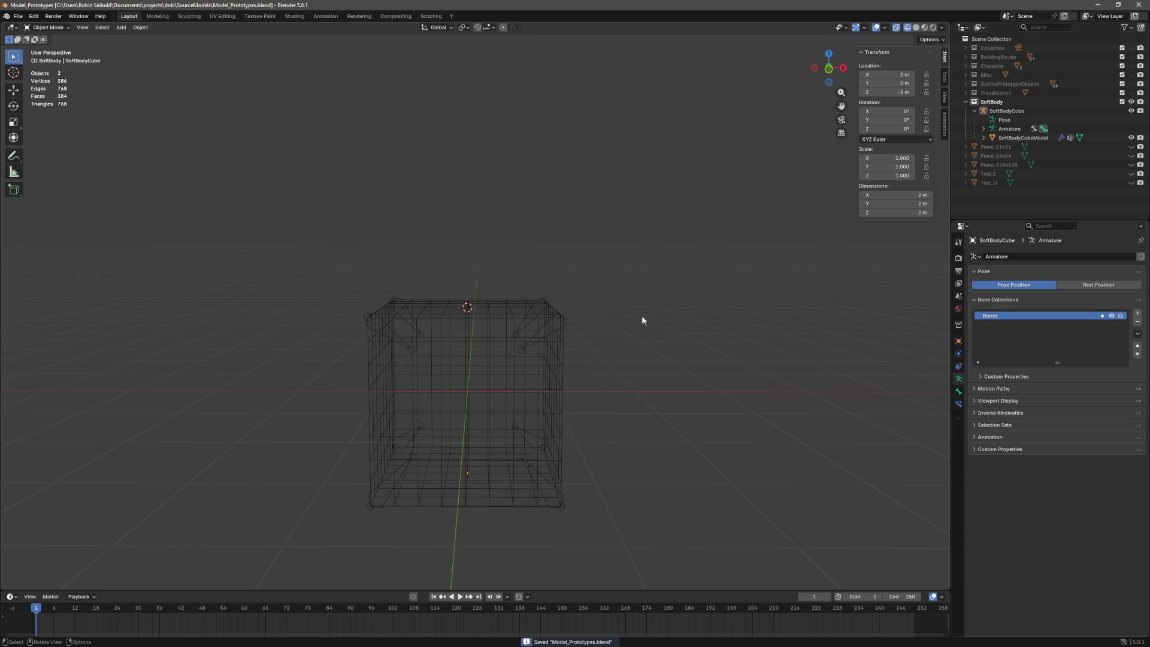
key("alt+Tab")
left_click(592, 494)
key("ctrl+p")
type("blender")
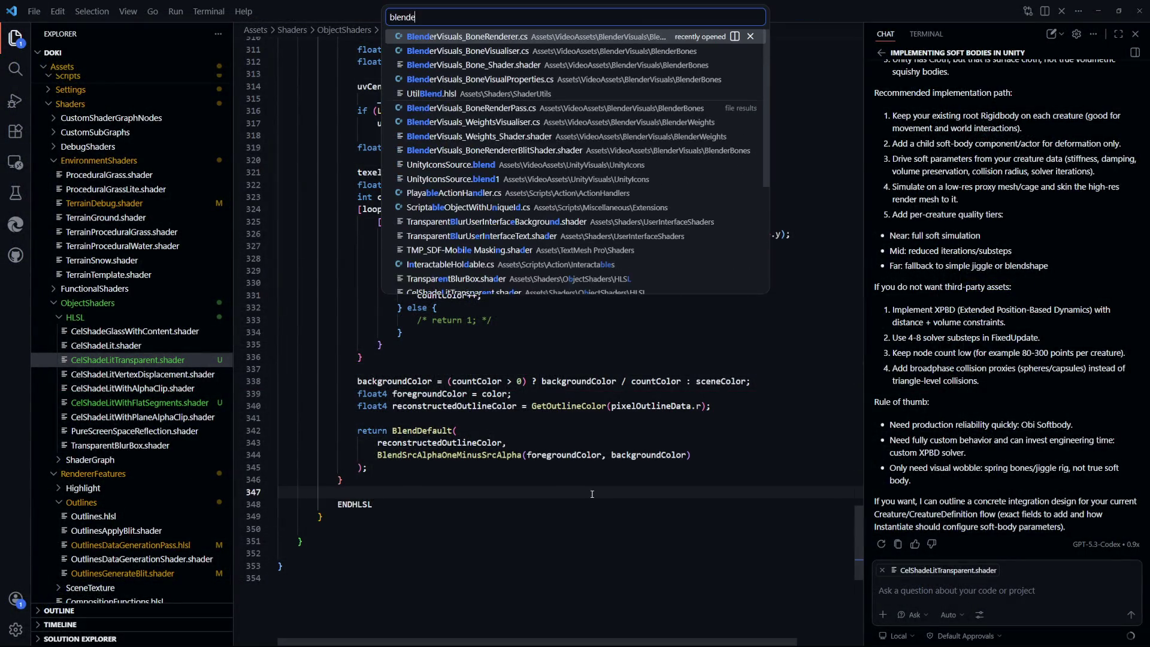
key("Down")
key("Down")
key("Down")
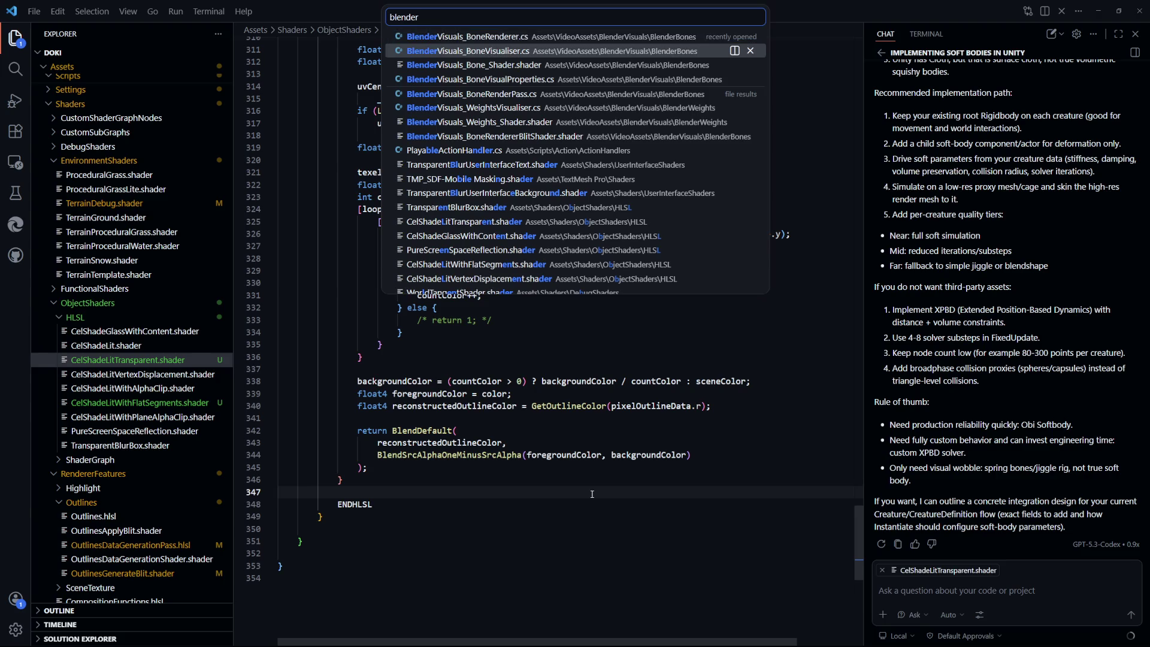
key("Down")
key("Down")
key("Down")
key("Up")
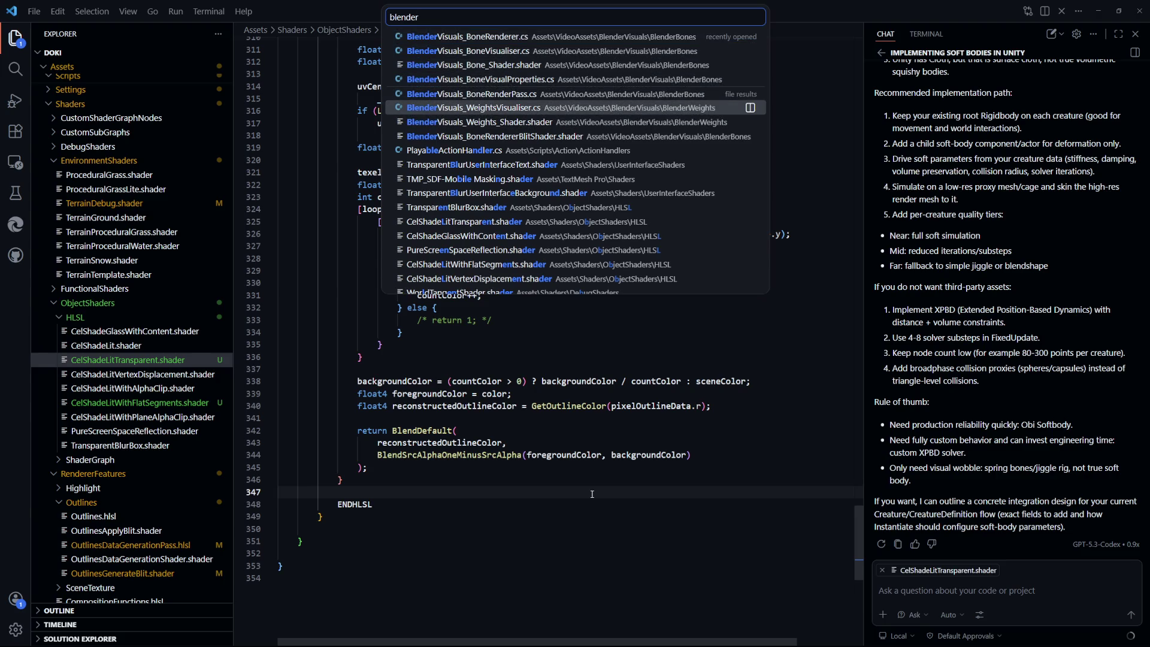
key("Return")
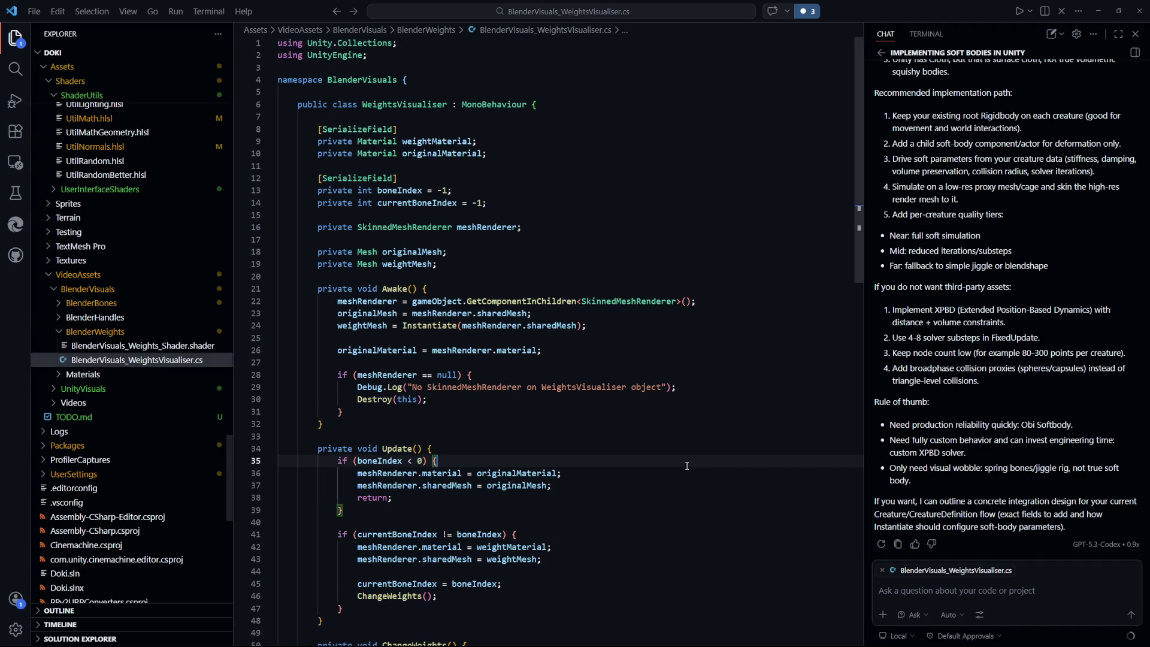
Step: Study ChangeWeights, highlighting the GetAllBoneWeights line and viewing its documentation
scroll(641, 364, "down", 10)
scroll(682, 363, "up", 2)
left_click_drag(334, 263, 751, 264)
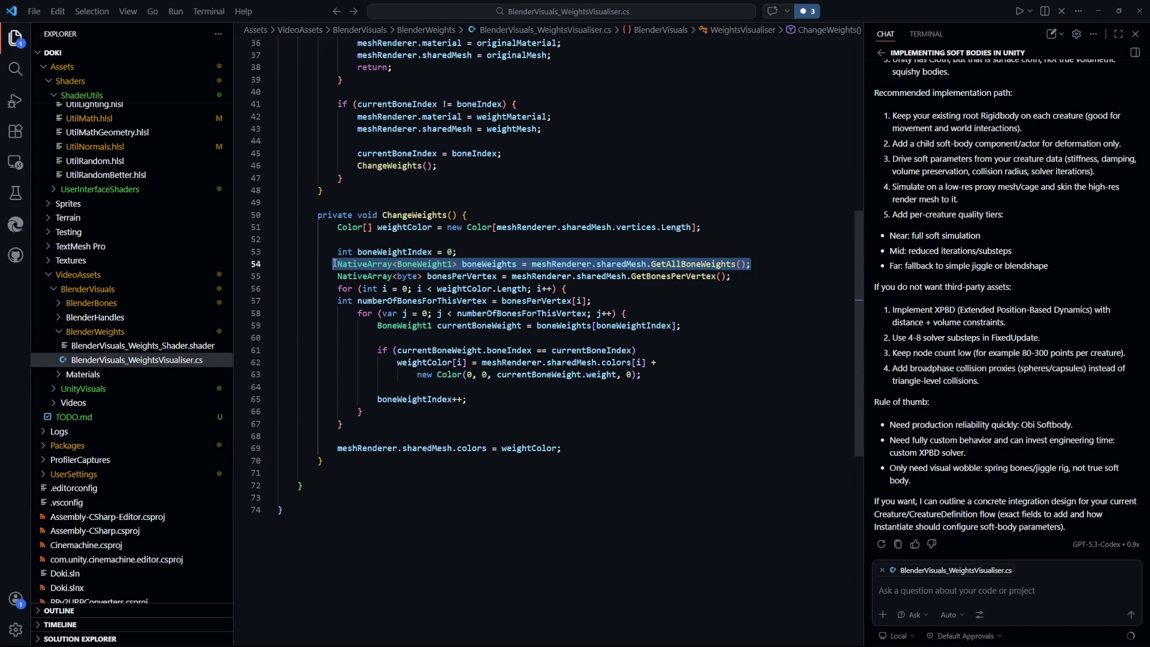
left_click(733, 362)
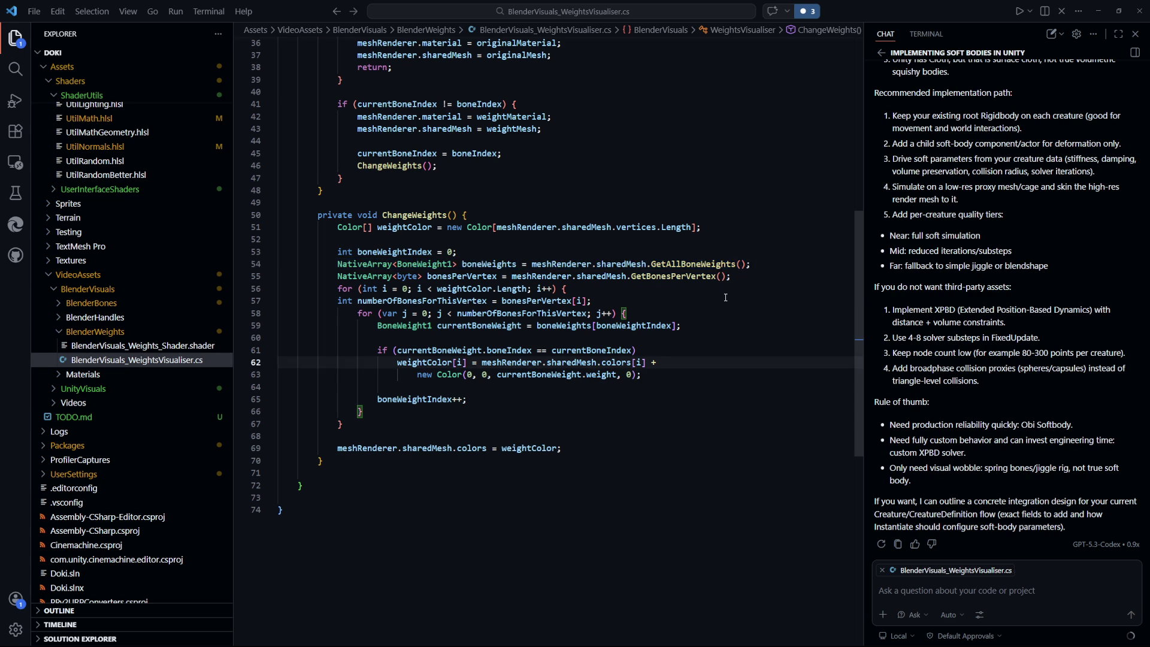
left_click(716, 339)
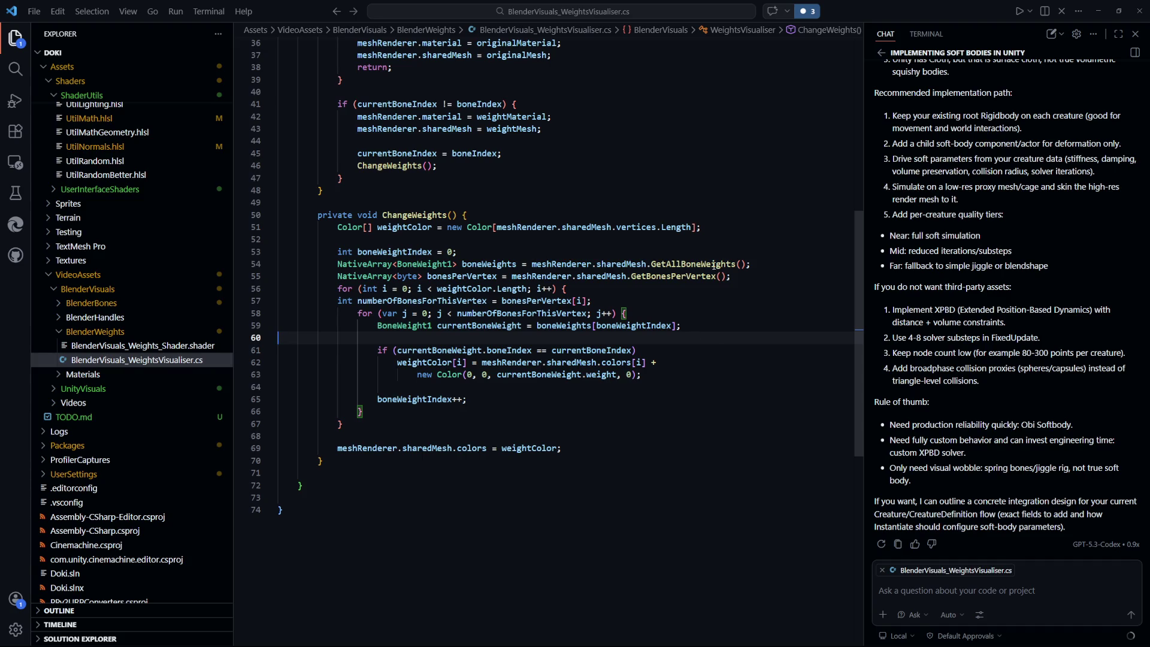
mouse_move(703, 263)
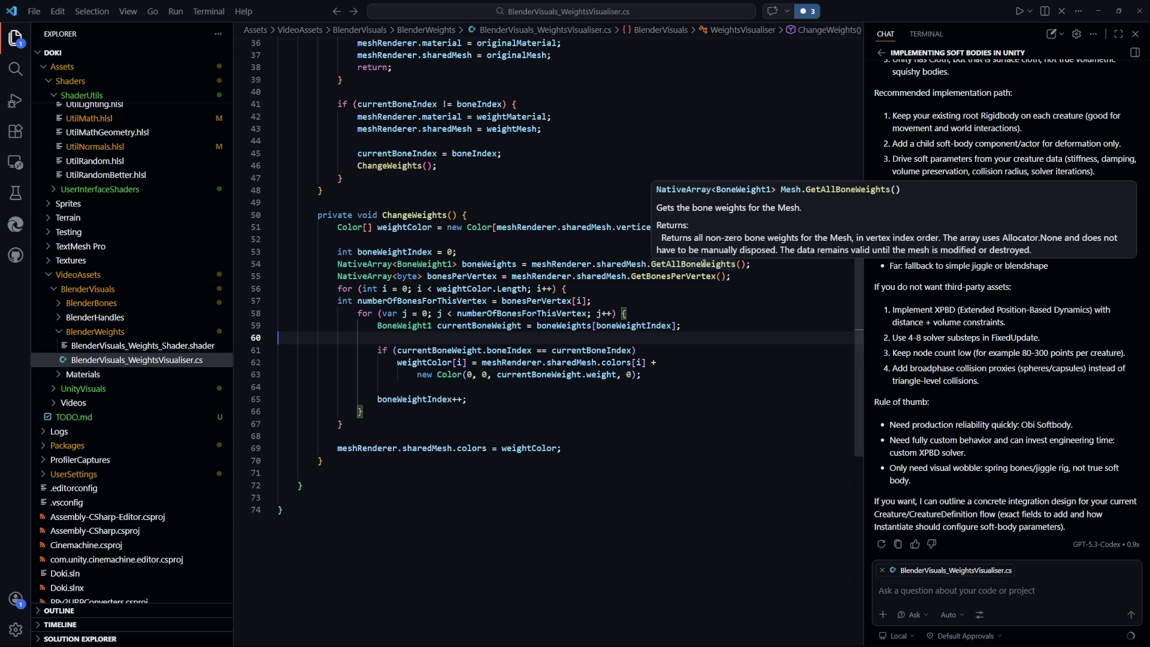
Step: Ask the AI chat 'How would one go about instantiating bones and skin meshes to those bones at runtime'
left_click(995, 593)
type("How would one go about instantiating bones and skin meshes to tho")
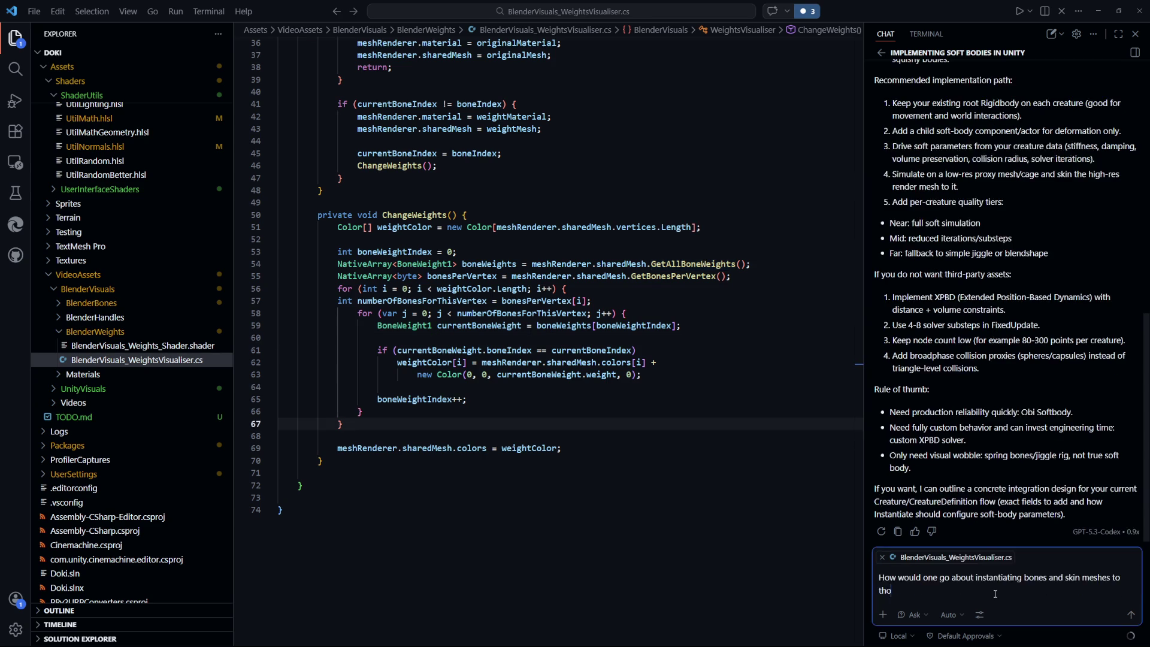
type("se bones at runtime")
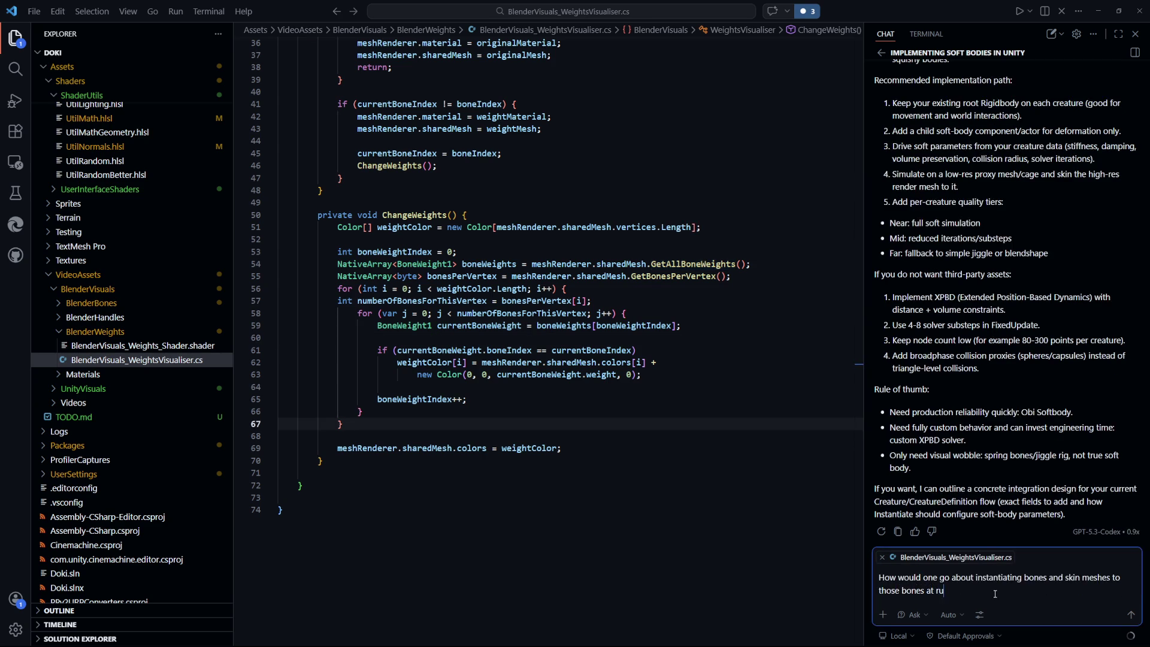
key("Return")
Step: Move the caret to lines 69 and 47 of the script, then switch to Unity
left_click(662, 449)
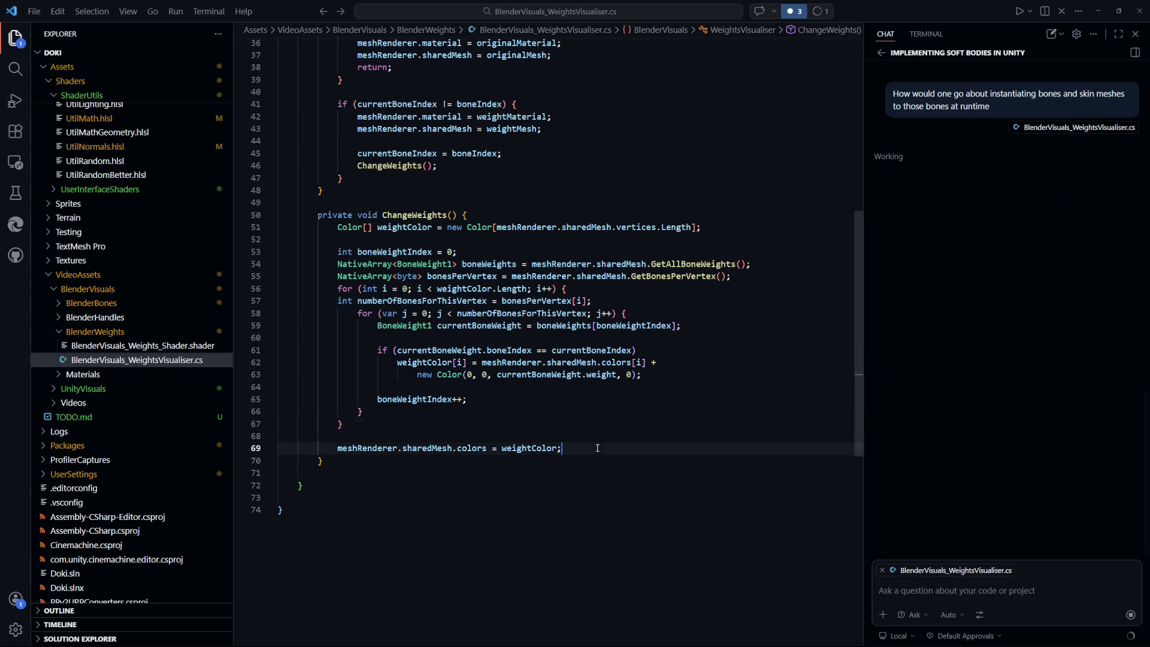
scroll(599, 390, "up", 5)
left_click(590, 341)
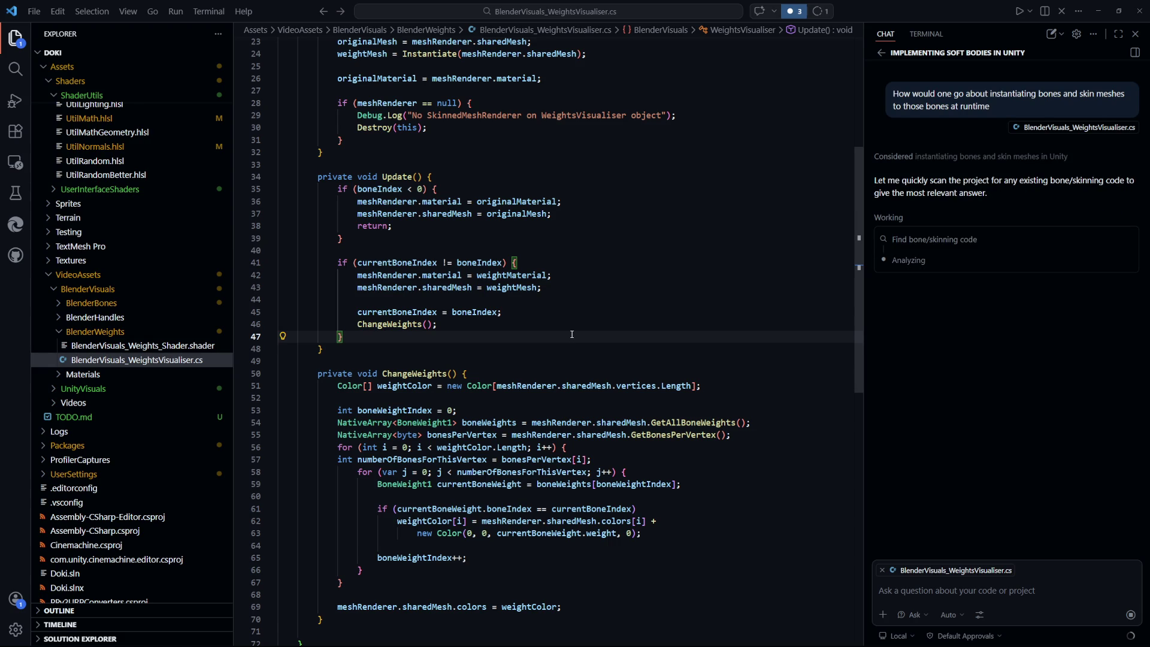
key("alt+Tab")
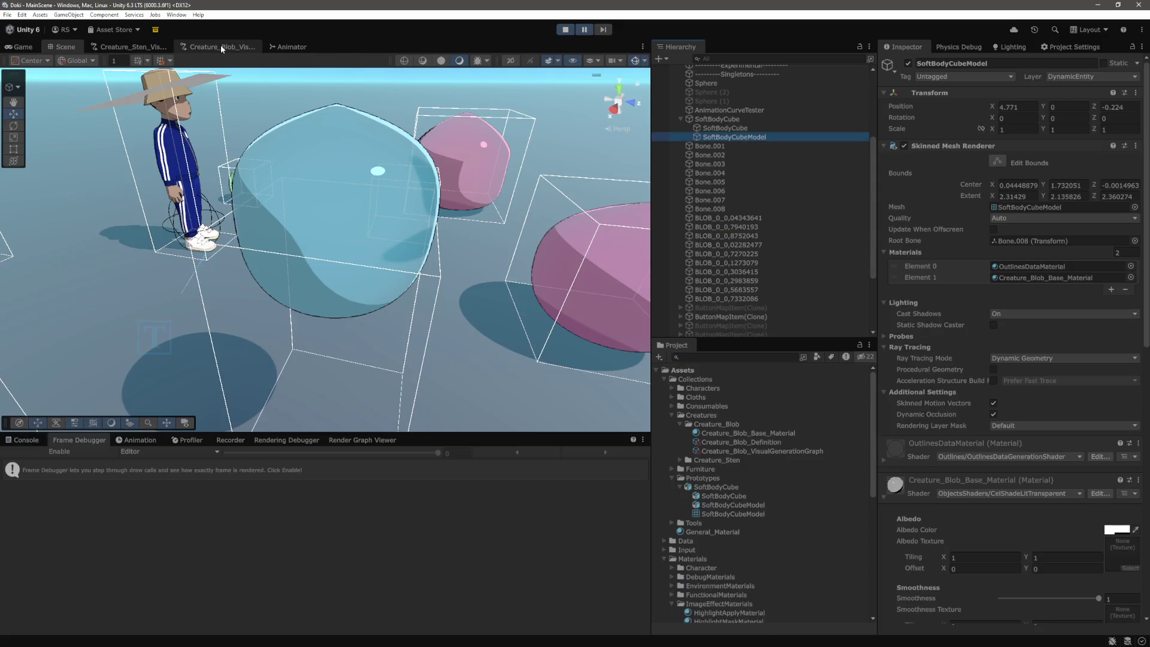
Step: Open Creature_Blob_VisualGenerationGraph and frame and select the DynamicMeshGenerator node
left_click(220, 46)
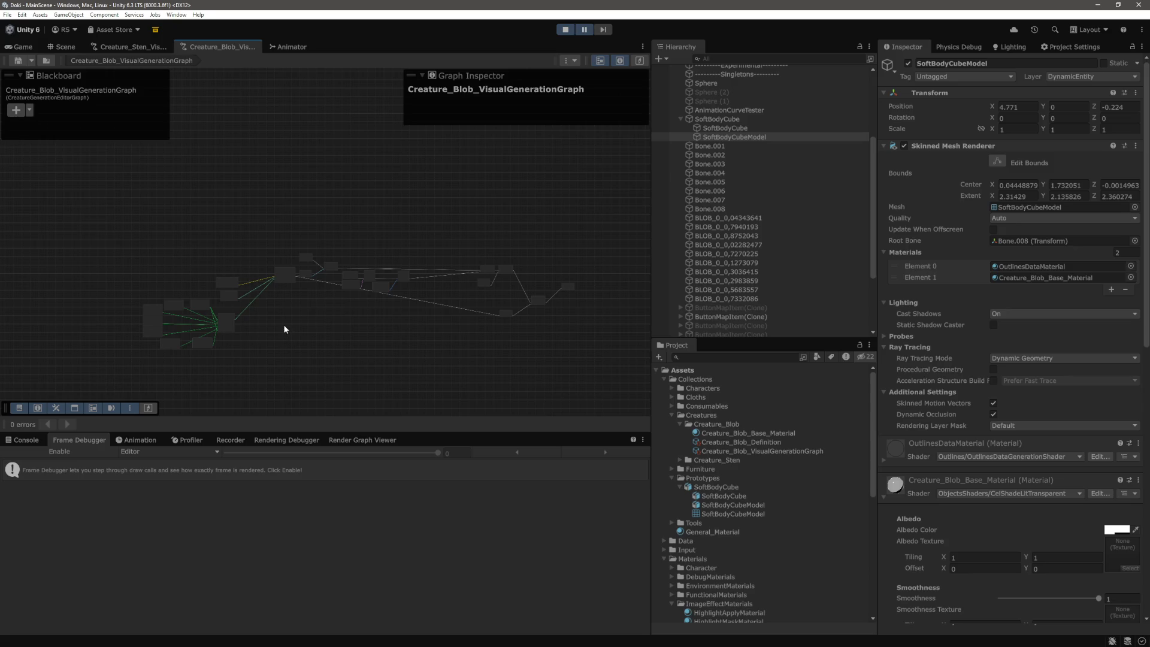
scroll(284, 329, "up", 10)
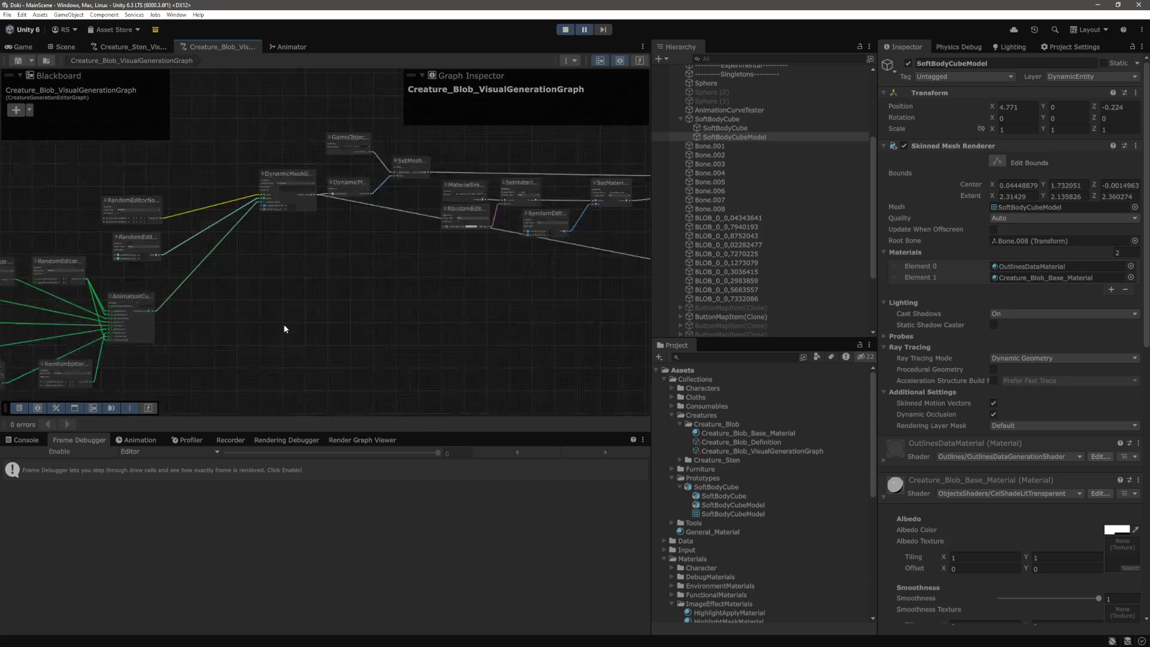
scroll(441, 327, "down", 3)
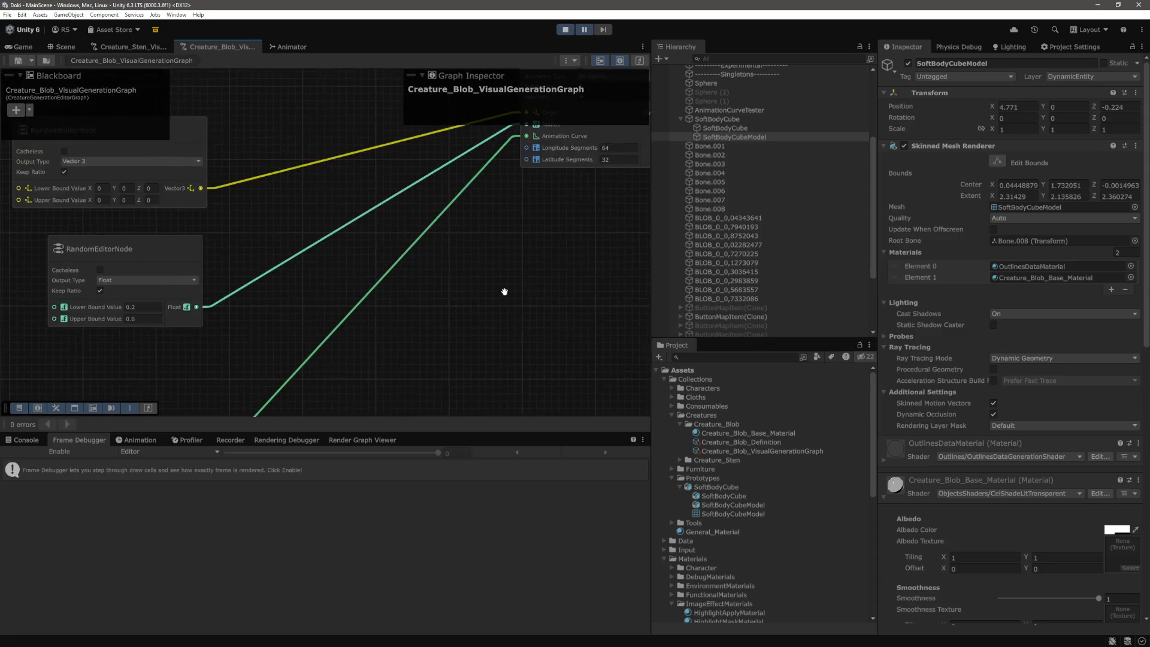
scroll(434, 345, "up", 3)
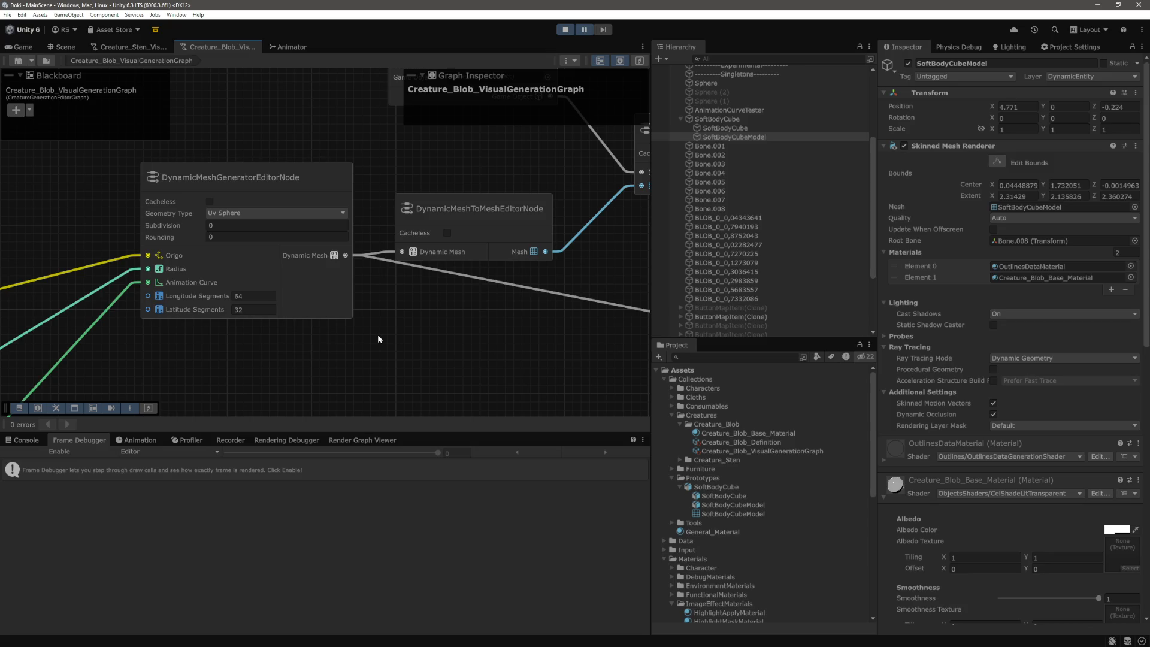
left_click_drag(405, 344, 434, 343)
scroll(371, 347, "down", 5)
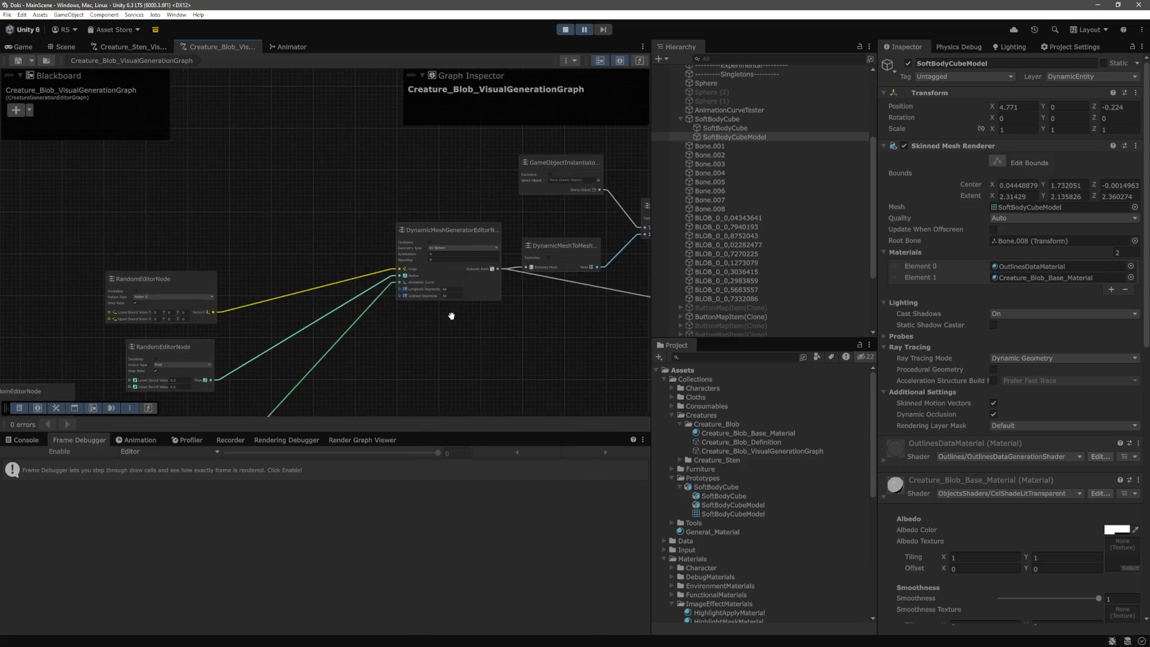
scroll(339, 346, "up", 5)
left_click_drag(339, 118, 237, 375)
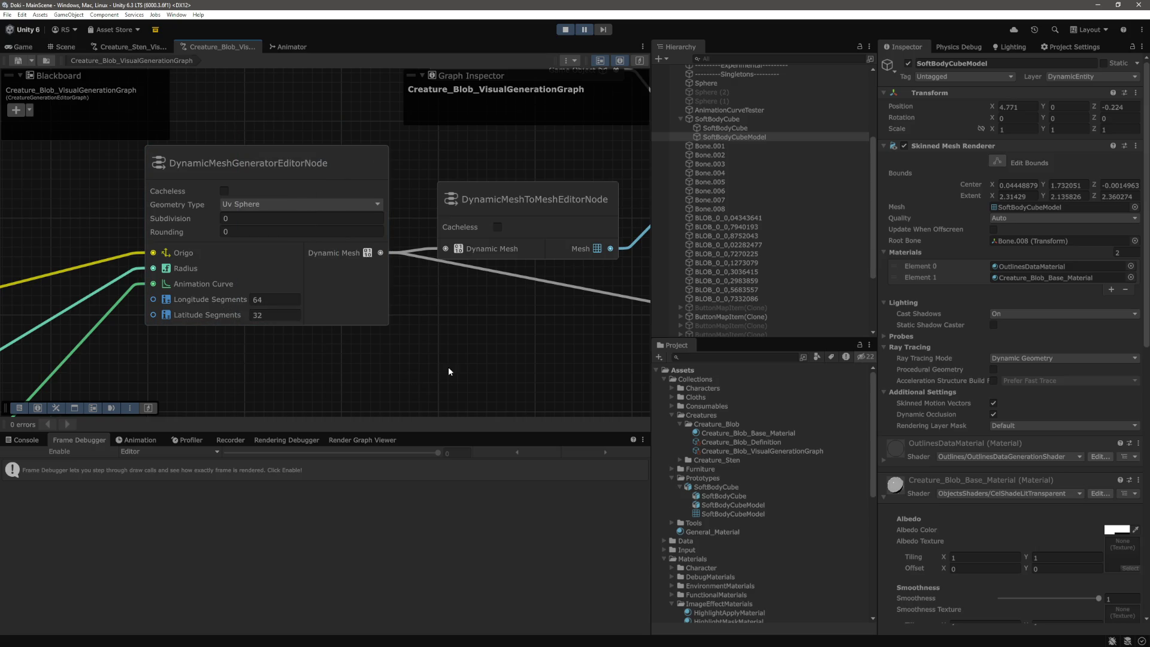
Step: Look through the Geometry Type choices, leaving it set to Uv Sphere
left_click(310, 201)
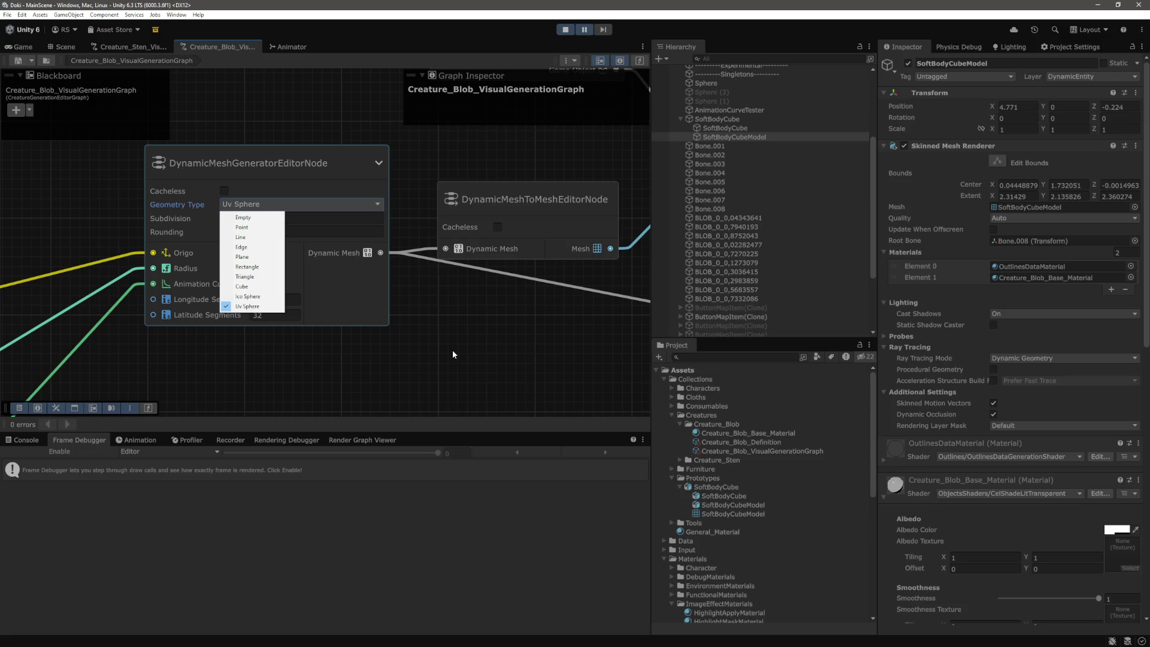
left_click(452, 353)
right_click(452, 354)
left_click(298, 204)
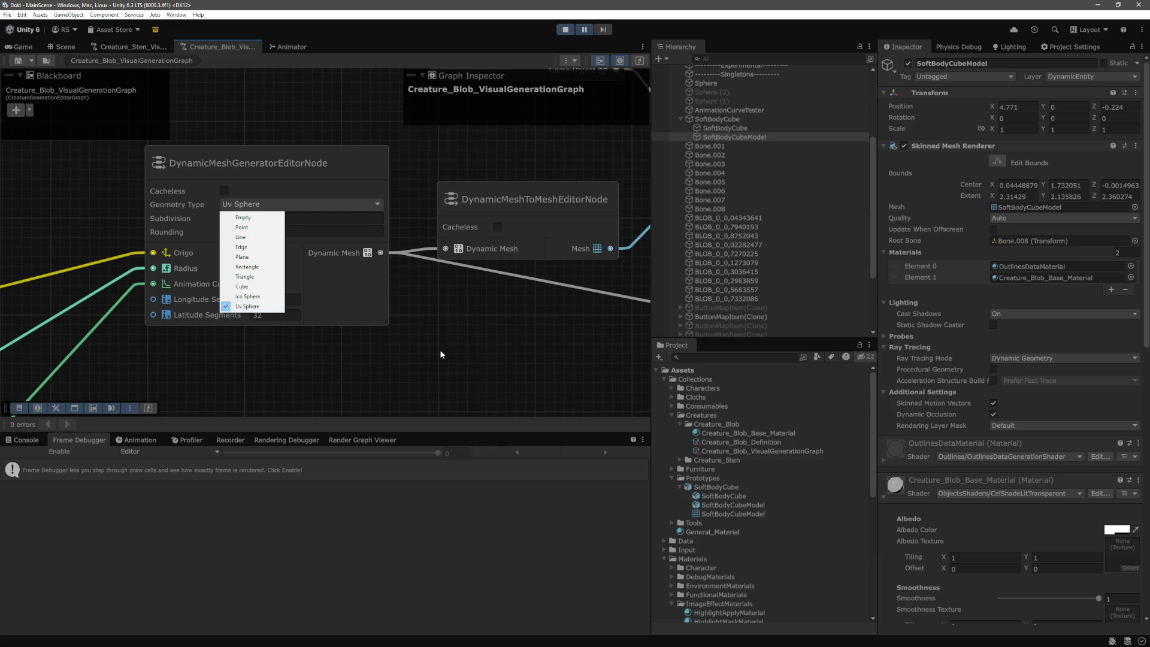
left_click(449, 376)
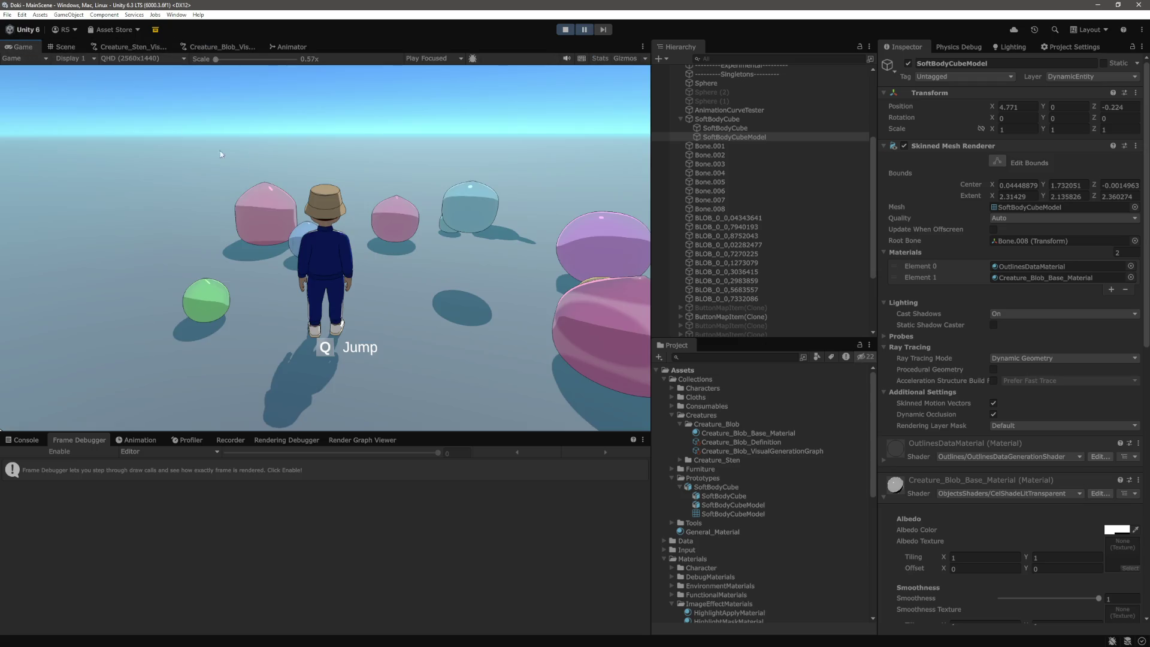
Step: In the Scene view, select and frame BLOB_0_0,7270225, orbit around it, then return to the chat
left_click(62, 47)
left_click(344, 196)
key("f")
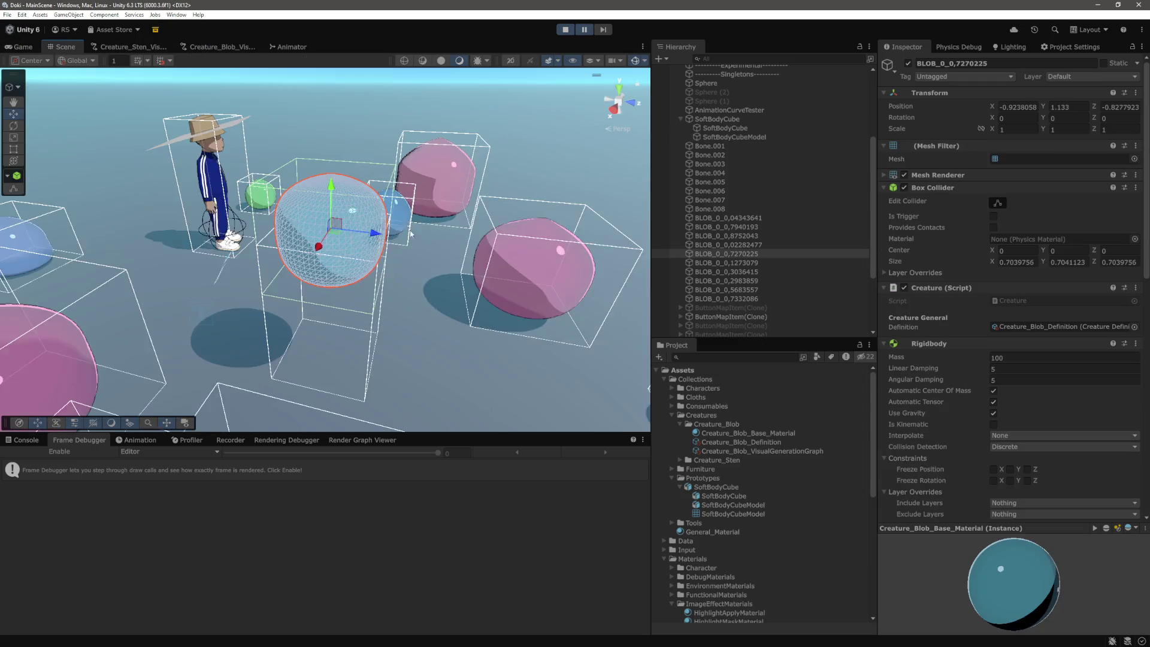
mouse_move(432, 210)
left_mouse_down()
mouse_move(419, 236)
mouse_move(460, 309)
left_mouse_up()
mouse_move(459, 310)
left_mouse_down()
mouse_move(251, 184)
mouse_move(276, 198)
mouse_move(483, 196)
mouse_move(359, 164)
left_mouse_up()
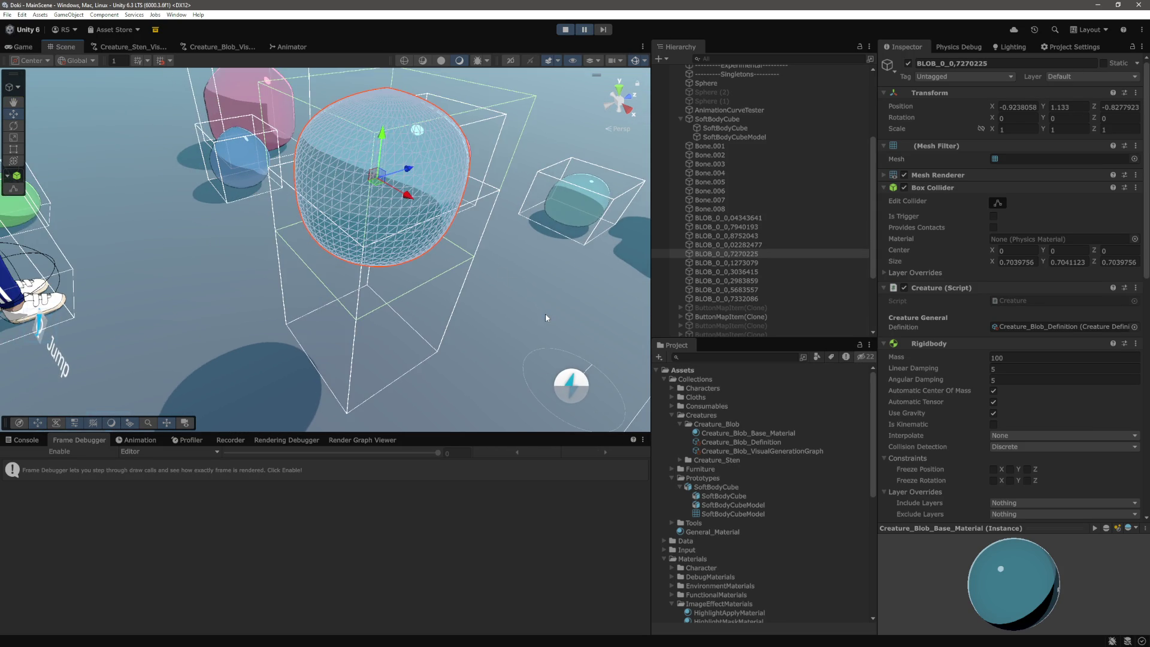
left_click_drag(369, 178, 427, 178)
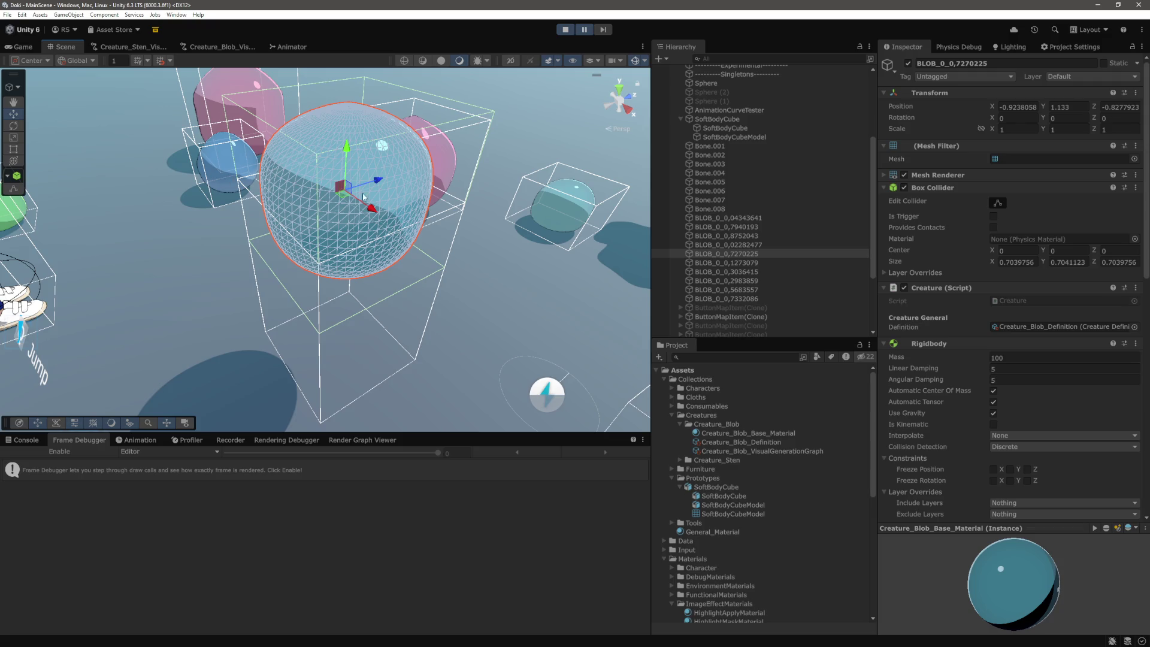
scroll(397, 213, "up", 3)
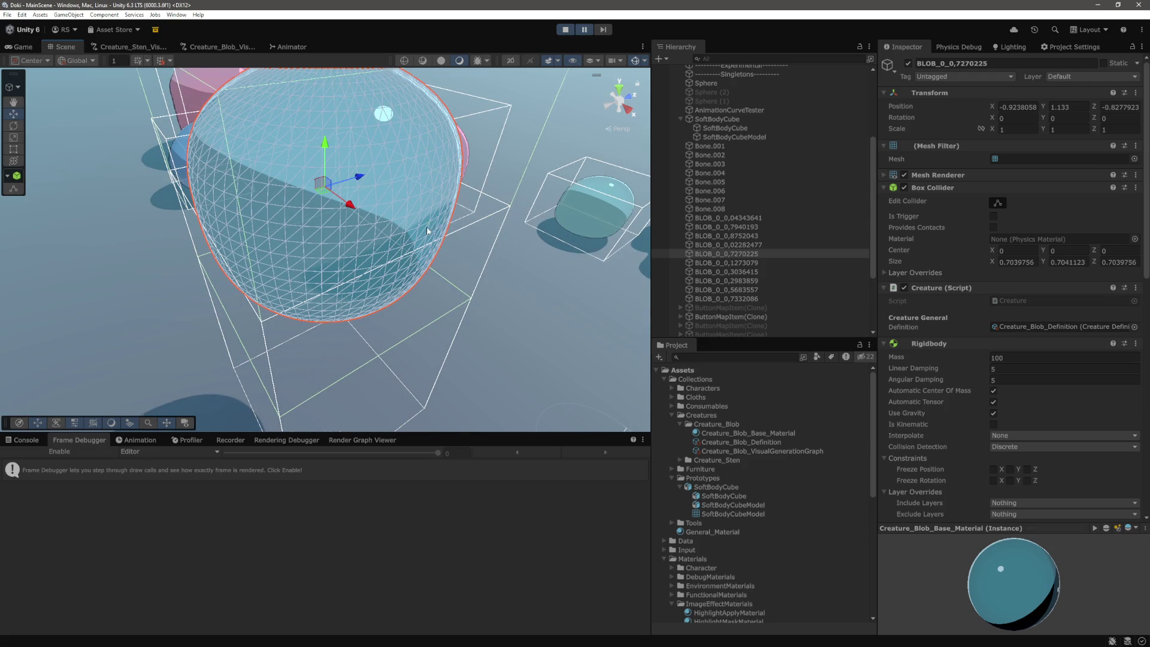
scroll(426, 263, "down", 2)
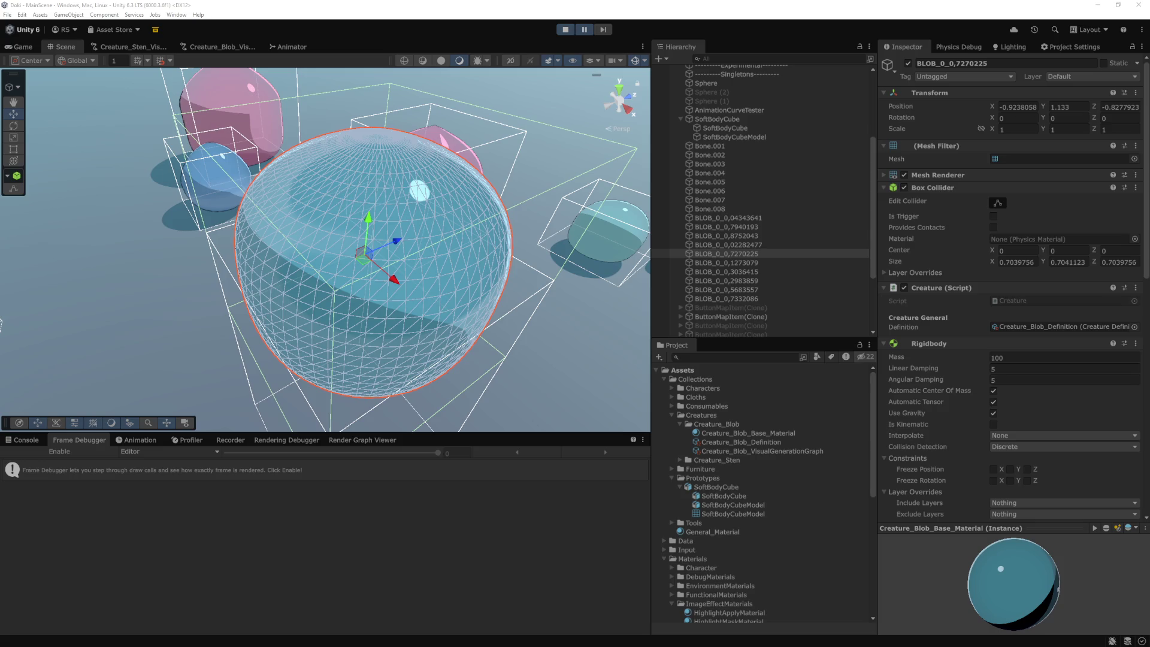
key("alt+Tab")
scroll(1035, 371, "up", 3)
Step: Widen the AI chat panel and follow its Apparel.cs:161-172 reference to ApplyArmature
scroll(1035, 371, "up", 10)
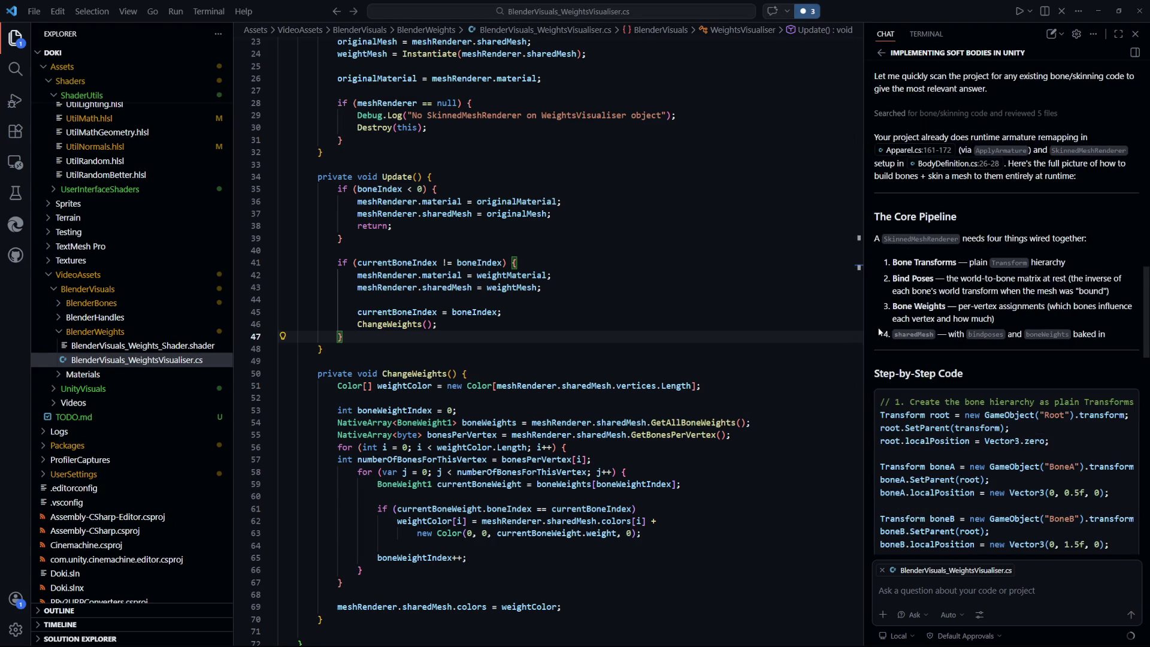
left_click_drag(865, 371, 688, 371)
scroll(976, 414, "up", 5)
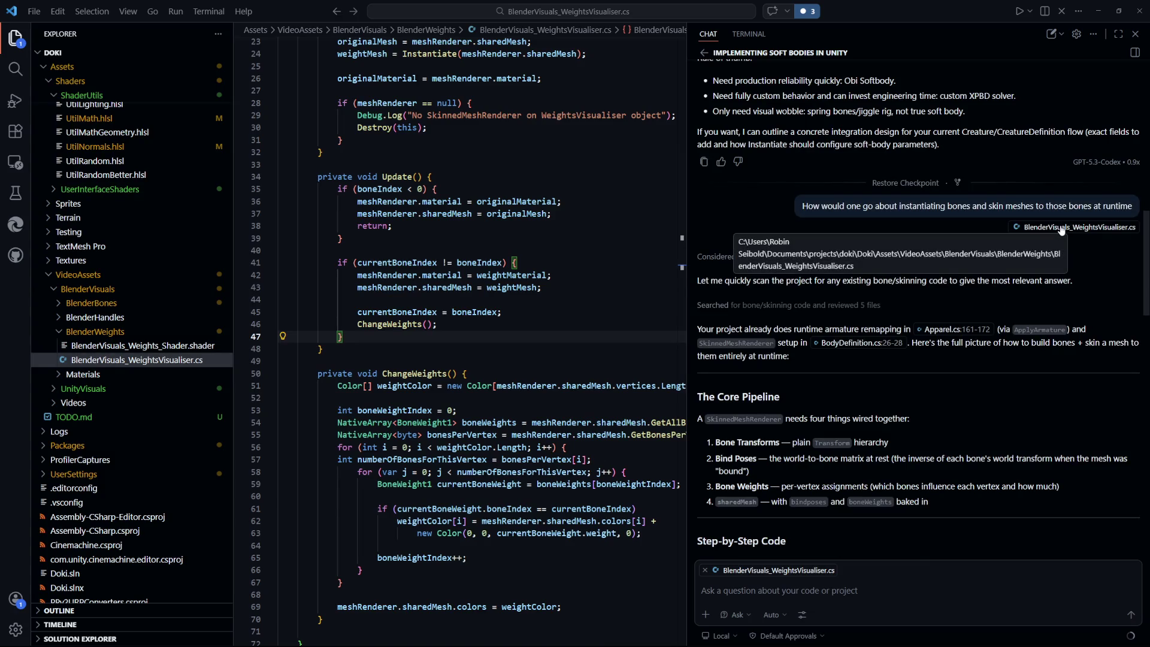
left_click(613, 284)
key("ctrl+Tab")
key("ctrl+Tab")
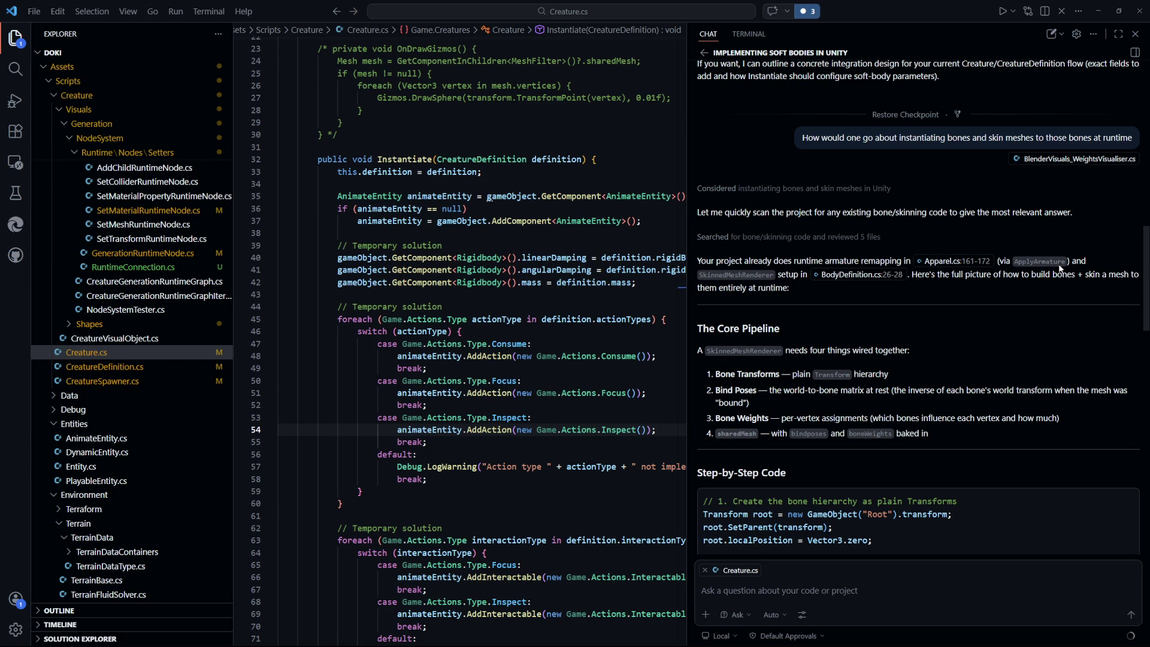
left_click(946, 266)
left_click(556, 316)
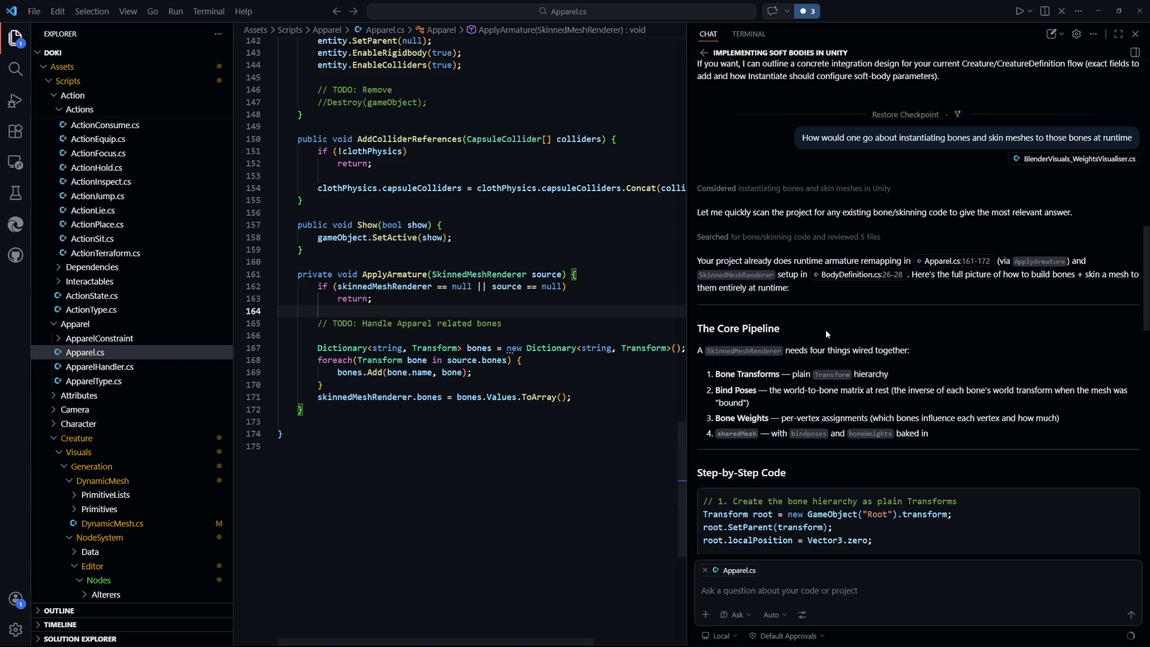
scroll(849, 317, "down", 2)
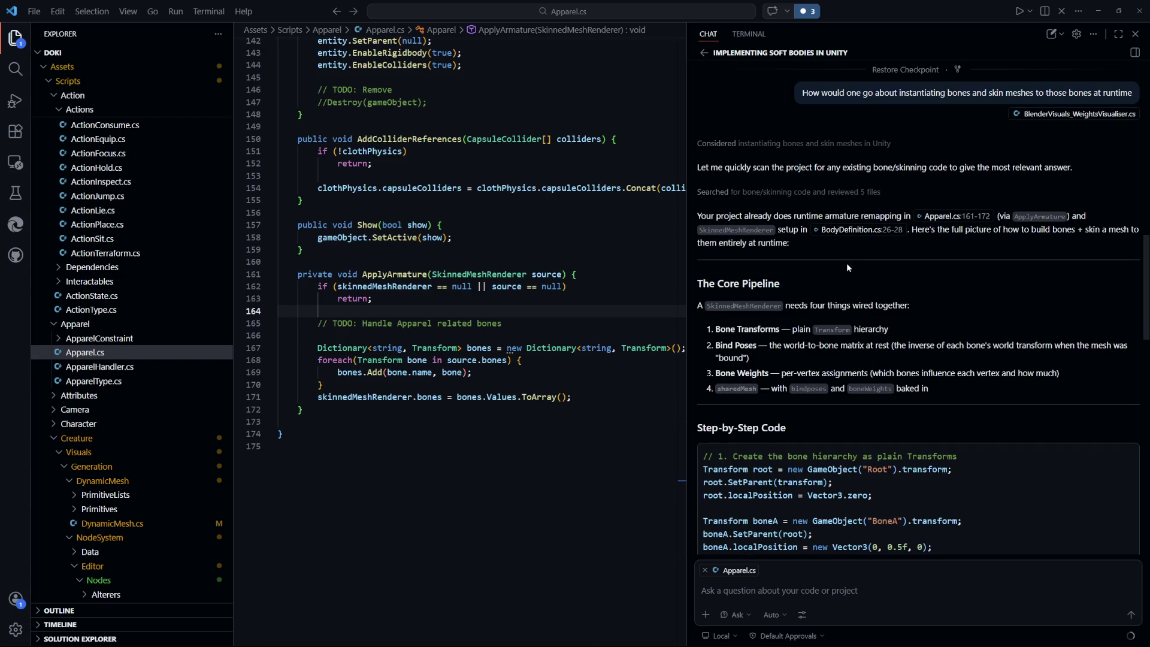
scroll(824, 304, "down", 2)
scroll(767, 282, "down", 1)
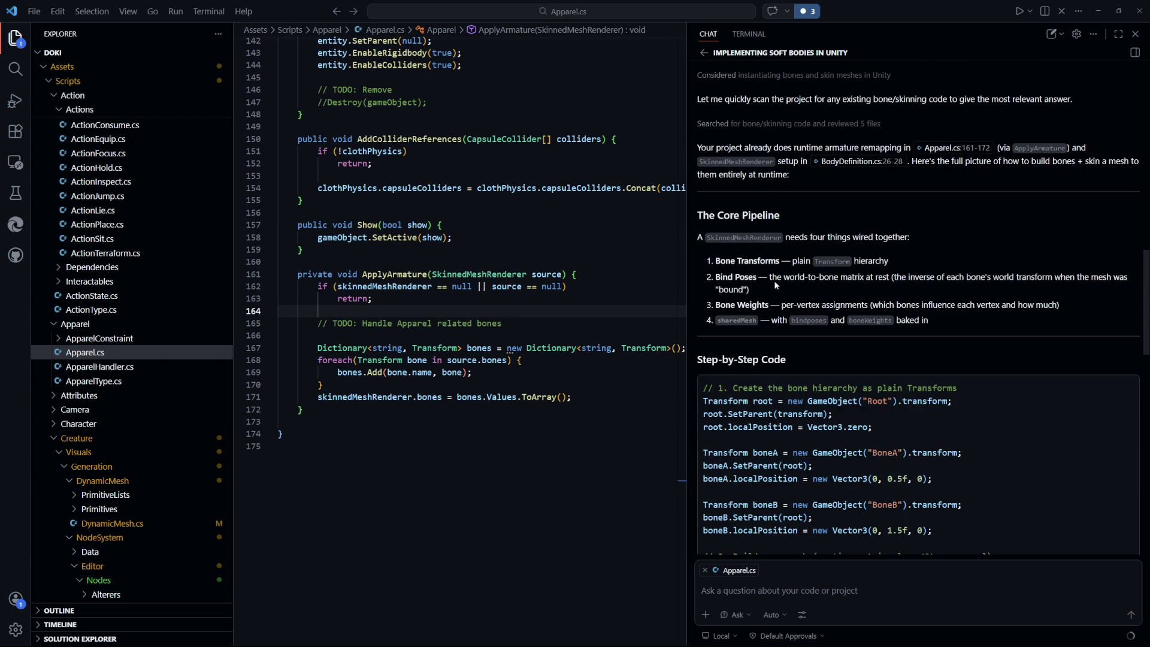
left_click_drag(776, 283, 988, 283)
left_click(901, 286)
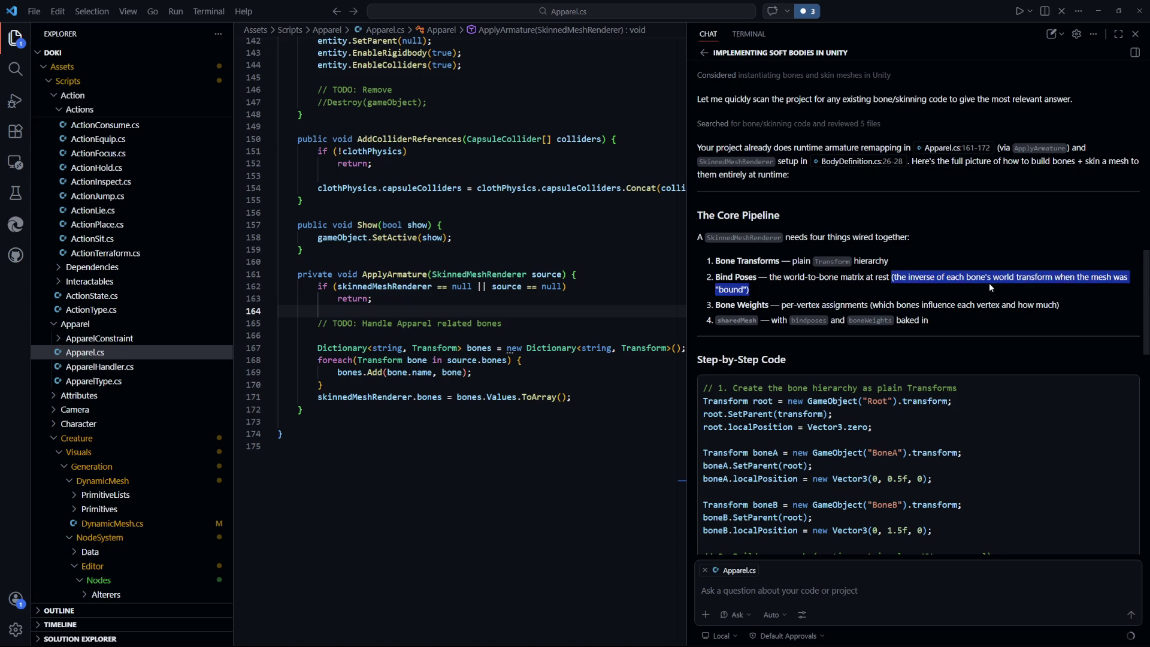
left_click(990, 285)
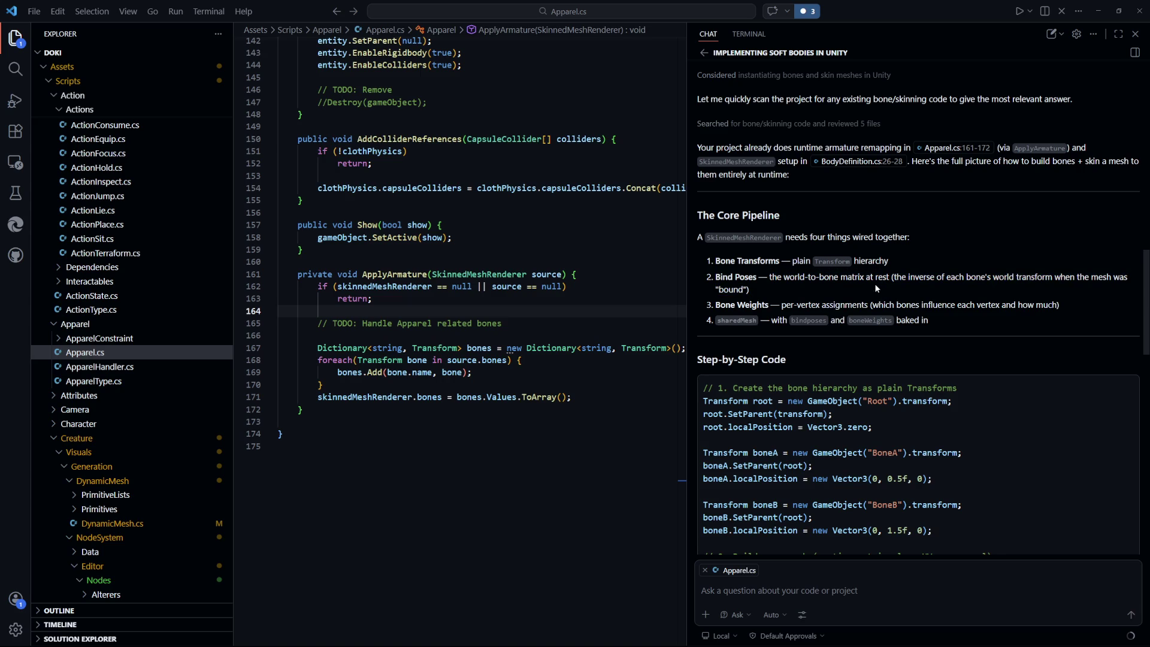
scroll(864, 285, "down", 1)
left_click_drag(772, 284, 1057, 284)
left_click(1000, 303)
left_click_drag(771, 298, 839, 300)
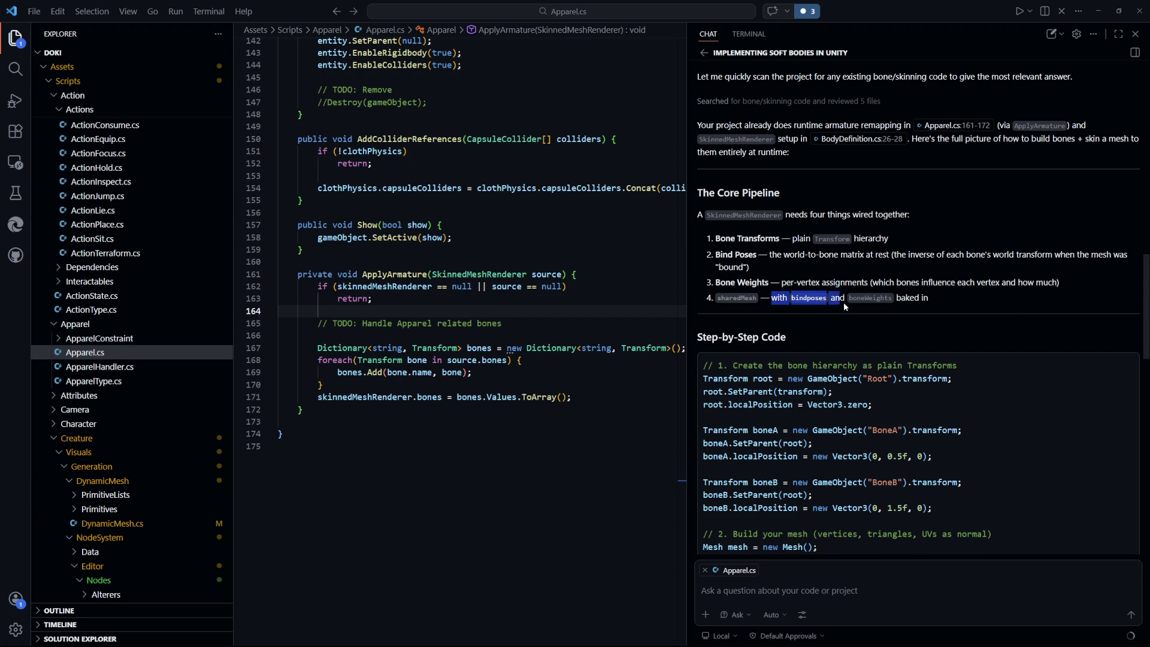
left_click_drag(931, 305, 720, 299)
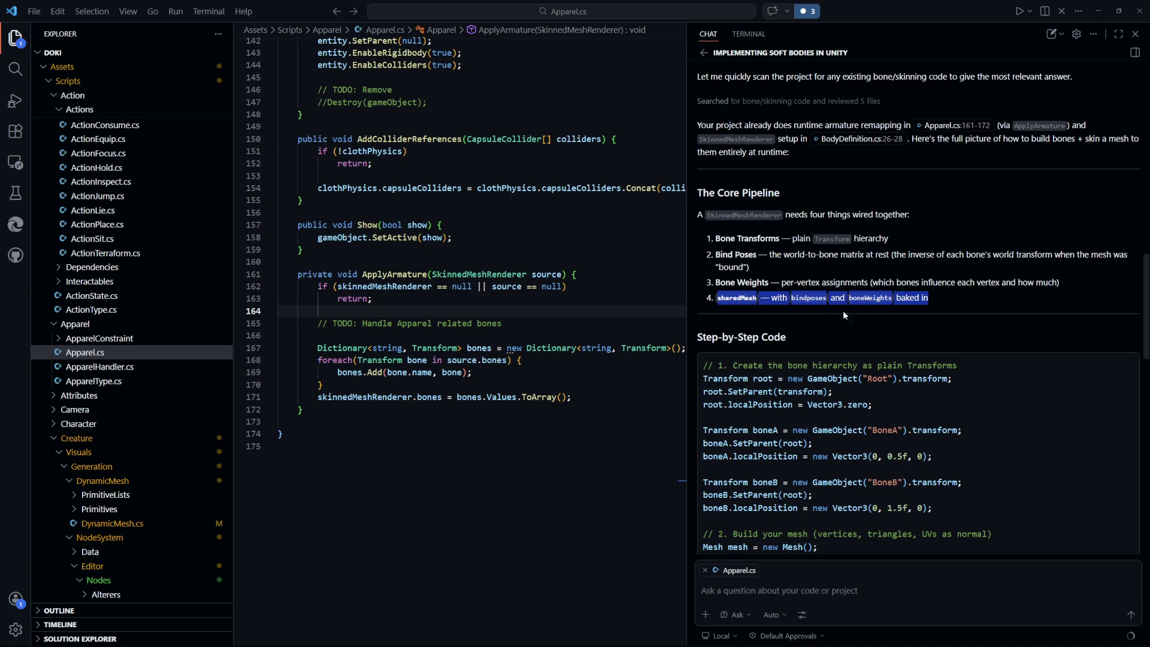
left_click(965, 306)
scroll(961, 303, "down", 3)
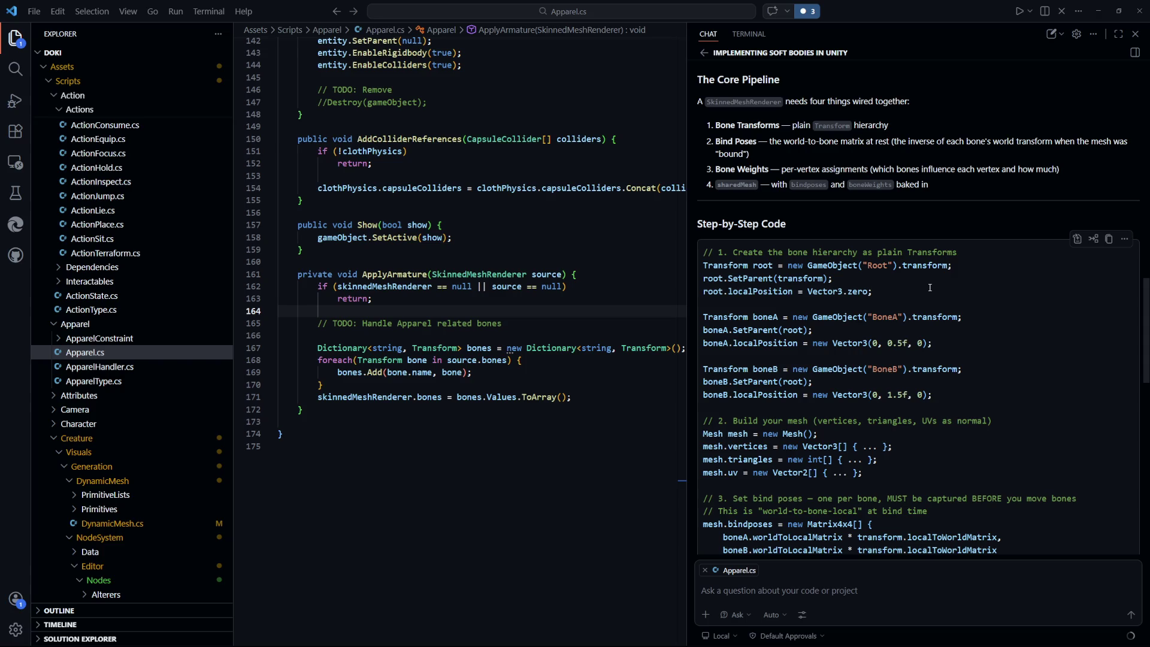
Step: Enter Play mode and run the character through the blobs toward the white cube
key("alt+Tab")
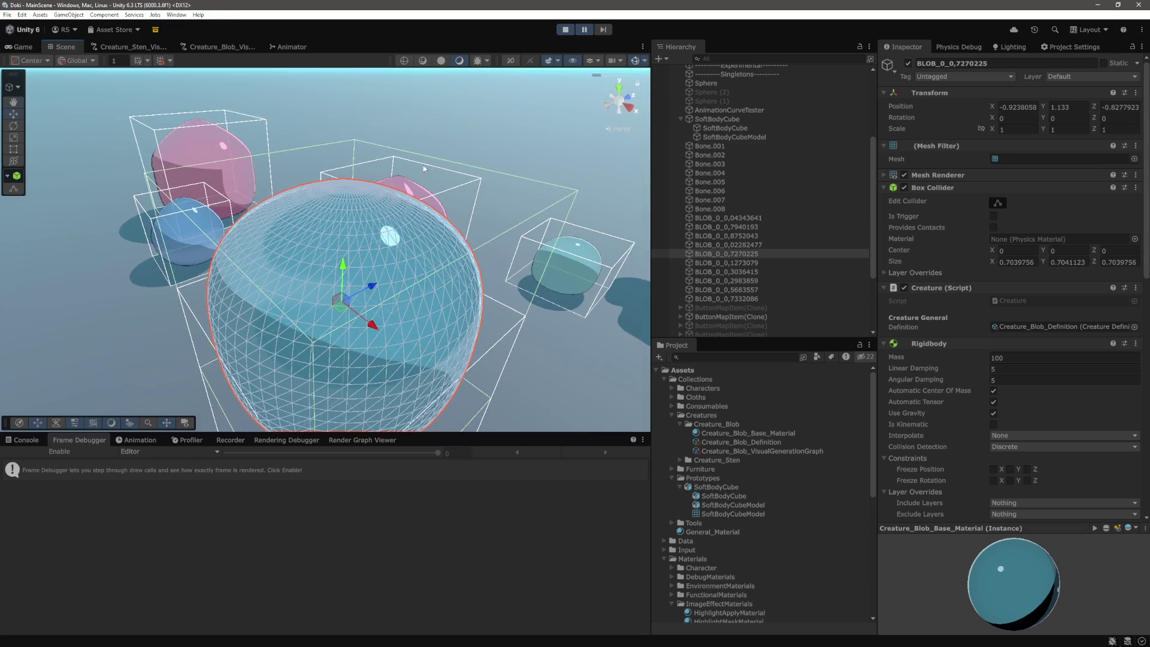
left_click(23, 47)
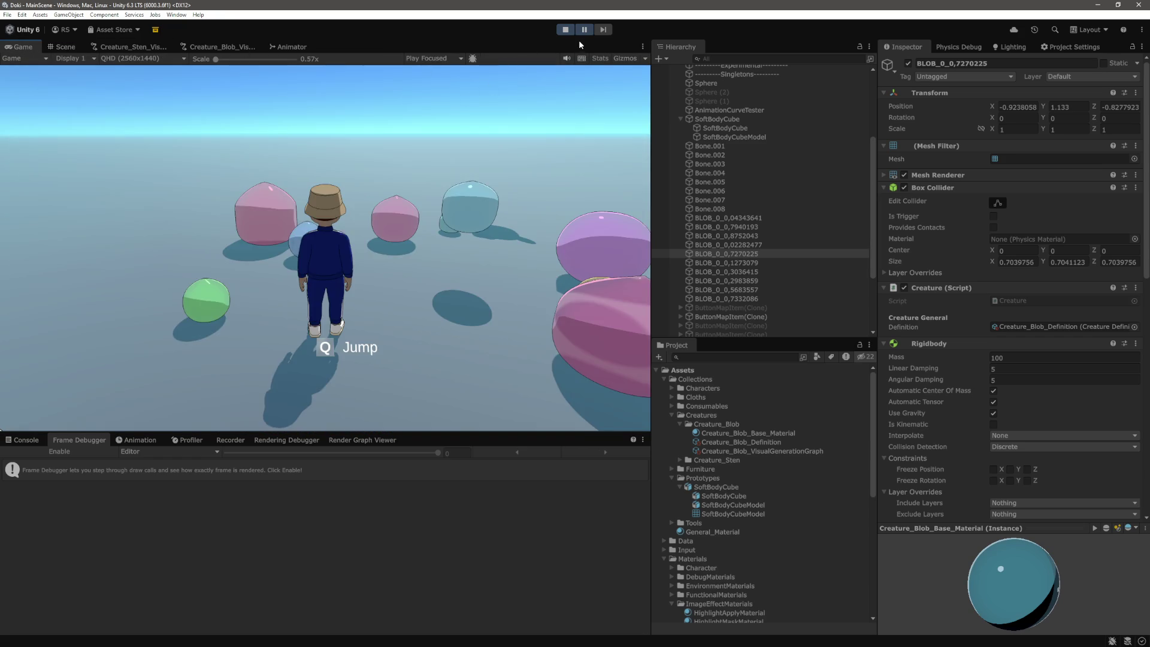
left_click(587, 152)
key("w")
key("w")
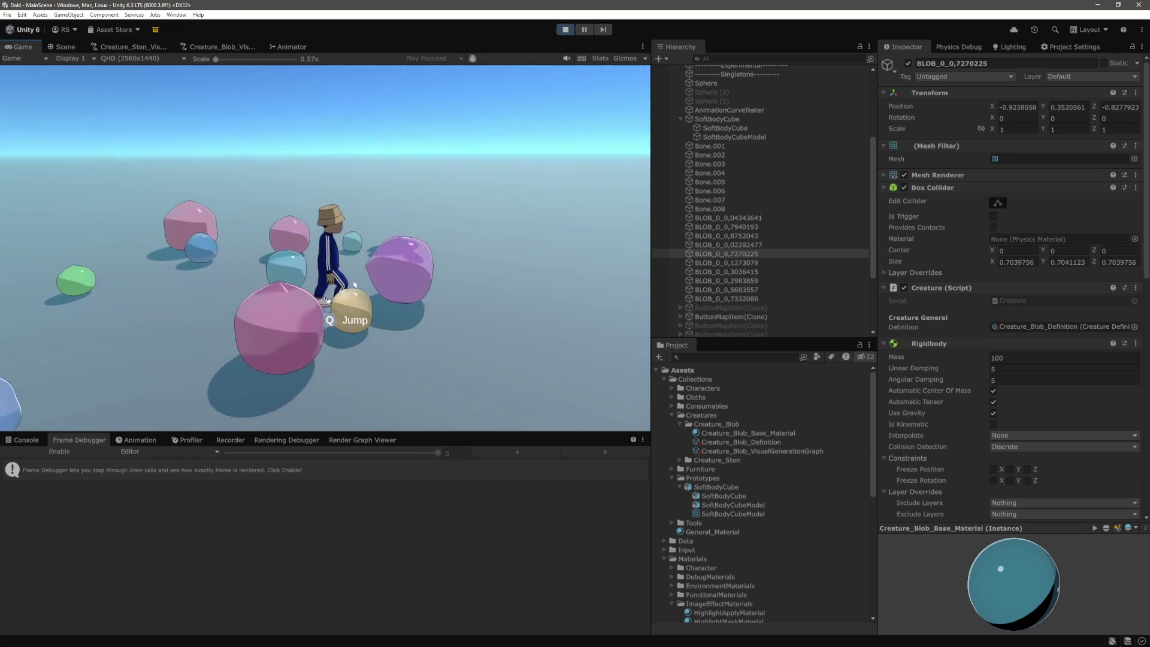
key("w")
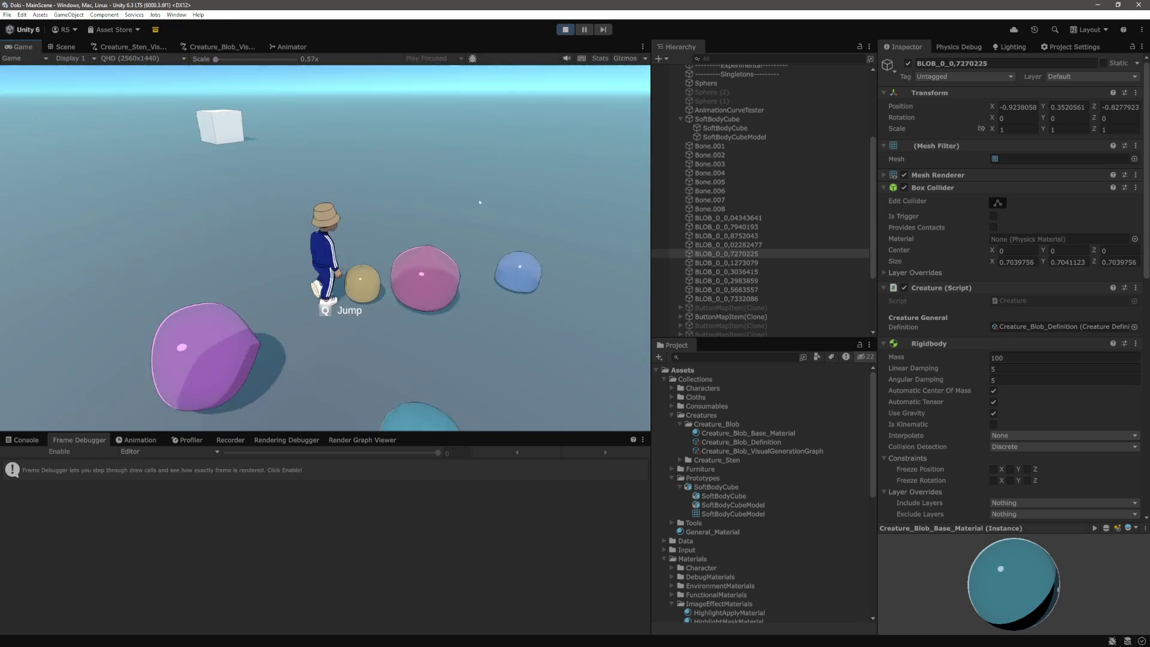
key("w")
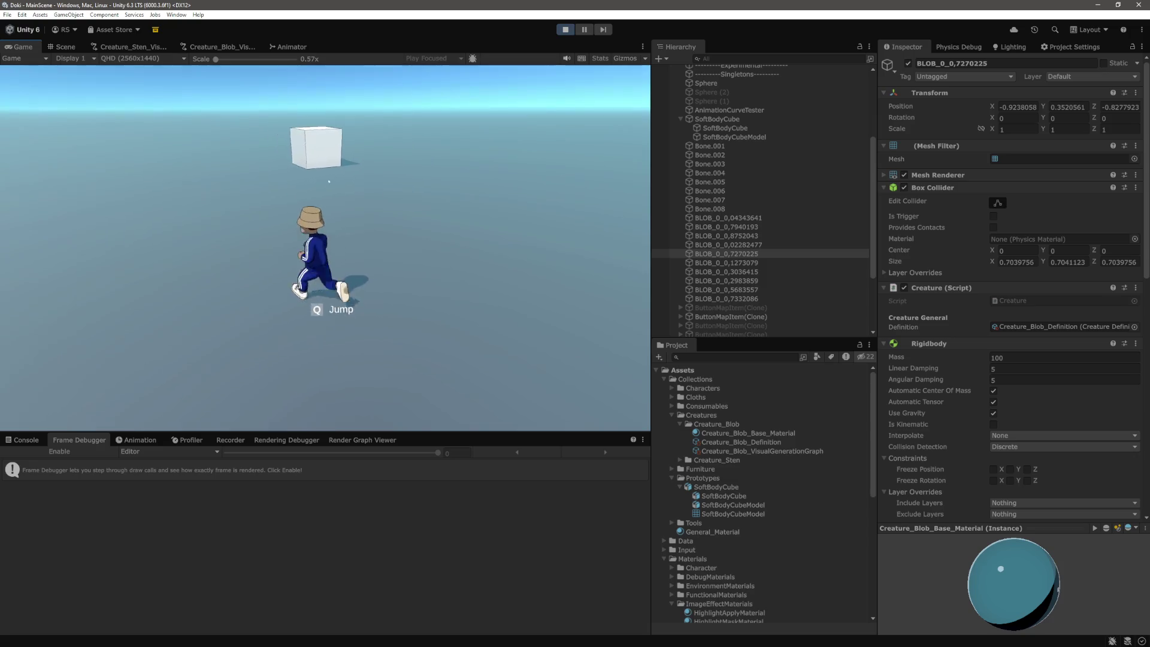
key("w")
key("w")
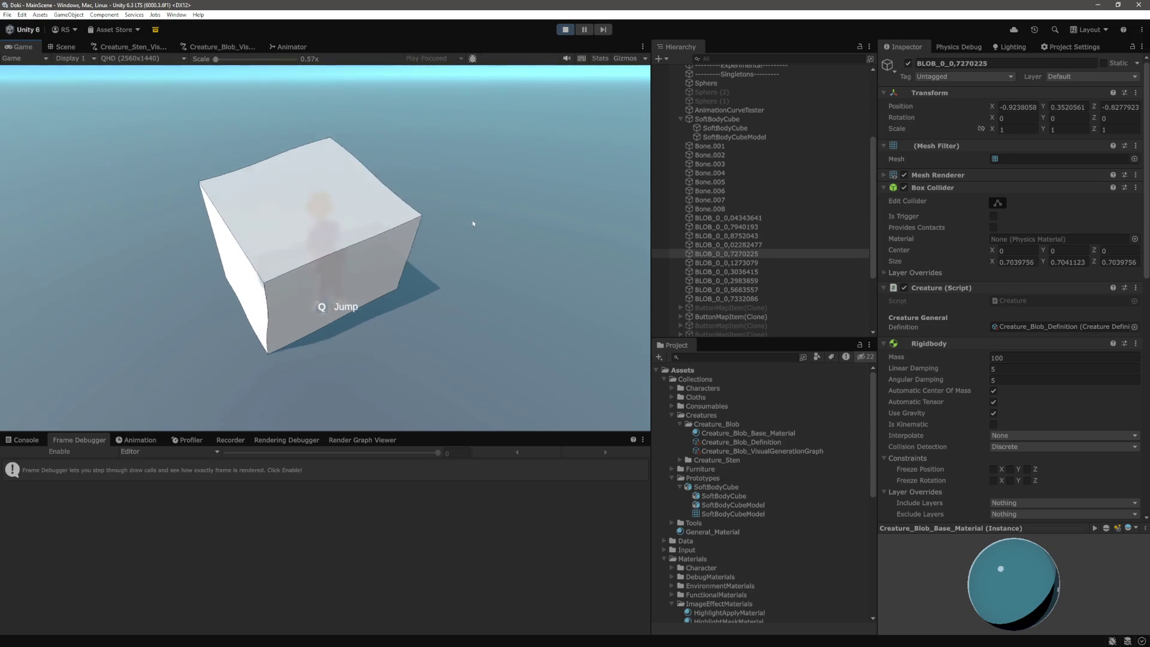
Step: Push the white cube, run into the purple blob, then return to VS Code
left_click(469, 221)
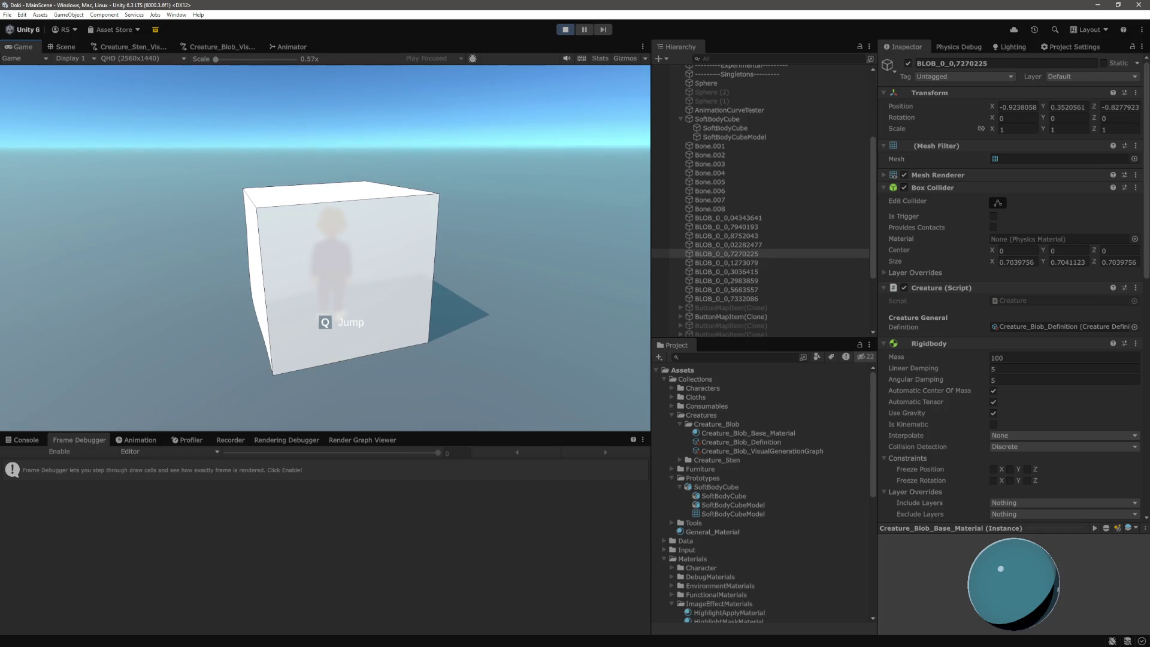
key("d")
key("w")
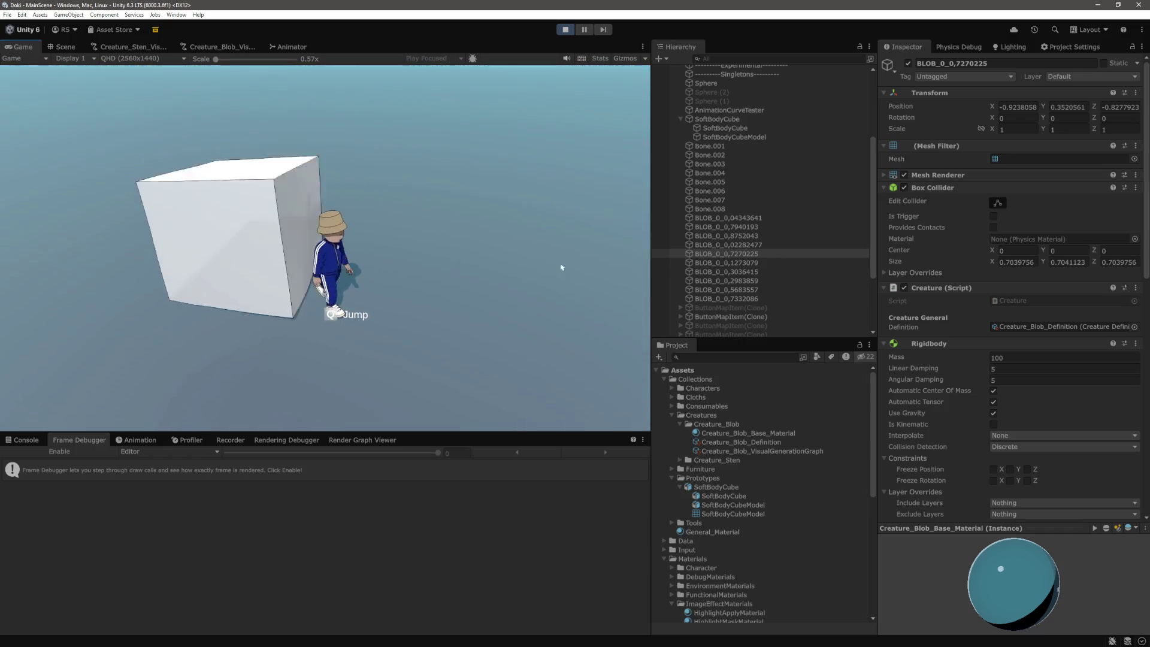
key("w")
key("w")
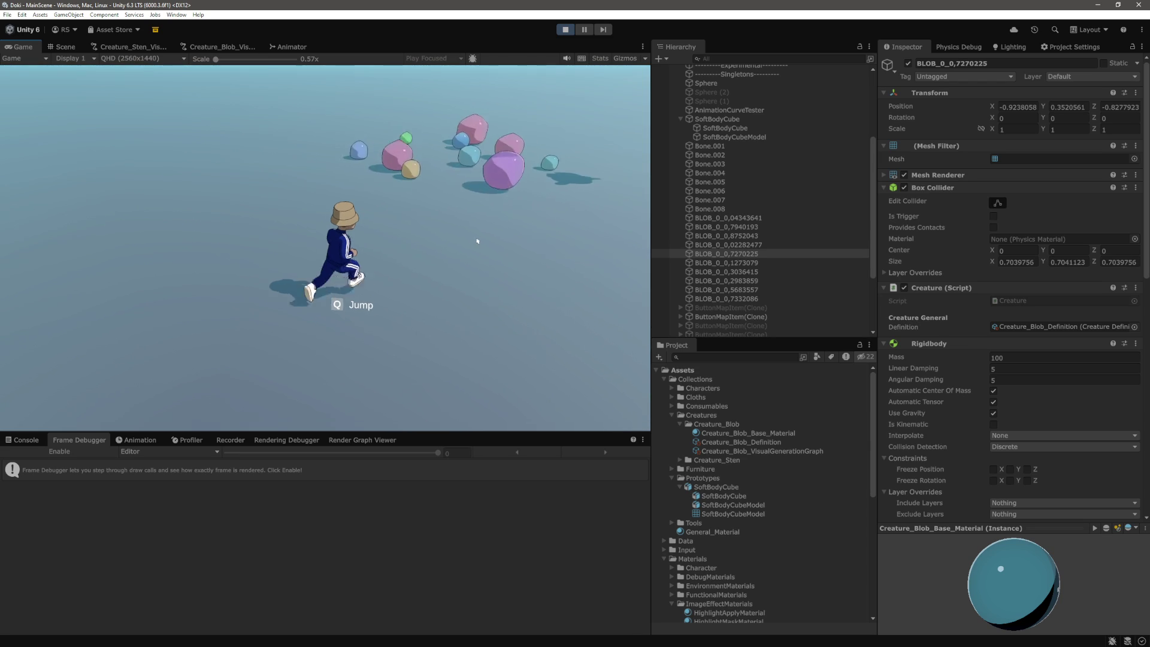
key("w")
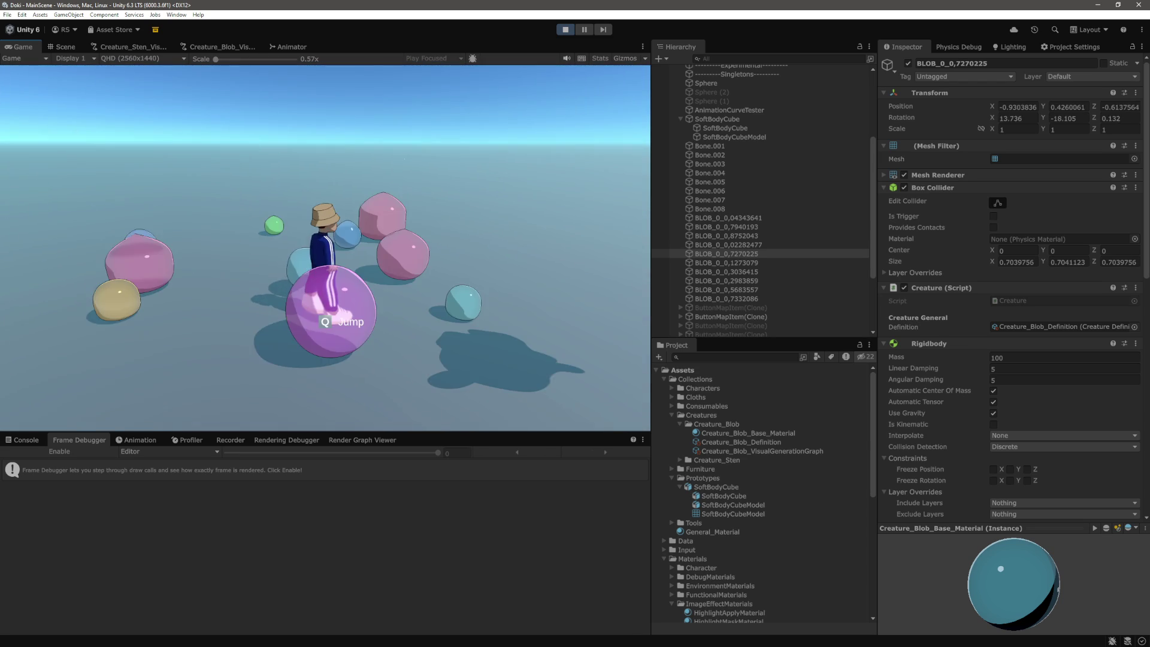
key("alt+Tab")
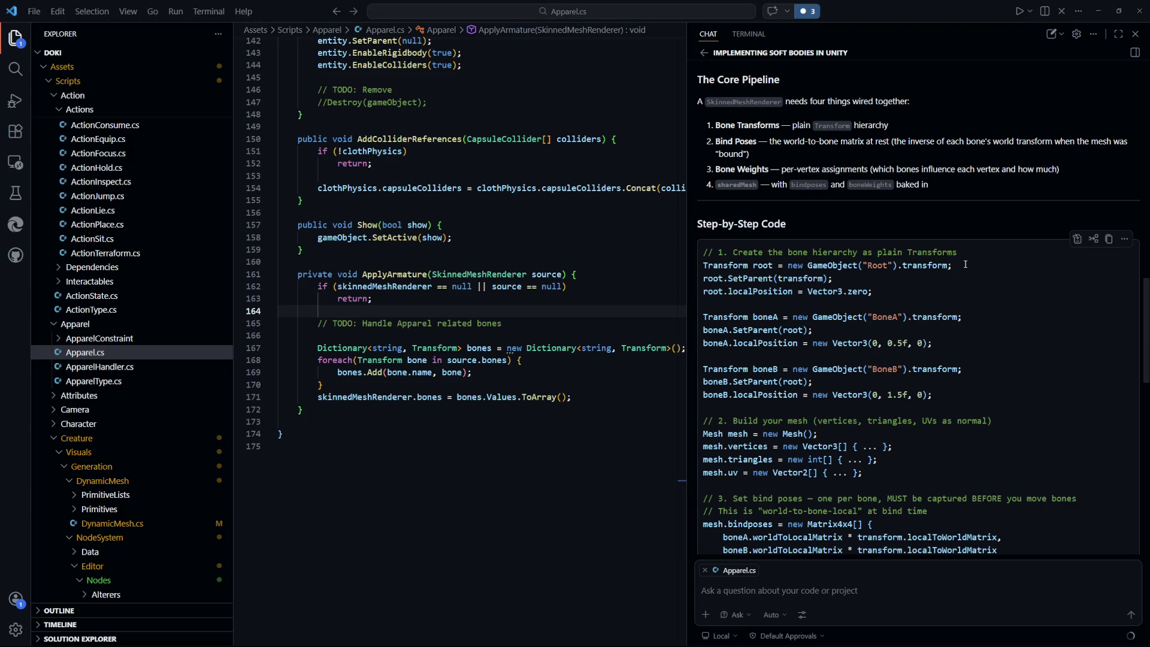
scroll(920, 288, "down", 3)
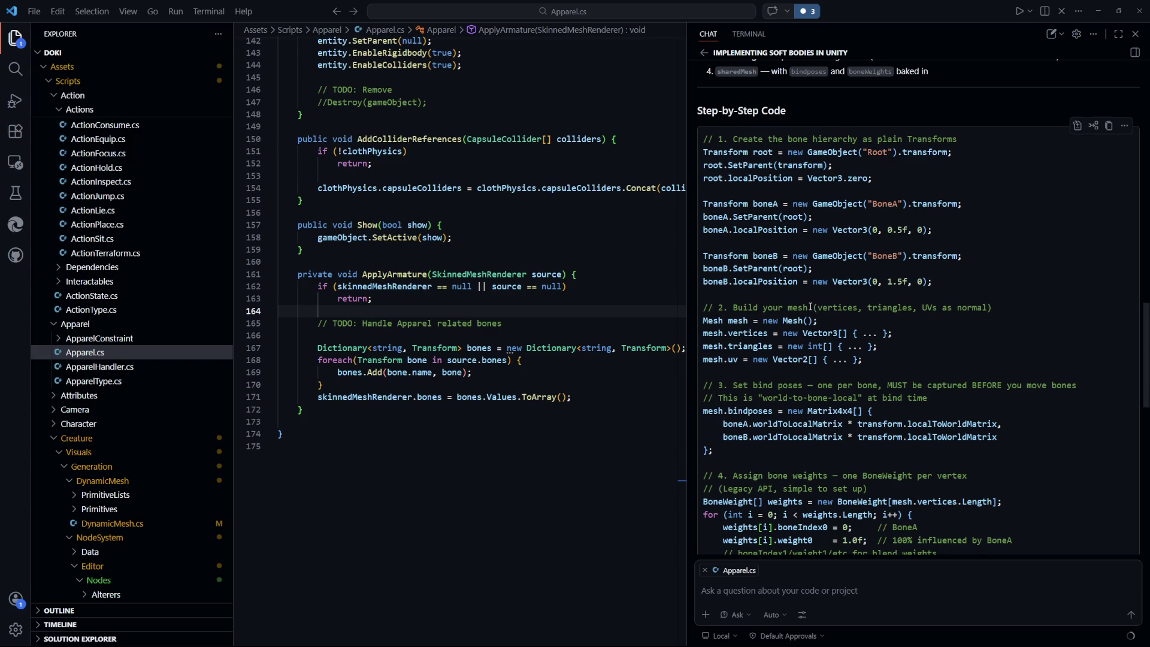
scroll(811, 306, "down", 3)
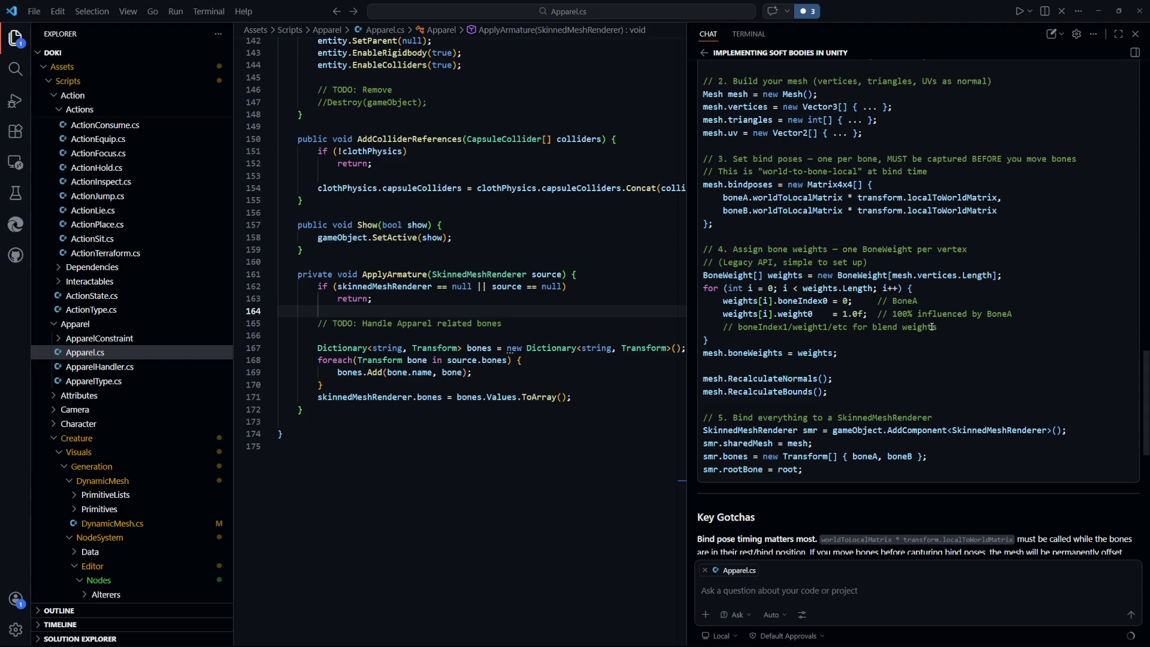
scroll(806, 331, "down", 1)
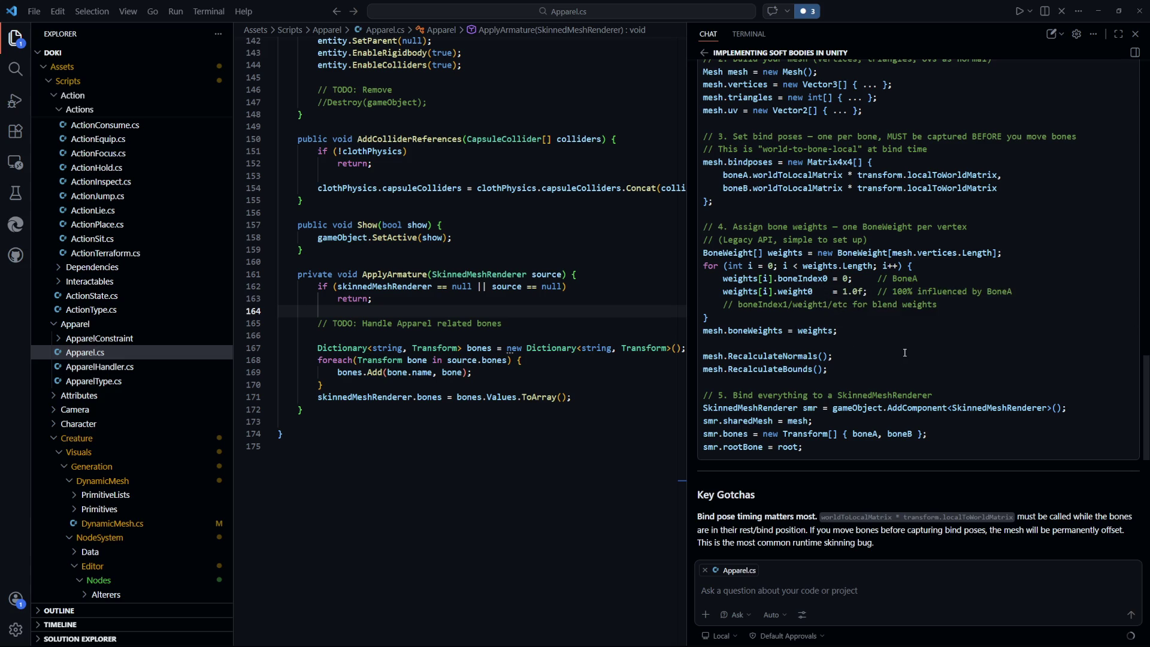
scroll(904, 353, "down", 1)
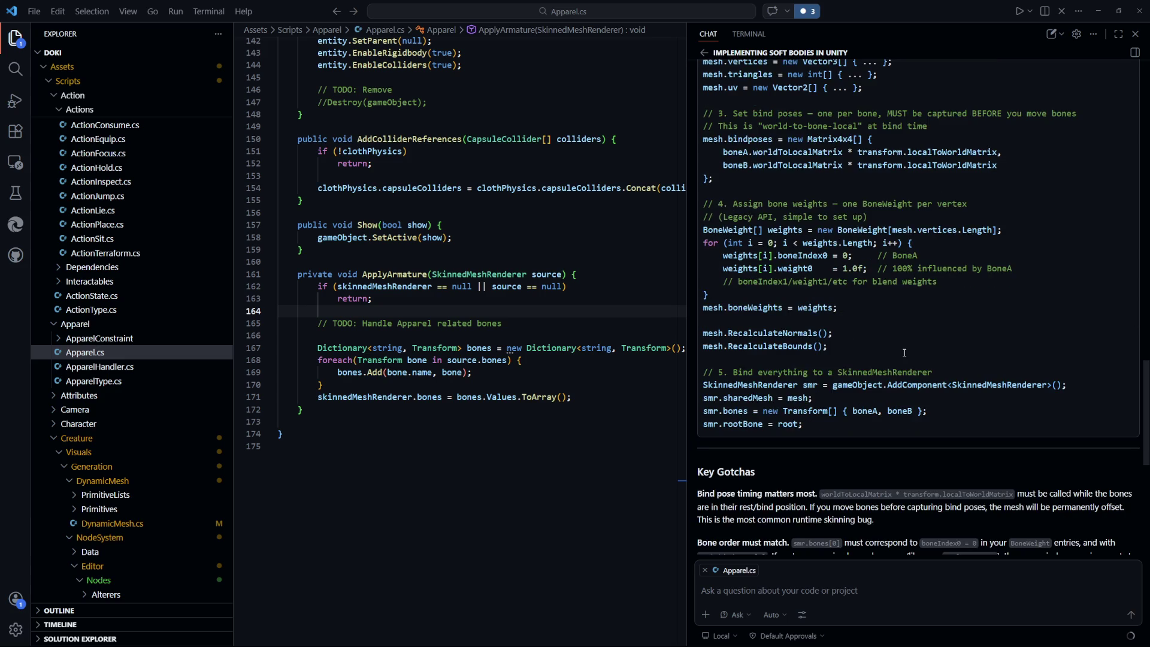
scroll(841, 347, "down", 2)
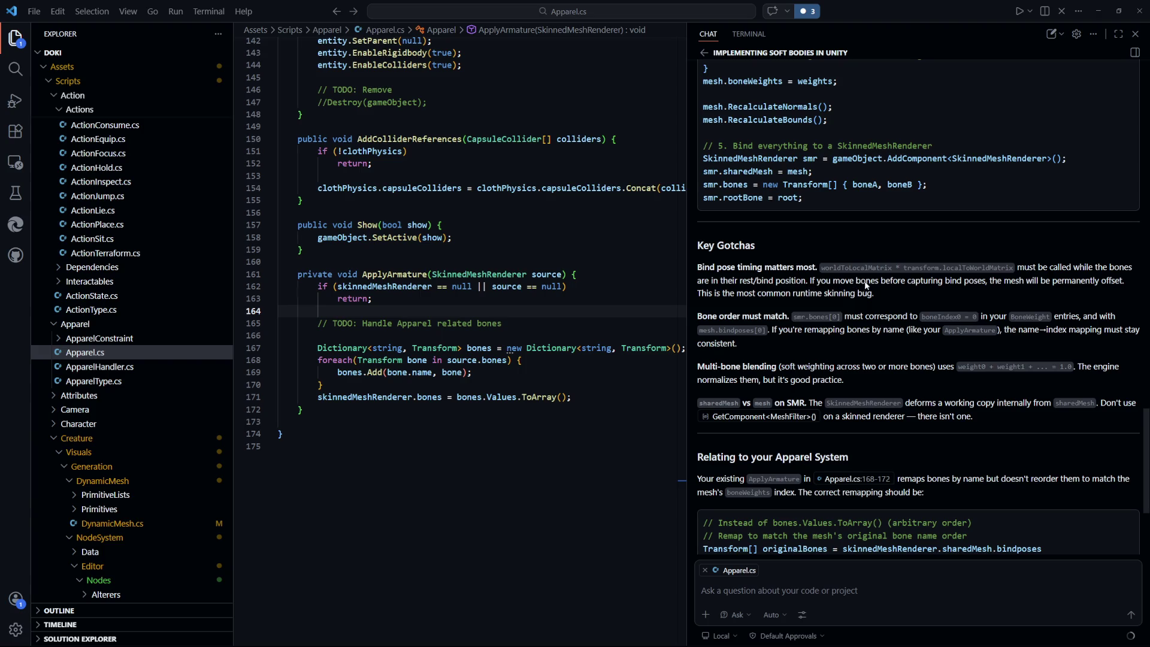
scroll(777, 298, "down", 1)
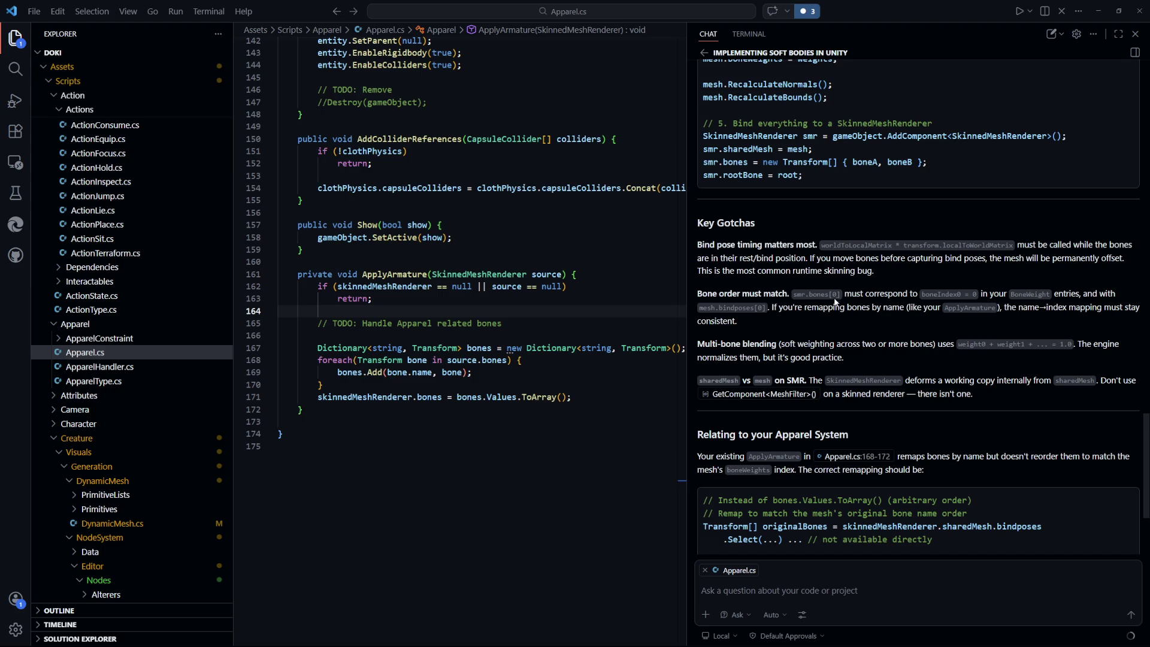
scroll(891, 340, "up", 1)
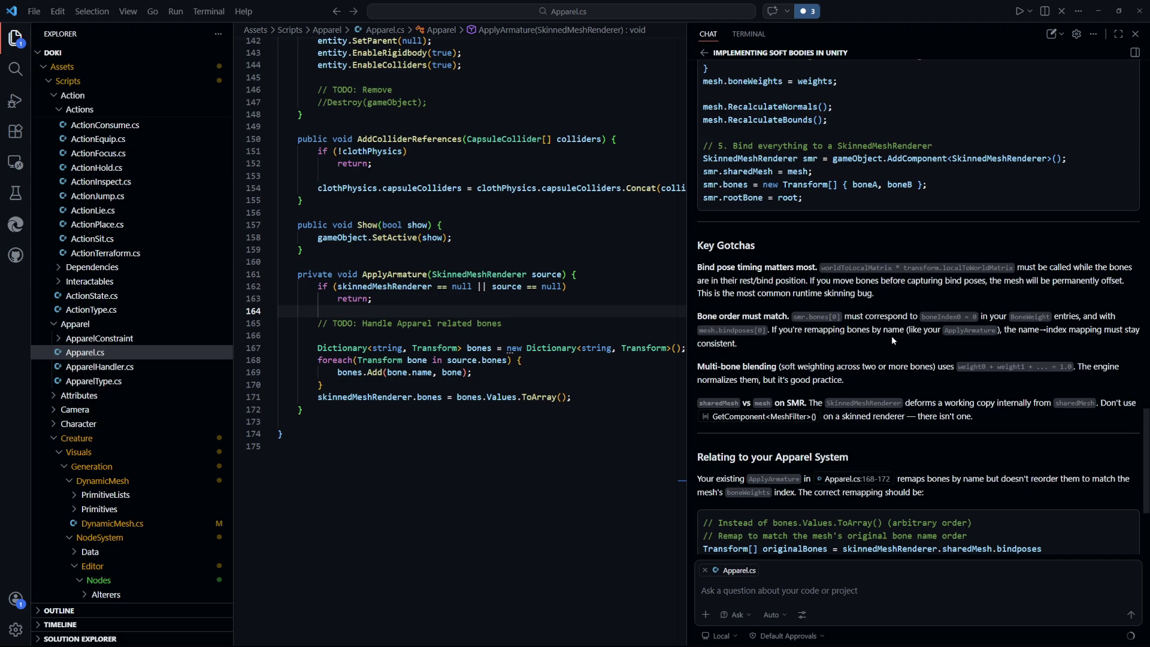
scroll(841, 336, "down", 2)
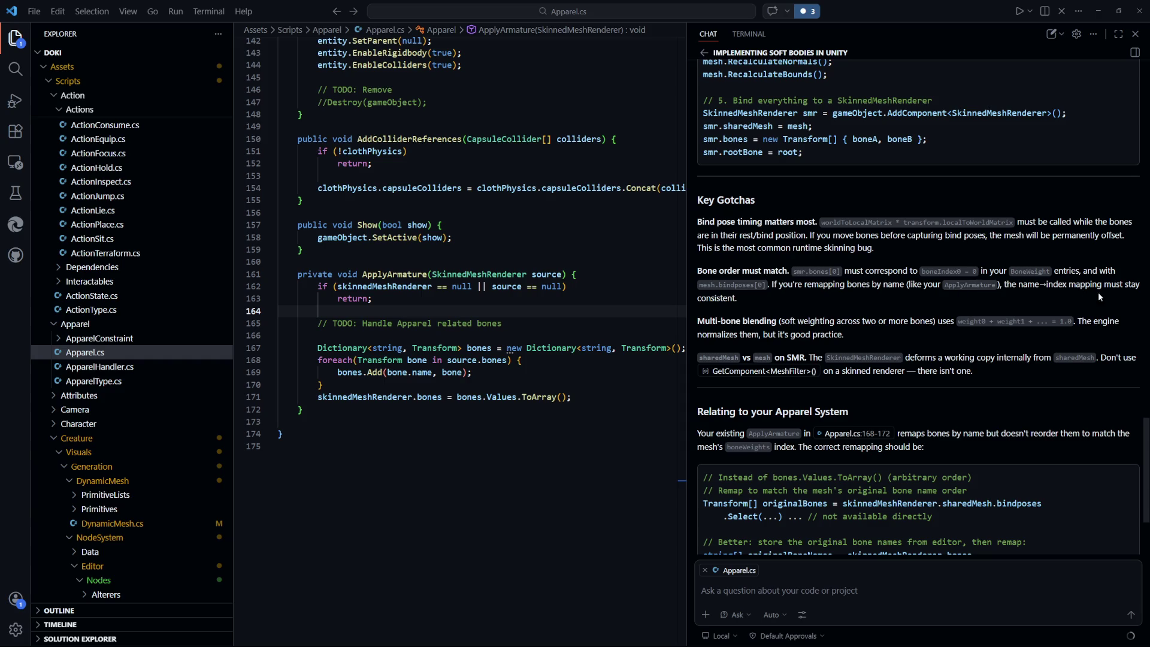
scroll(822, 333, "down", 1)
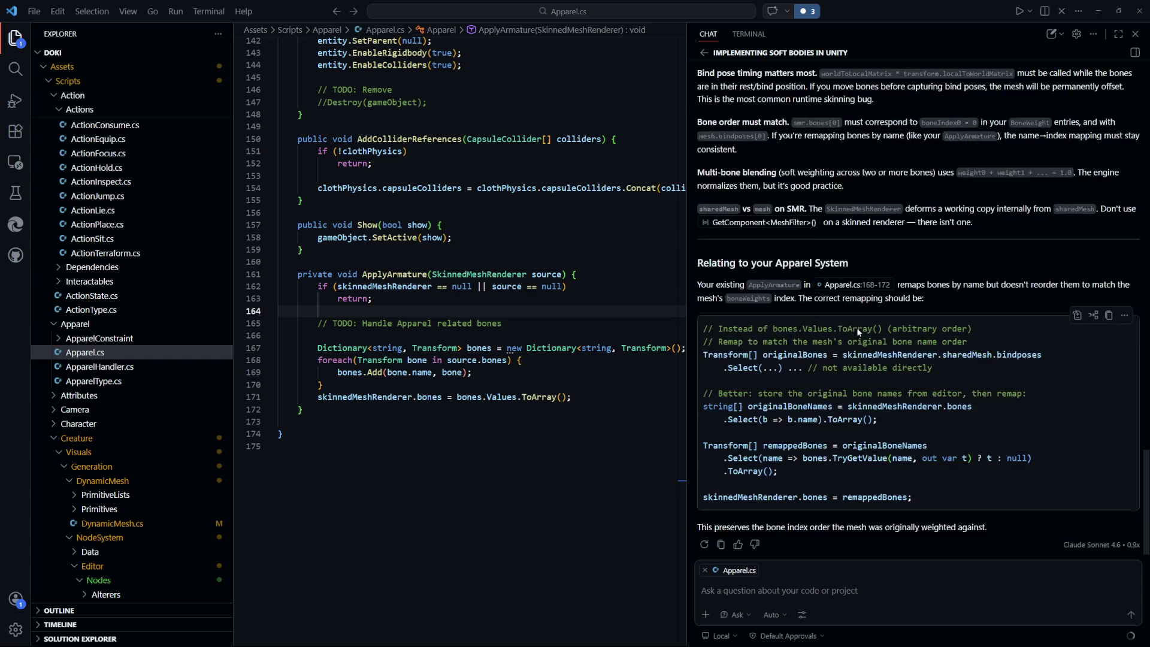
scroll(887, 400, "up", 10)
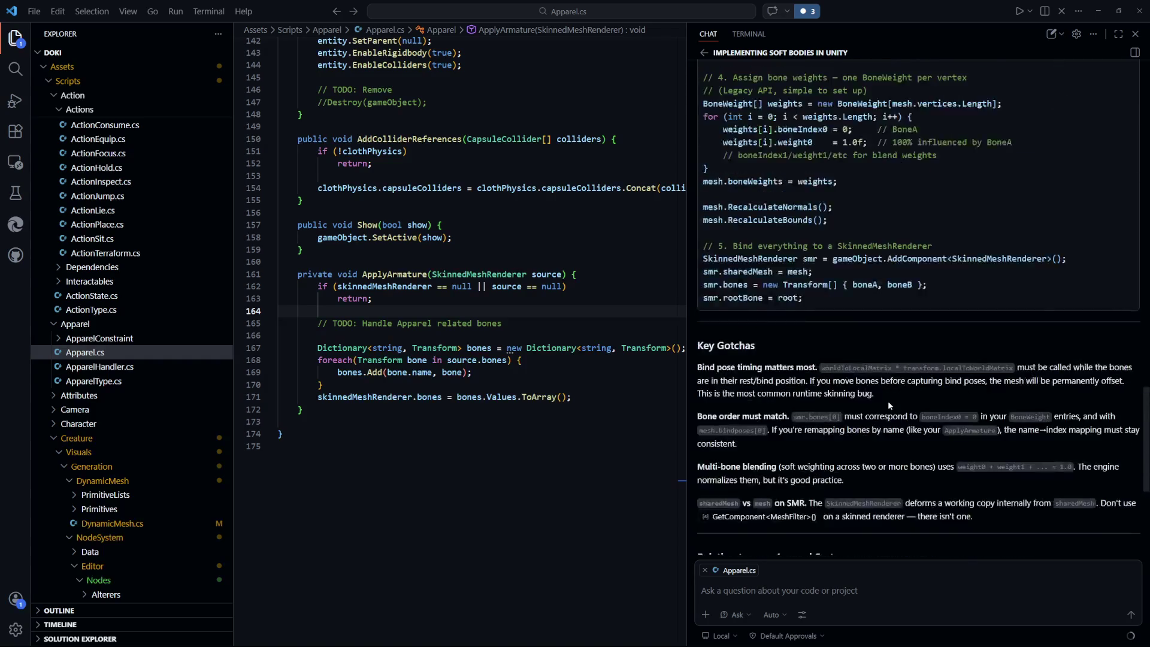
Step: Switch Unity to the Scene view and select and frame the pink blob
left_click(511, 483)
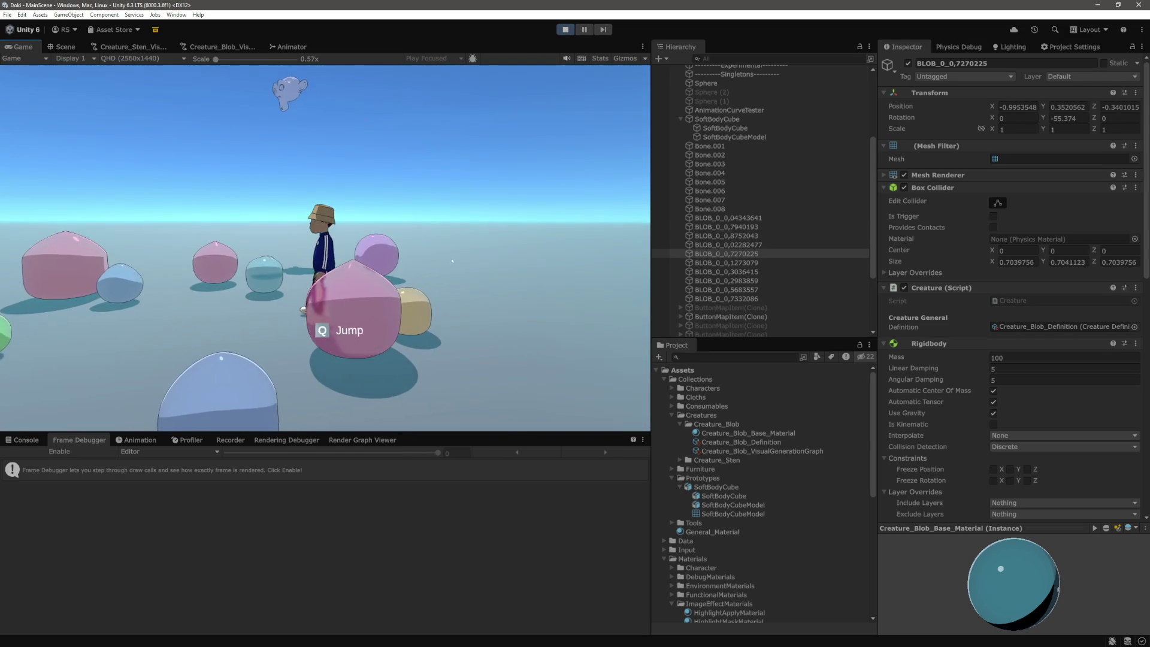
left_click(63, 47)
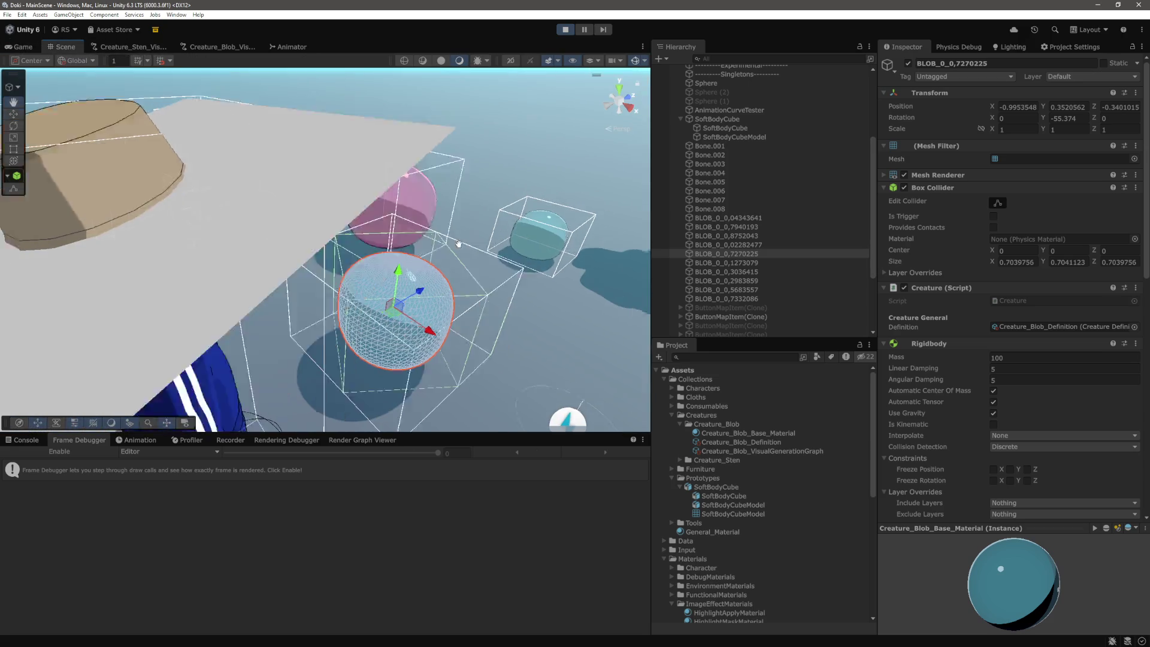
left_click(452, 319)
key("f")
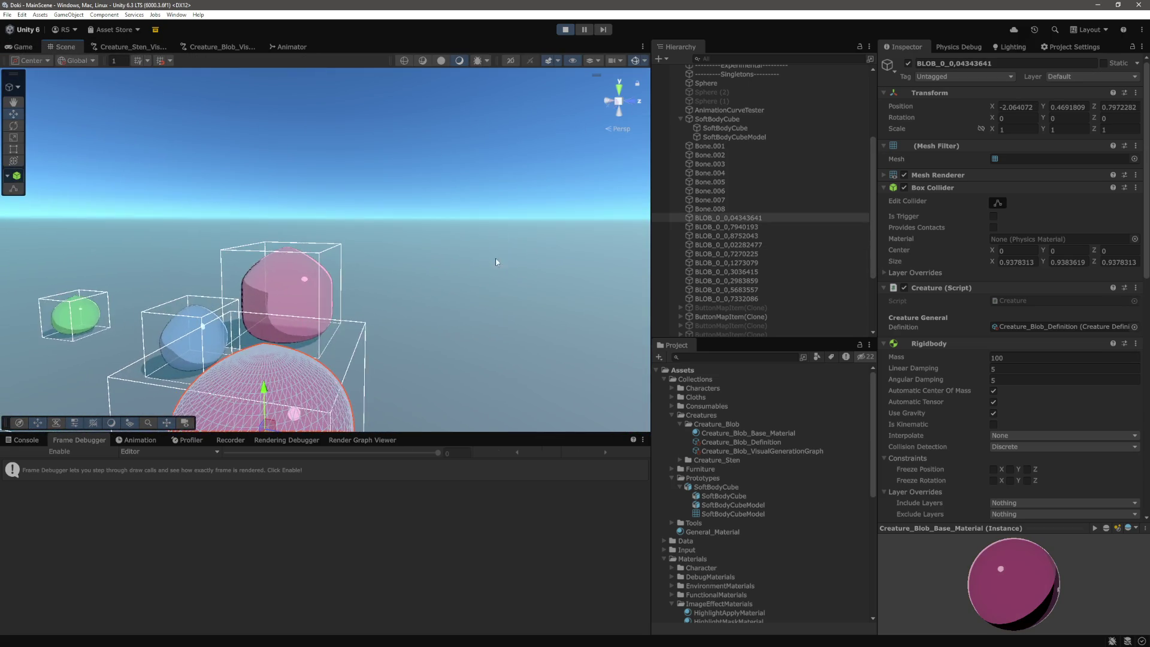
scroll(548, 216, "up", 3)
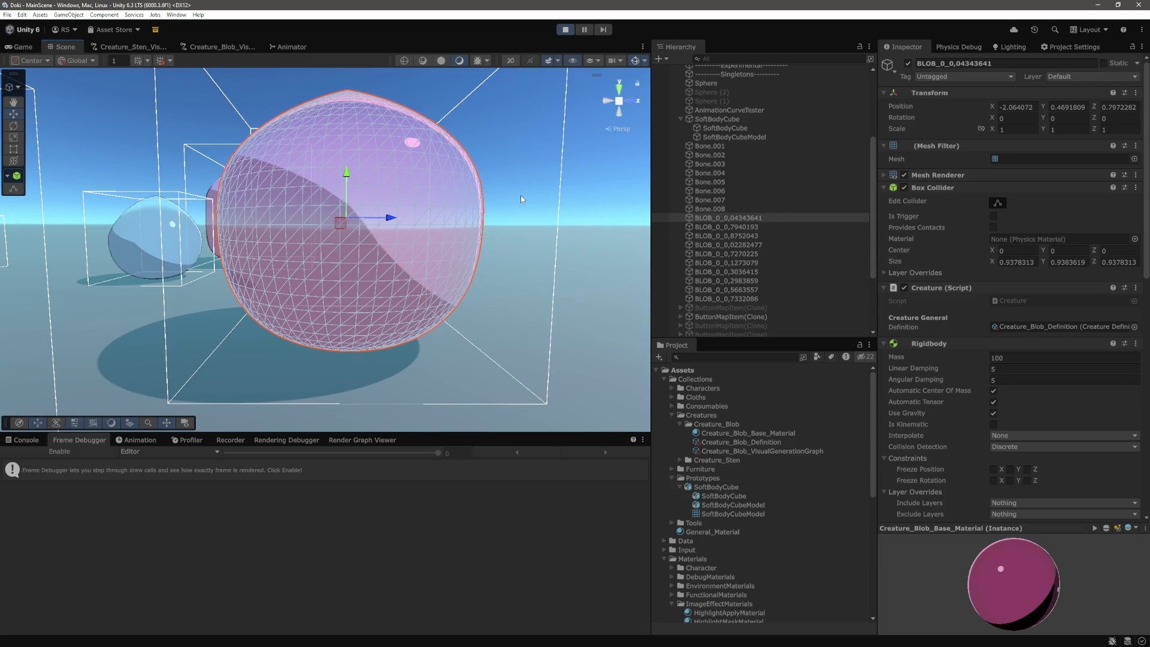
Step: Pan and orbit around the pink blob, bringing the teal blob and character into view
mouse_move(520, 192)
left_mouse_down()
mouse_move(494, 246)
mouse_move(499, 216)
mouse_move(520, 182)
mouse_move(493, 273)
left_mouse_up()
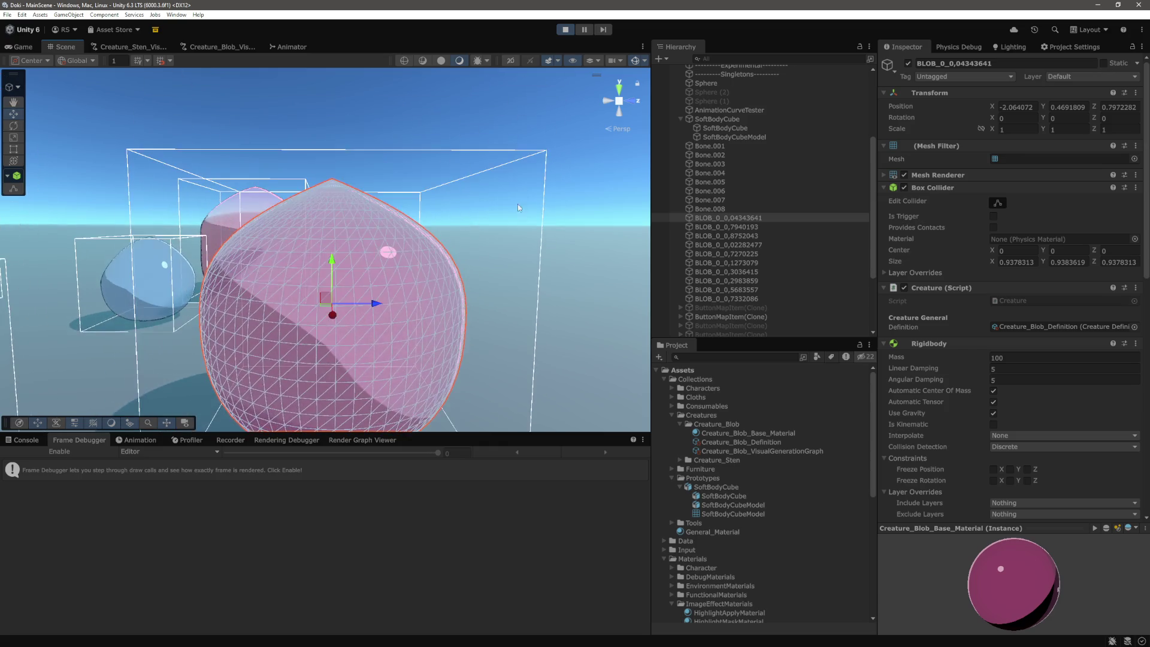
scroll(495, 255, "down", 3)
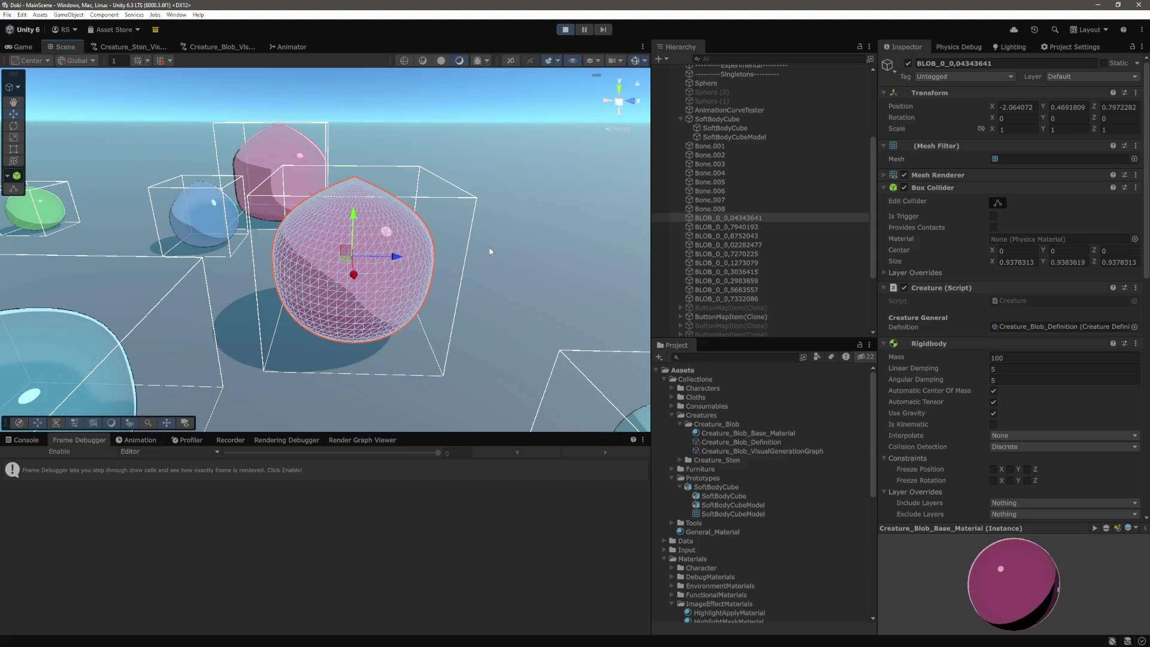
left_click_drag(487, 245, 486, 243)
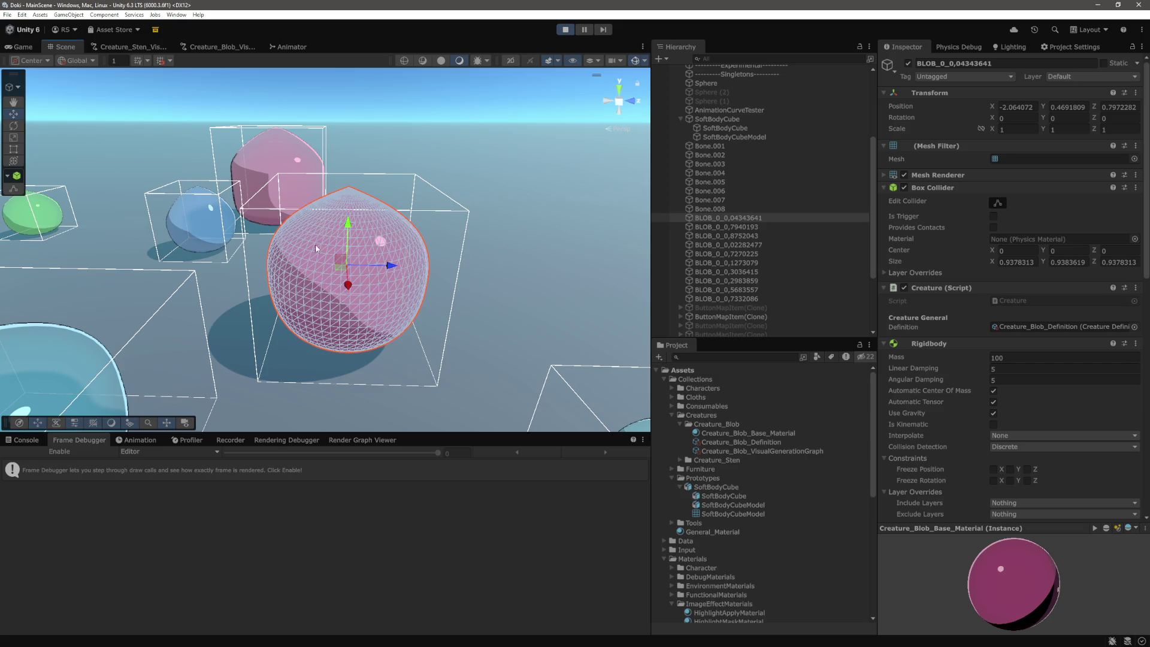
left_click_drag(428, 275, 492, 234)
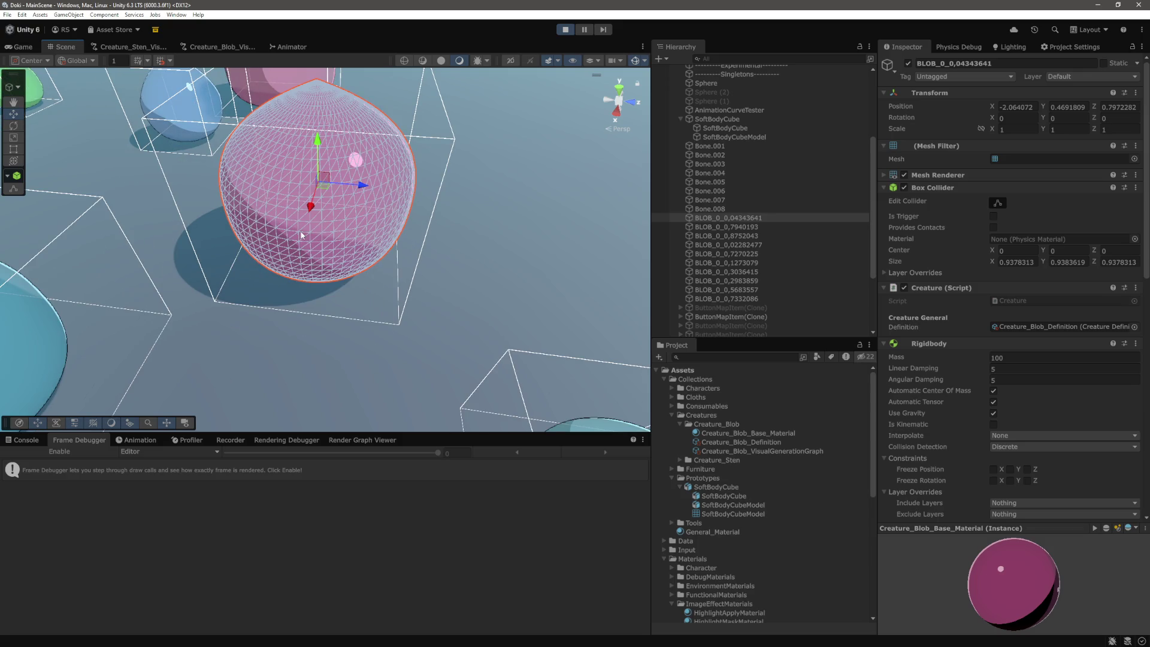
mouse_move(411, 296)
left_mouse_down()
mouse_move(400, 303)
mouse_move(274, 189)
left_mouse_up()
key("f")
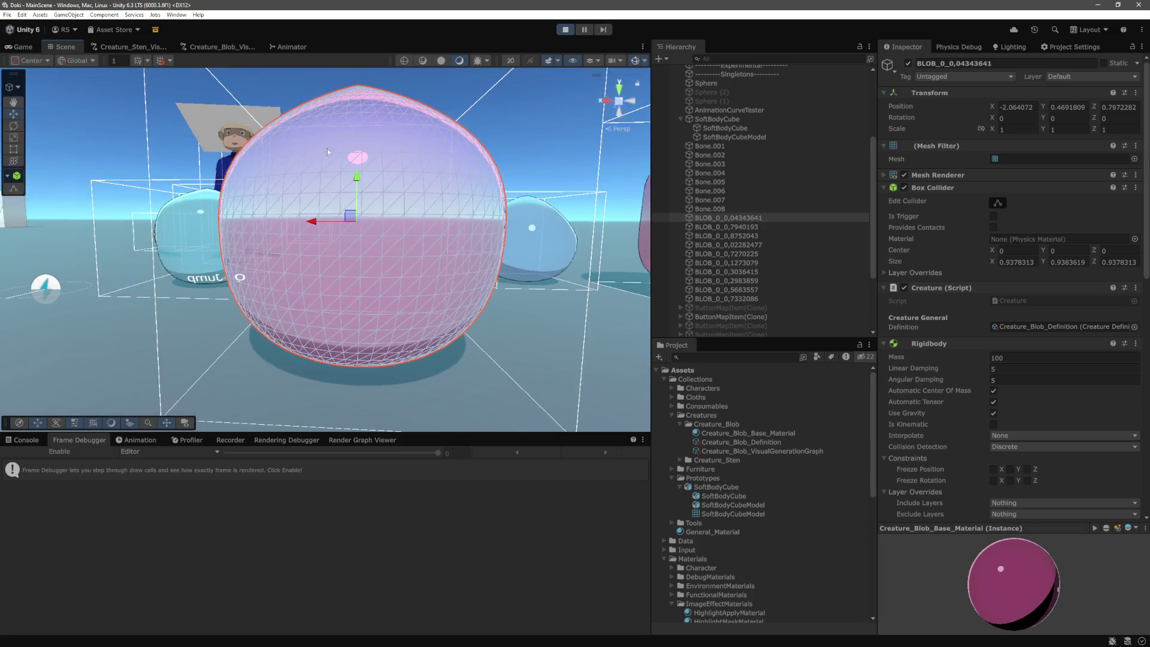
mouse_move(358, 202)
left_mouse_down()
mouse_move(382, 247)
mouse_move(340, 269)
mouse_move(306, 259)
left_mouse_up()
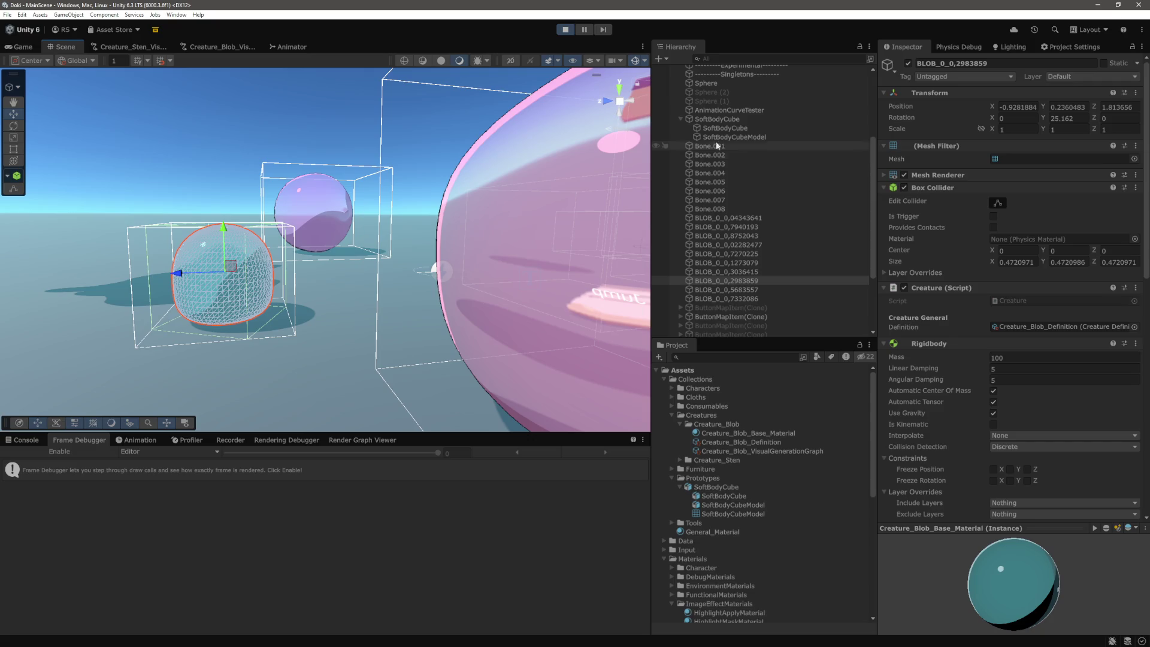
scroll(377, 222, "down", 5)
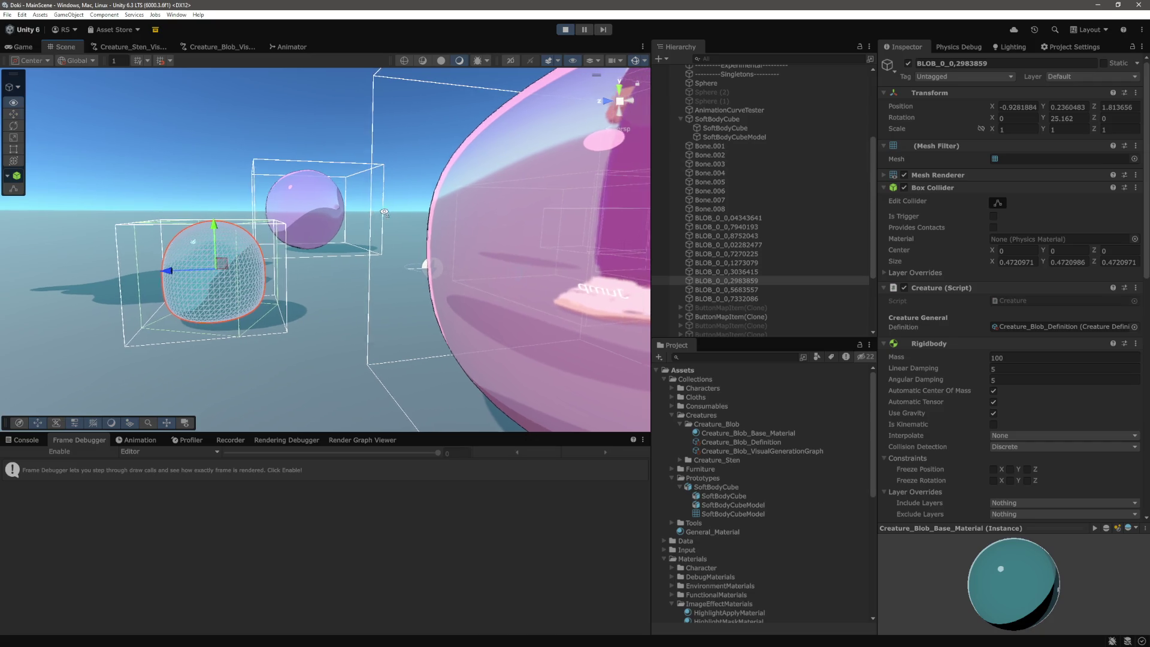
left_click_drag(387, 251, 380, 123)
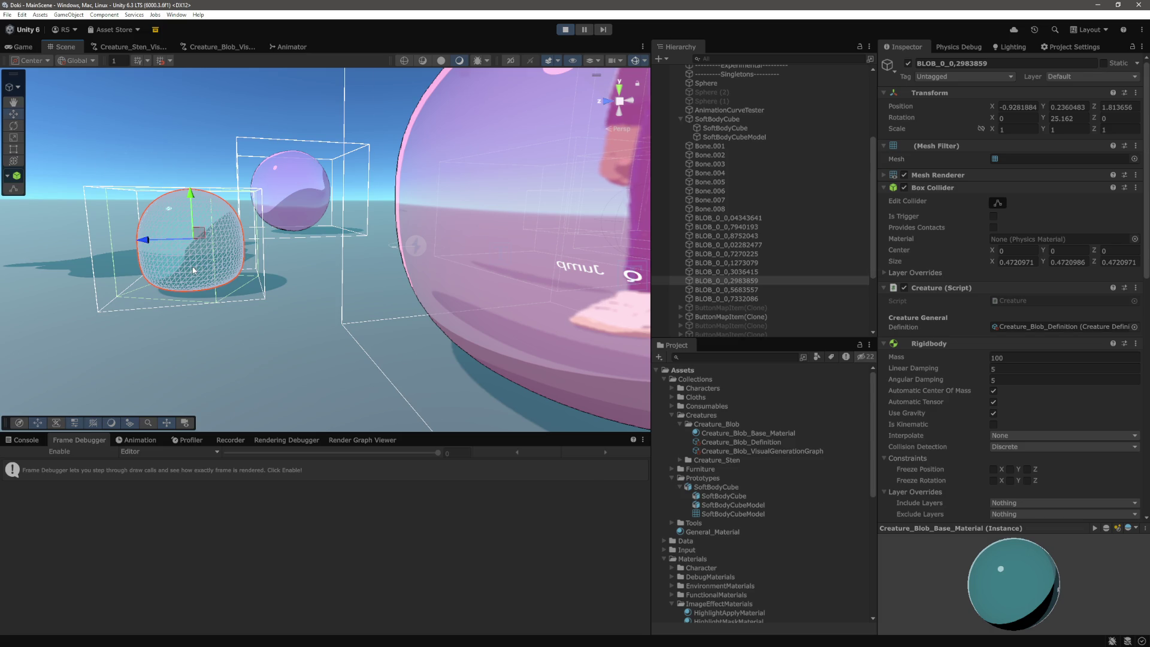
left_click_drag(197, 270, 324, 271)
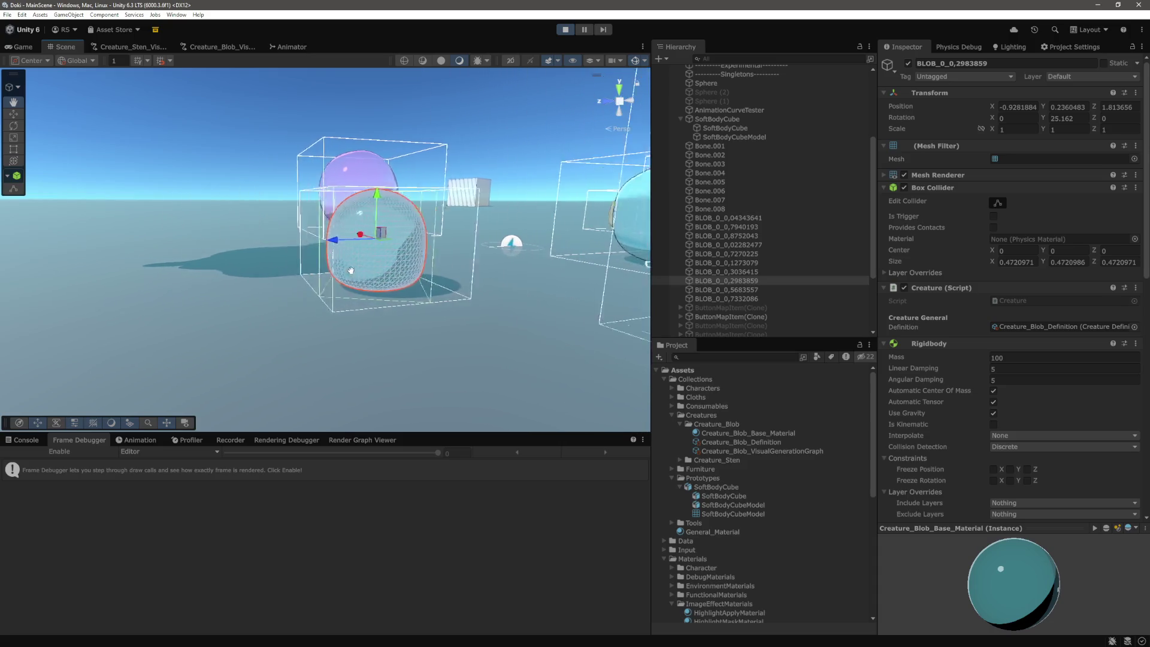
scroll(317, 275, "up", 10)
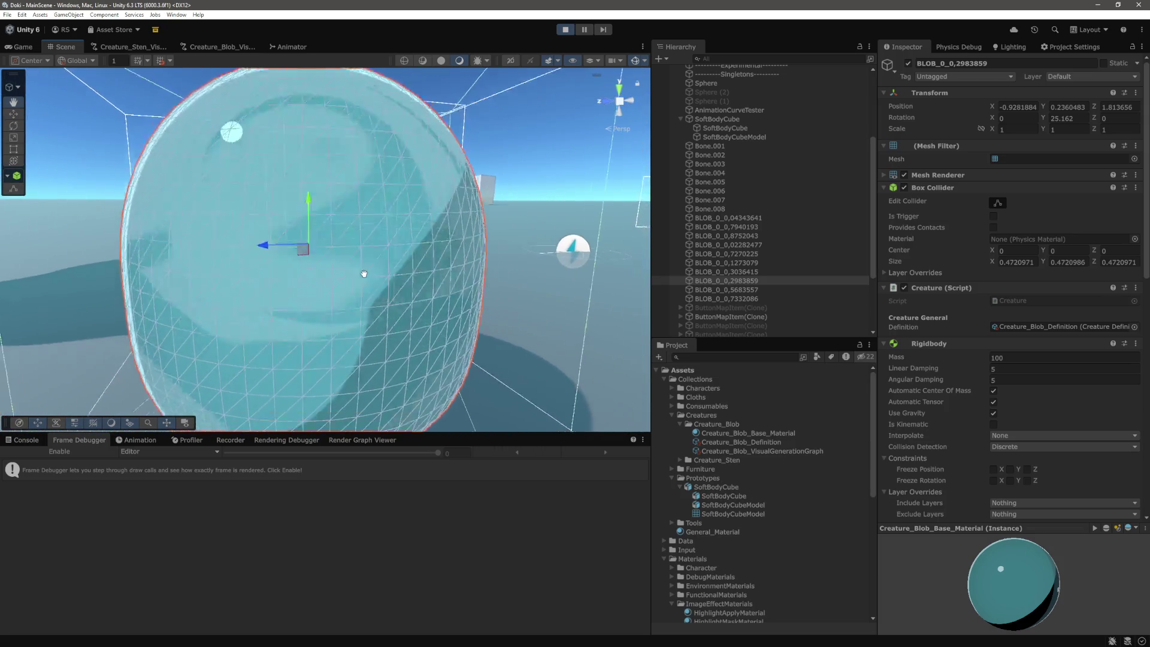
scroll(373, 267, "down", 8)
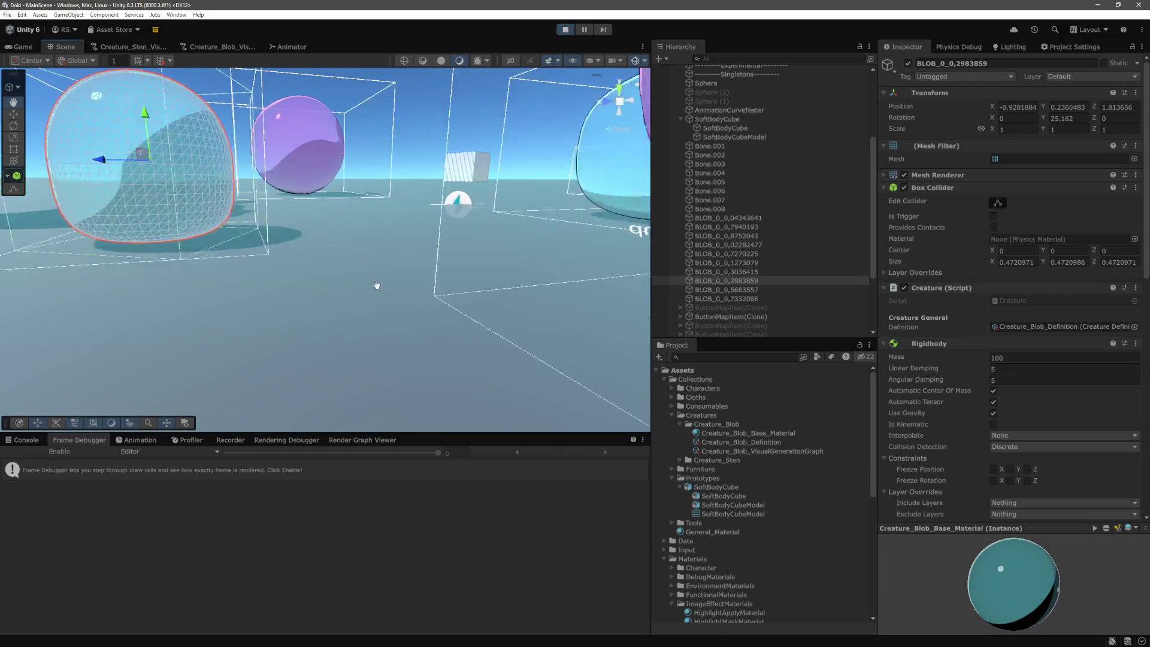
key("f")
scroll(407, 296, "down", 5)
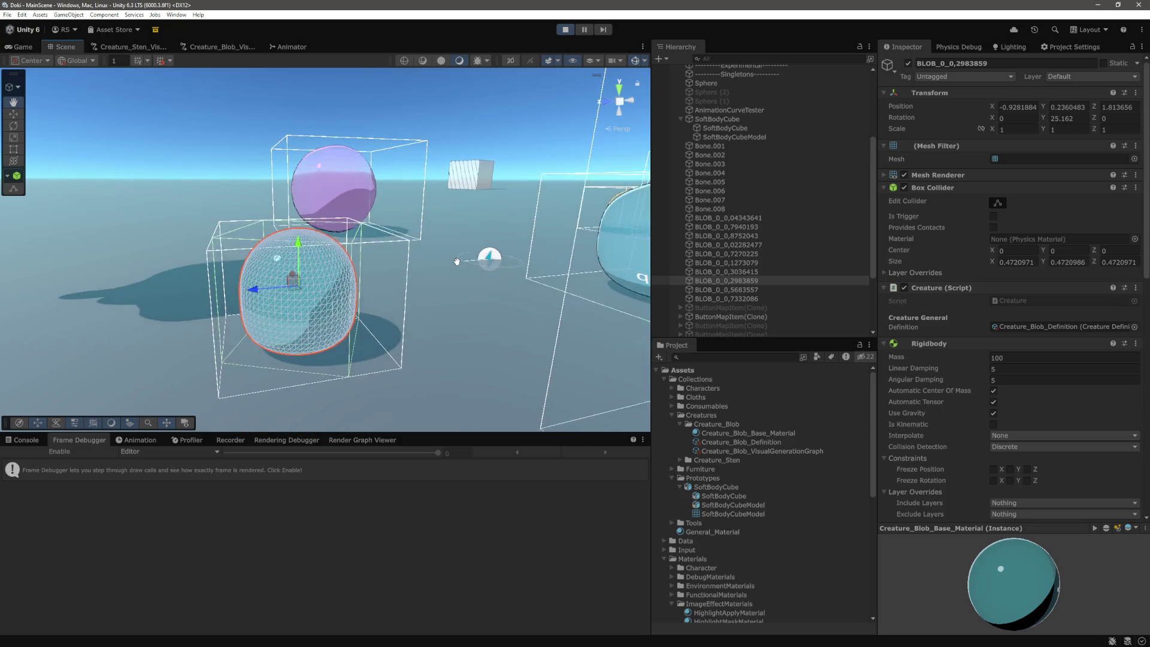
key("w")
mouse_move(441, 235)
left_mouse_down()
mouse_move(441, 270)
mouse_move(424, 238)
mouse_move(400, 292)
mouse_move(403, 272)
mouse_move(347, 277)
mouse_move(354, 313)
mouse_move(358, 287)
left_mouse_up()
scroll(357, 287, "down", 6)
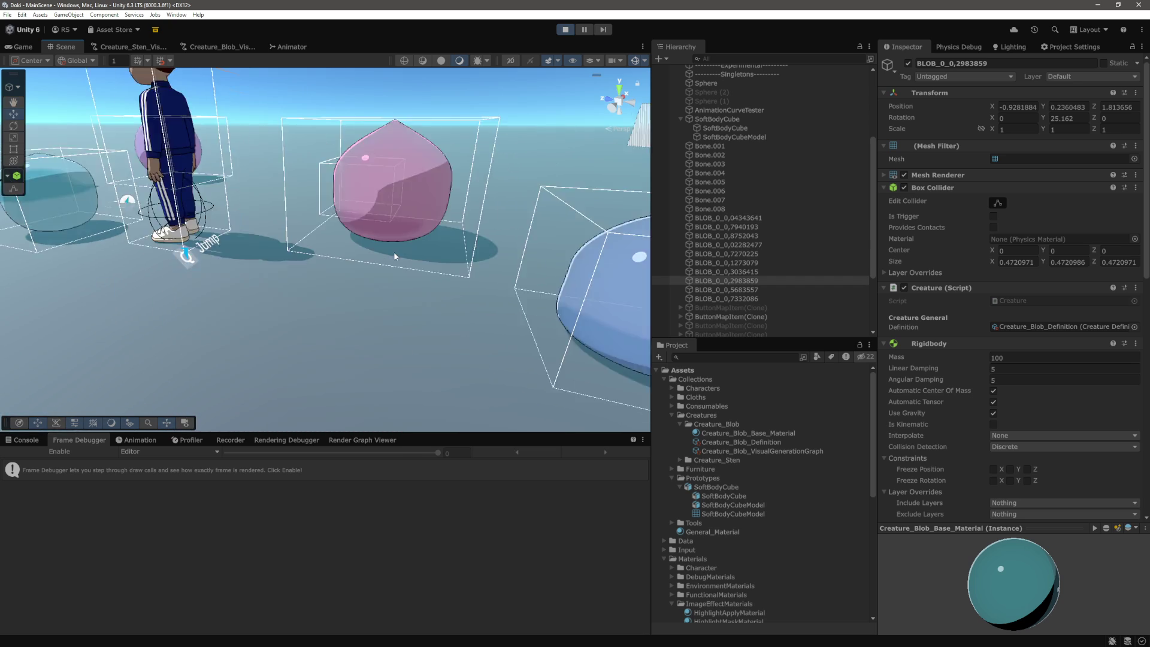
left_click_drag(507, 294, 449, 287)
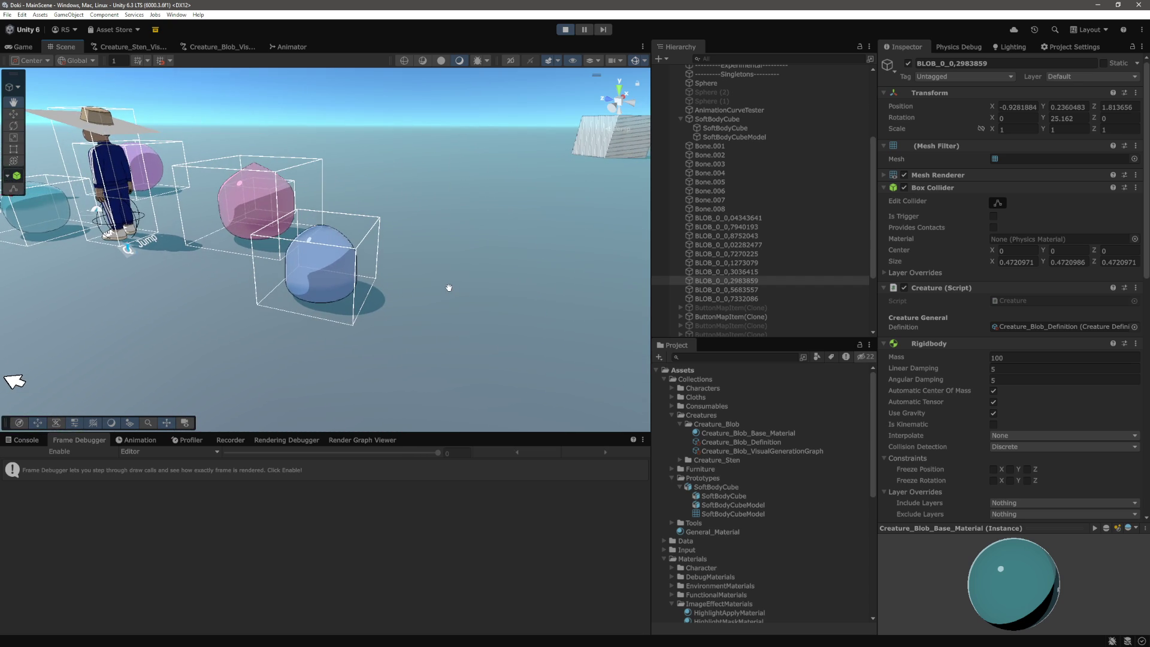
mouse_move(379, 256)
left_mouse_down()
mouse_move(496, 256)
mouse_move(557, 220)
mouse_move(567, 233)
mouse_move(585, 225)
mouse_move(408, 259)
mouse_move(264, 267)
mouse_move(300, 239)
mouse_move(360, 253)
mouse_move(372, 237)
mouse_move(353, 207)
mouse_move(221, 212)
mouse_move(193, 227)
mouse_move(520, 266)
mouse_move(406, 278)
mouse_move(319, 251)
left_mouse_up()
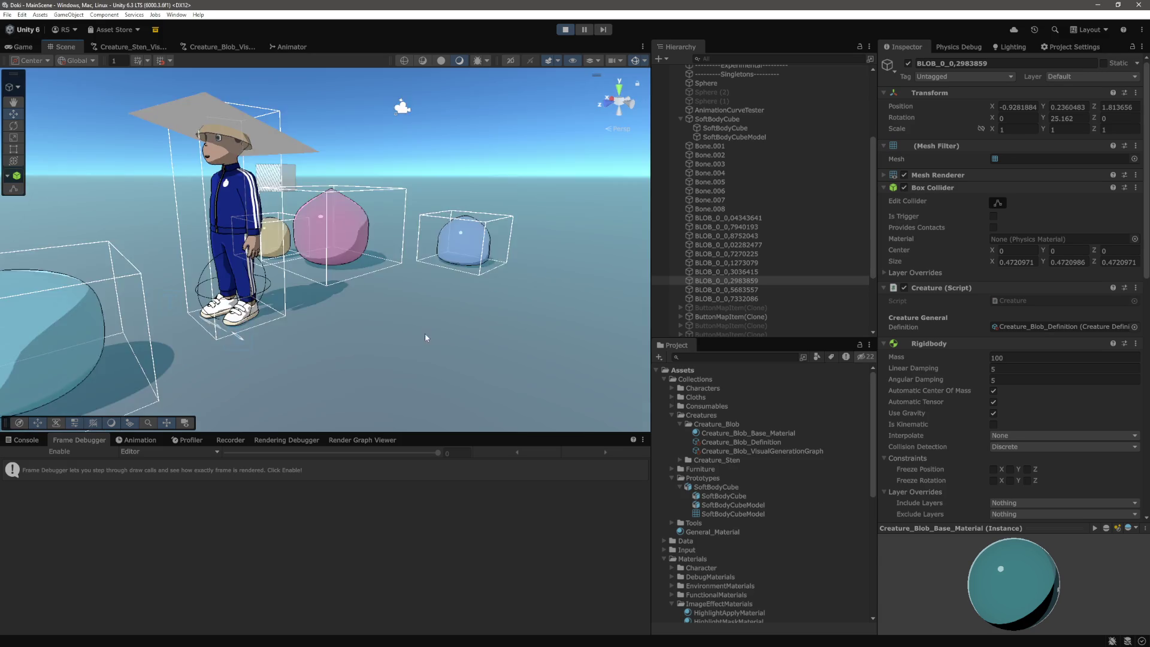
mouse_move(359, 300)
left_mouse_down()
mouse_move(448, 329)
mouse_move(466, 282)
left_mouse_up()
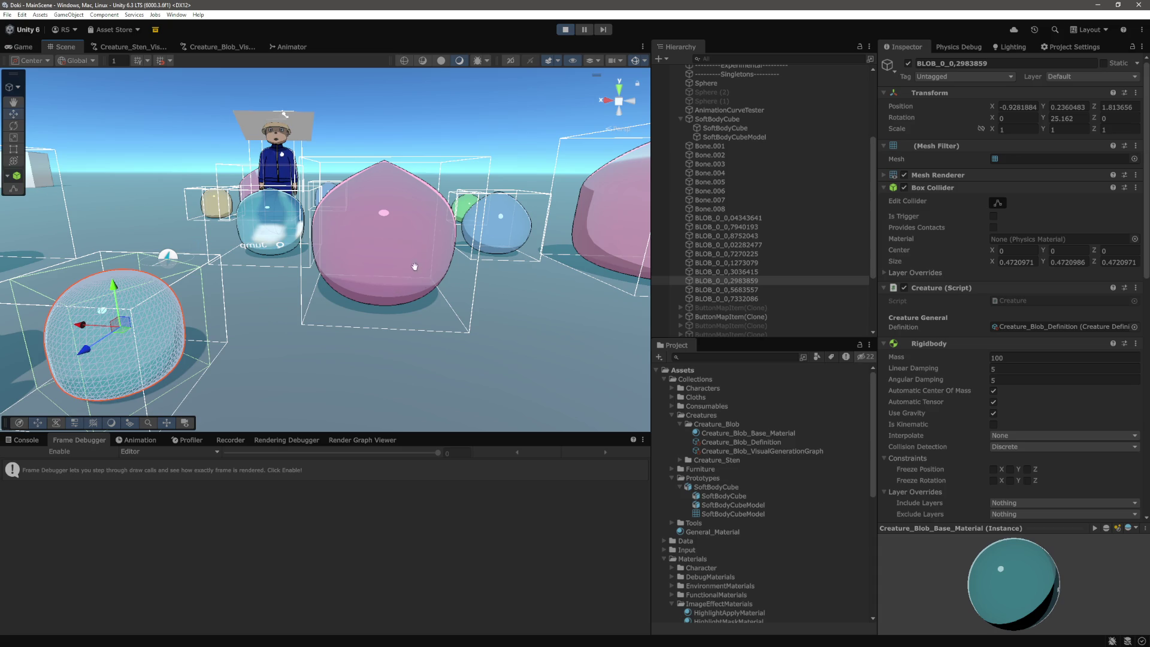
Step: Orbit the Scene view around the blobs, selecting the large pink and green creatures
key("Left")
key("Up")
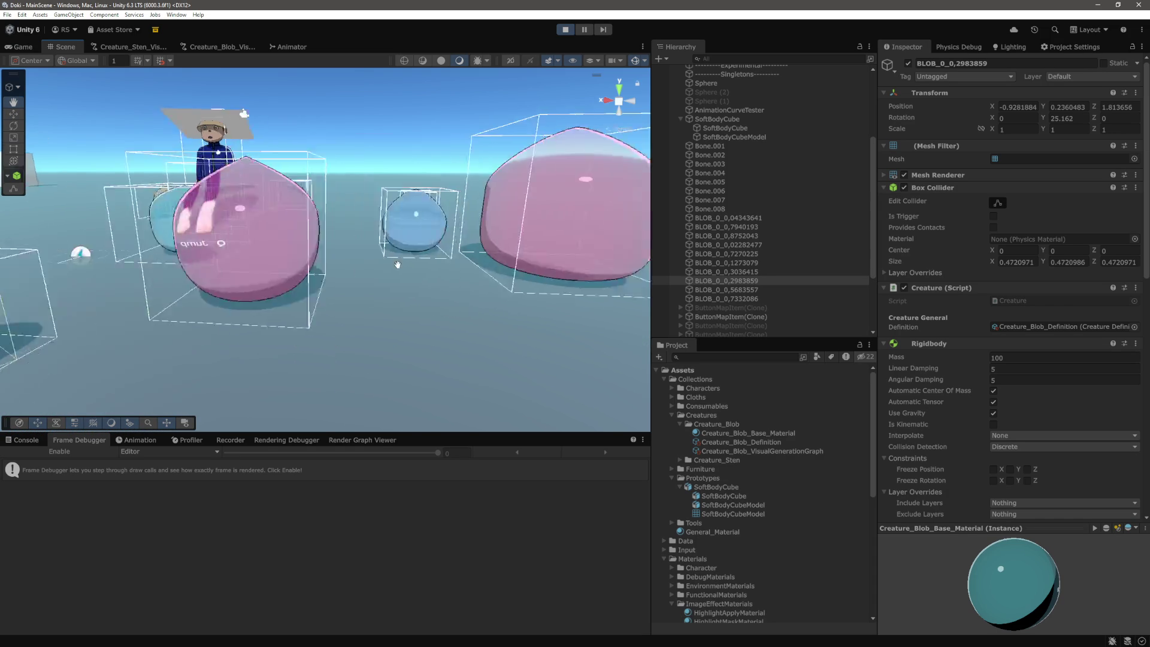
left_click_drag(416, 283, 313, 246)
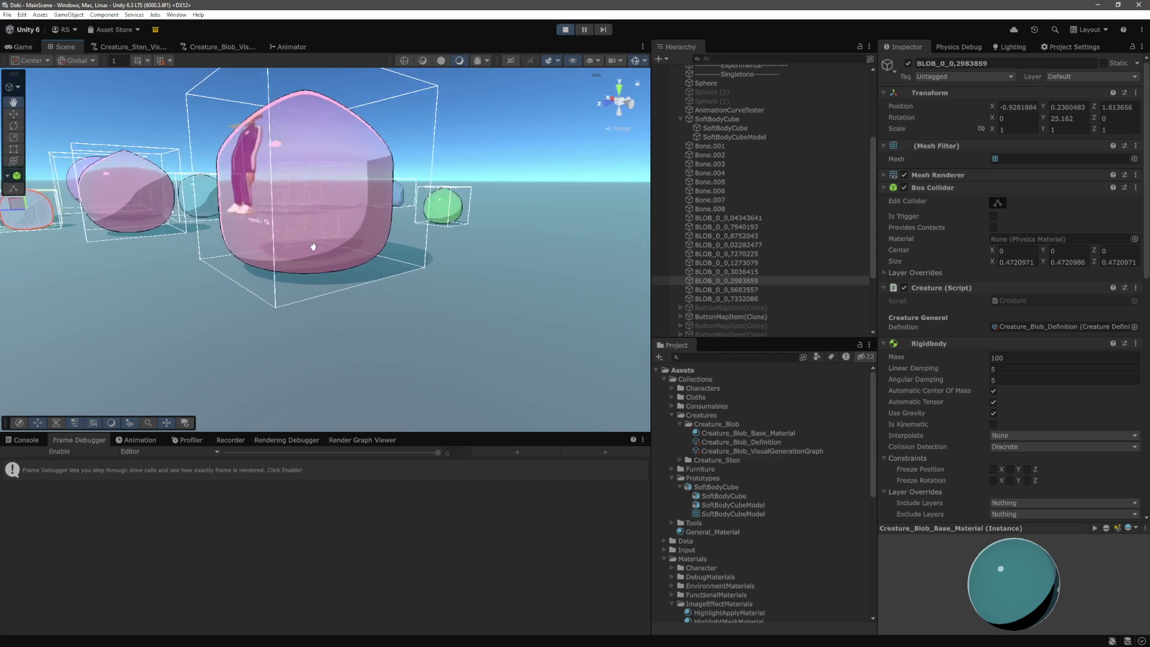
left_click(349, 249)
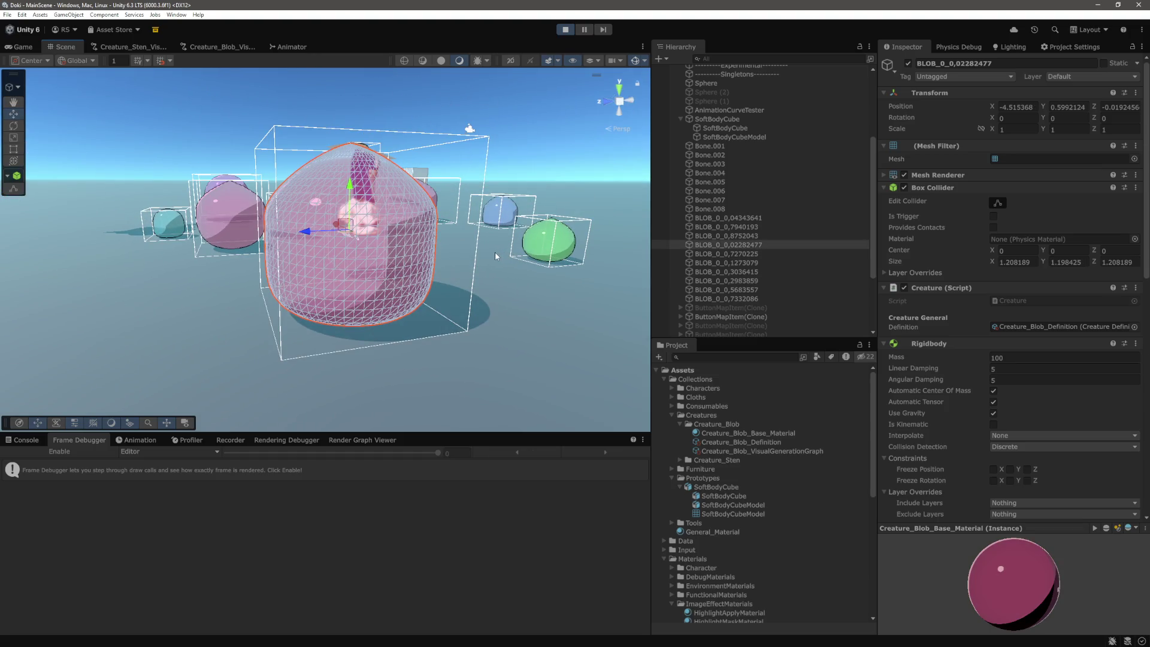
key("Down")
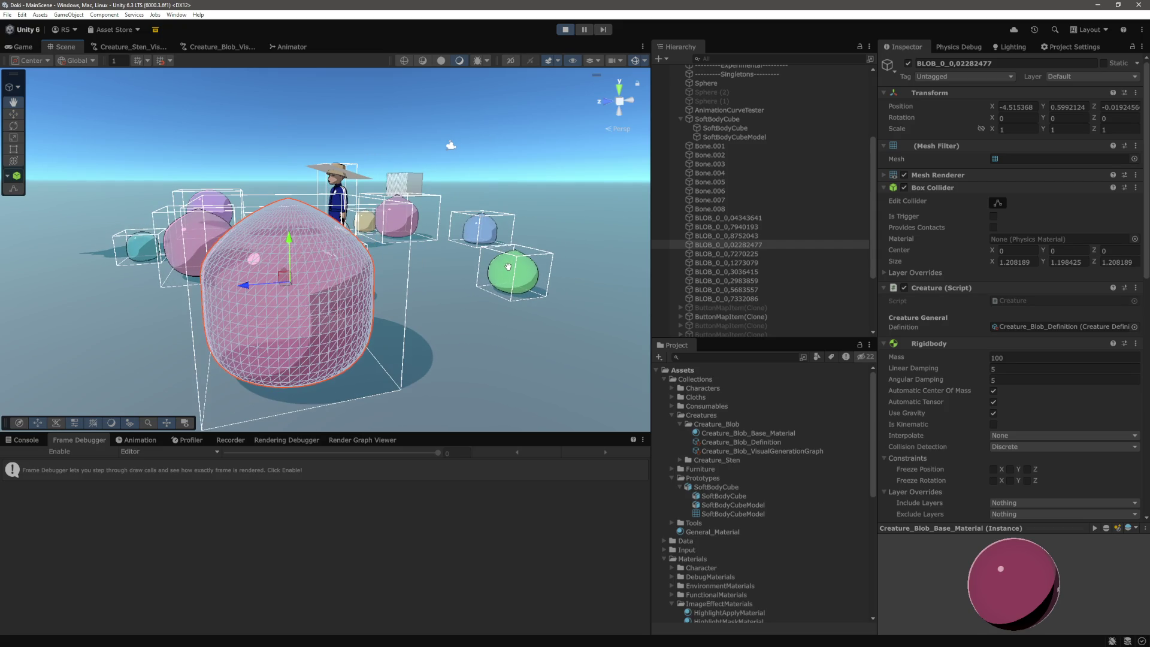
mouse_move(508, 266)
left_mouse_down()
mouse_move(271, 240)
mouse_move(405, 281)
left_mouse_up()
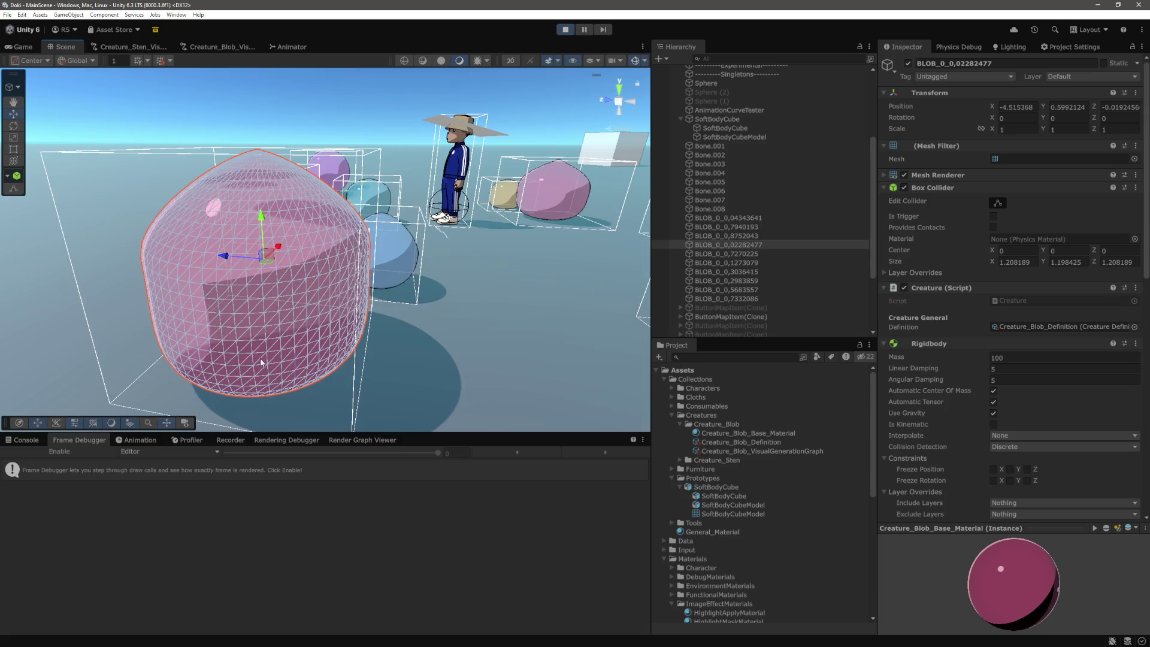
mouse_move(337, 315)
left_mouse_down()
mouse_move(438, 233)
mouse_move(441, 267)
mouse_move(427, 257)
mouse_move(440, 197)
mouse_move(493, 313)
mouse_move(467, 311)
left_mouse_up()
left_click(412, 267)
mouse_move(498, 286)
left_mouse_down()
mouse_move(409, 279)
mouse_move(433, 244)
mouse_move(370, 293)
left_mouse_up()
Step: Frame the blue blob, then reselect and frame the large pink blob from new angles
left_click(432, 245)
key("f")
scroll(399, 302, "down", 10)
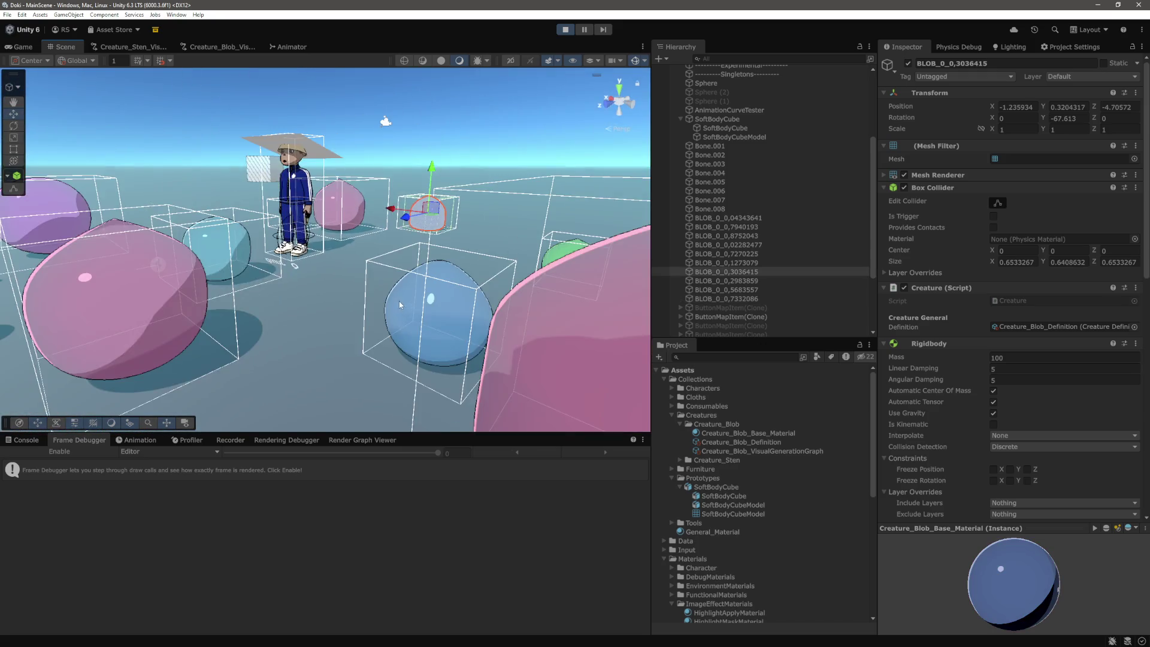
left_click(455, 128)
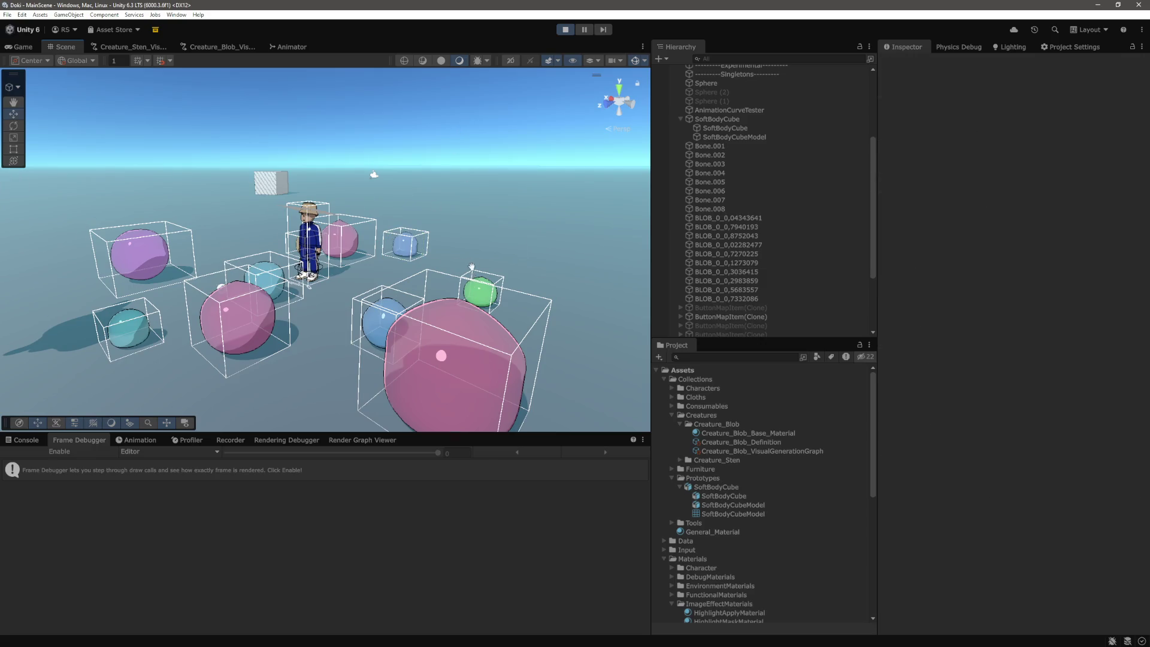
left_click_drag(471, 266, 419, 252)
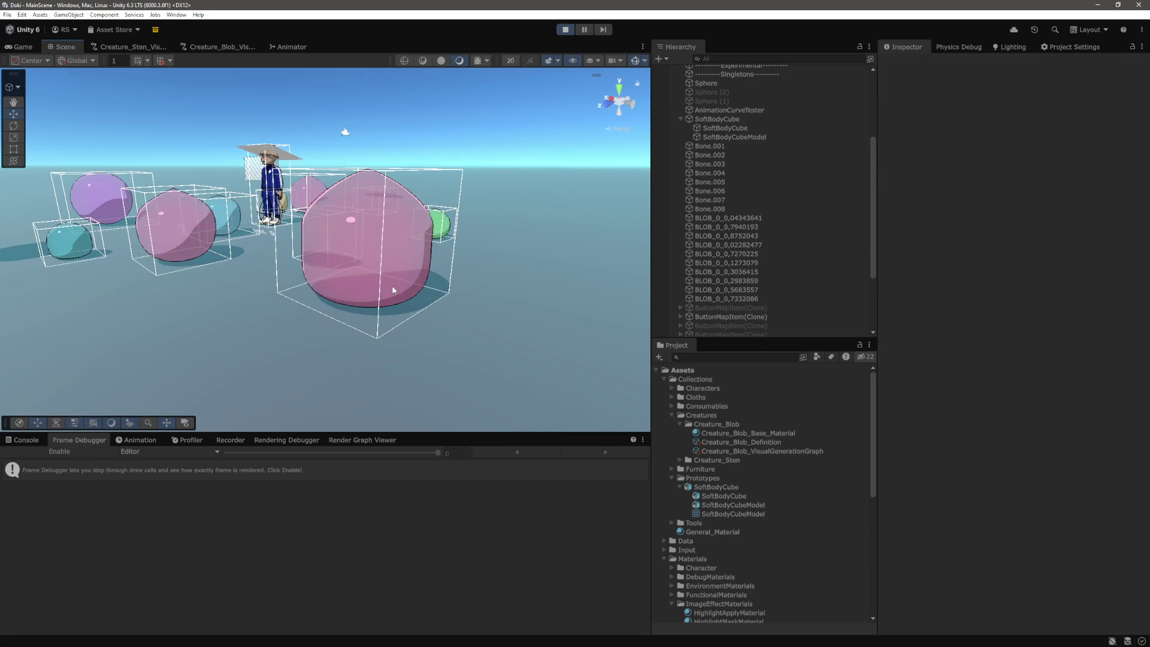
left_click(359, 234)
key("f")
mouse_move(529, 315)
left_mouse_down()
mouse_move(430, 299)
mouse_move(477, 278)
left_mouse_up()
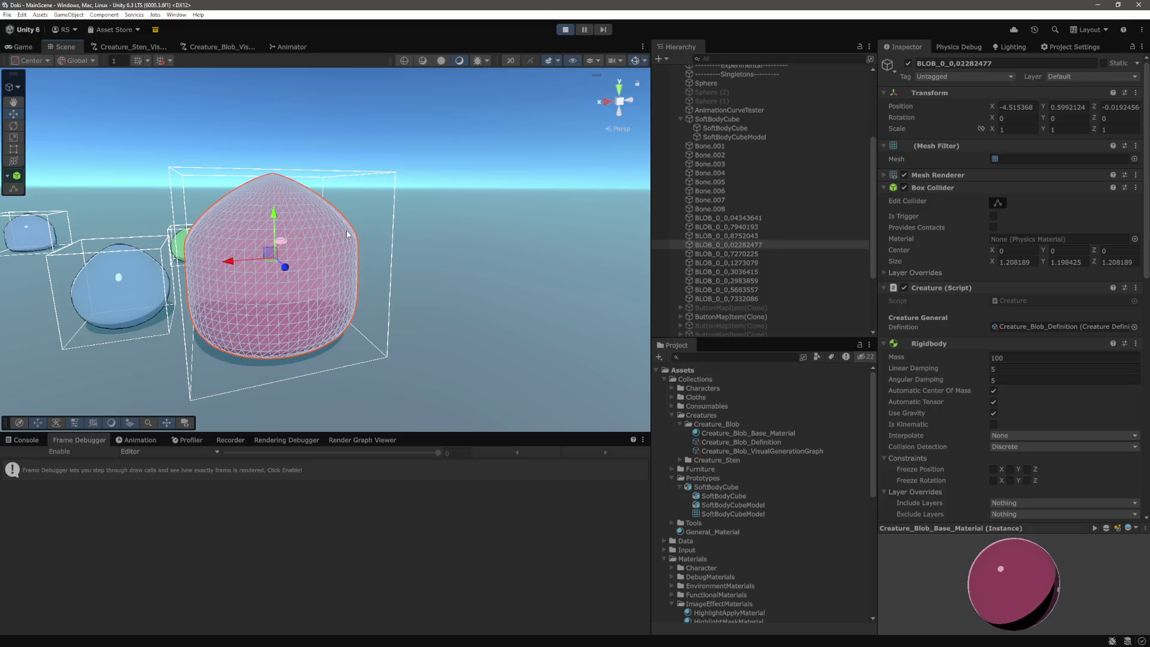
scroll(346, 230, "down", 5)
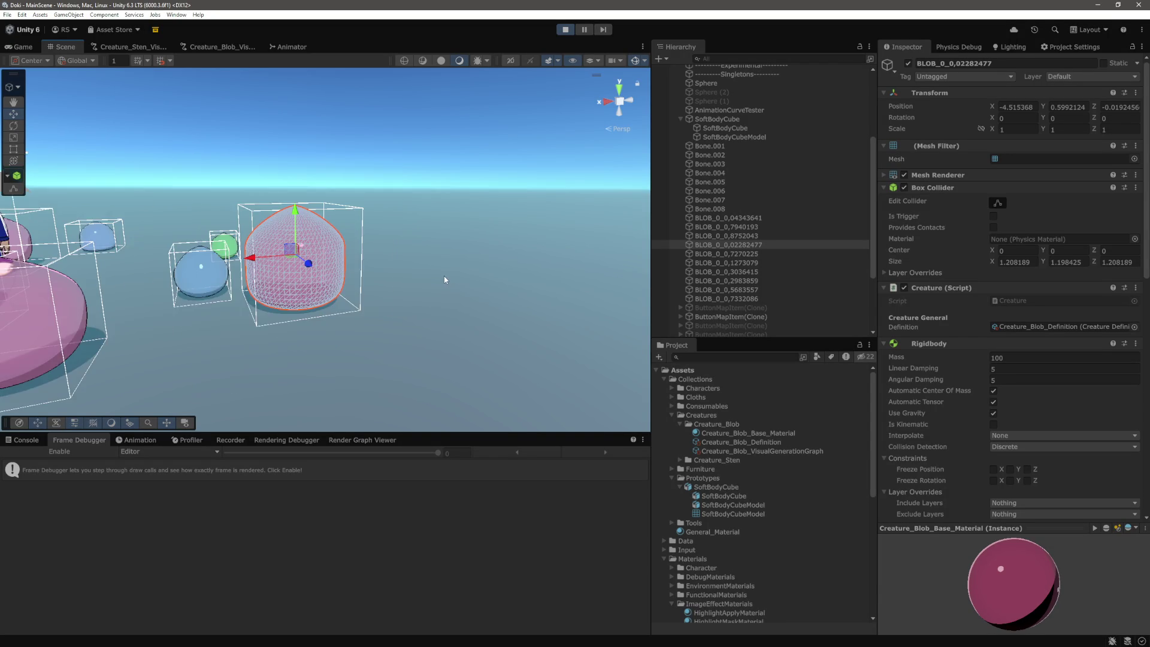
left_click_drag(444, 277, 472, 267)
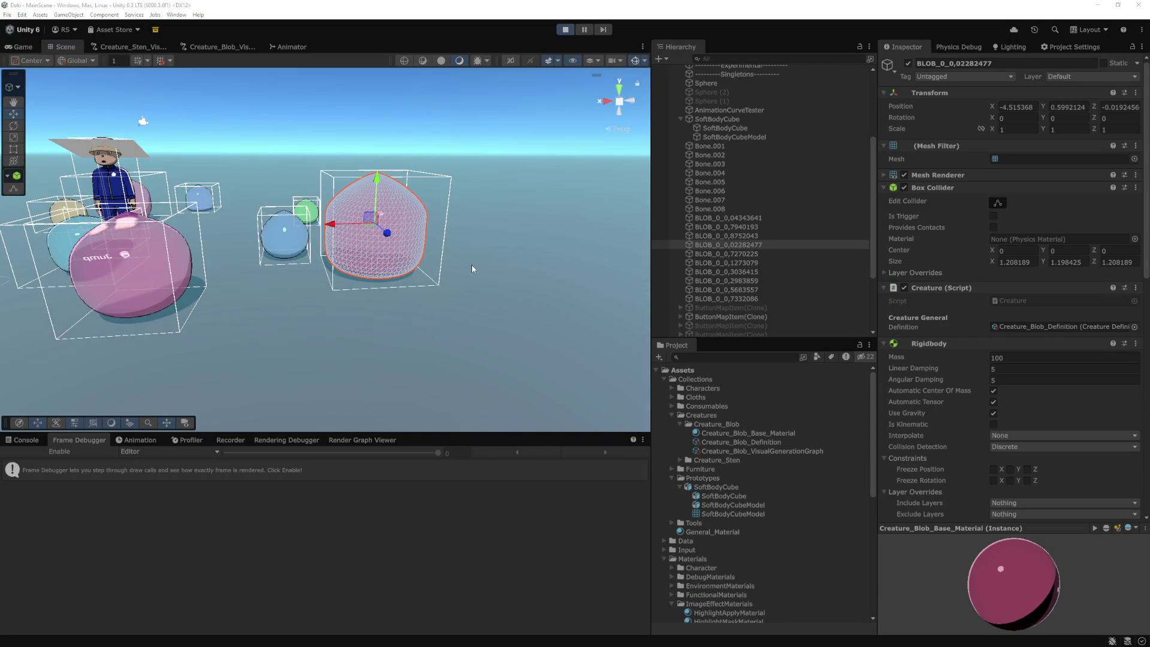
Step: In Visual Studio Code, open DynamicMesh.cs from Generation/DynamicMesh via quick file search
key("alt+Tab")
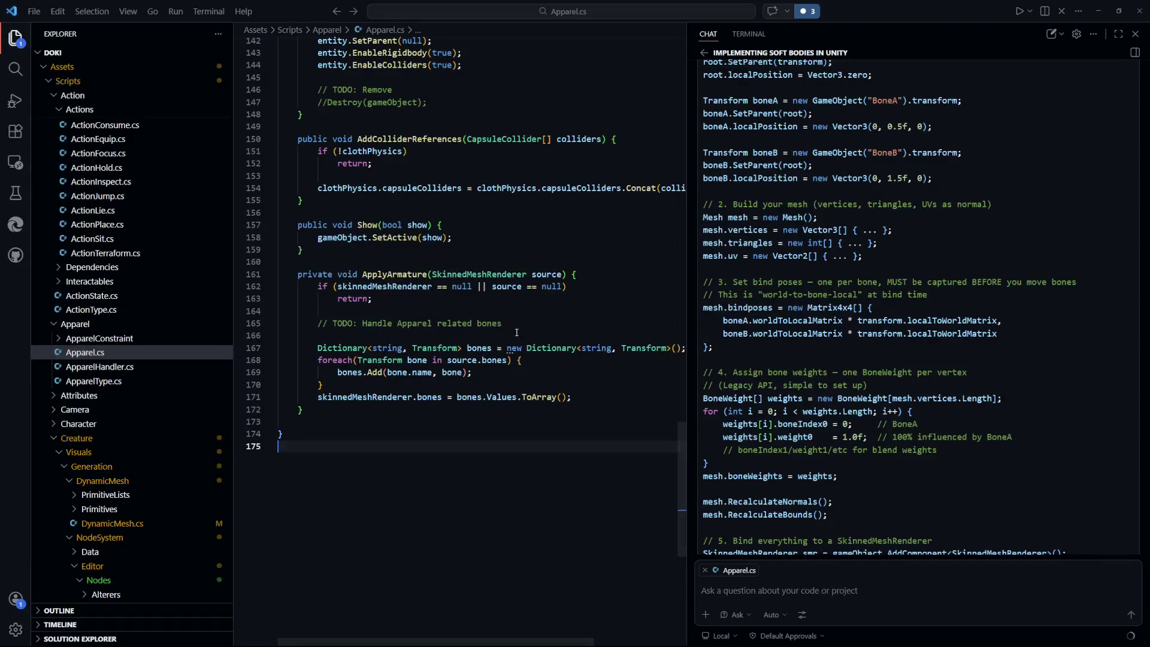
key("ctrl+p")
type("du")
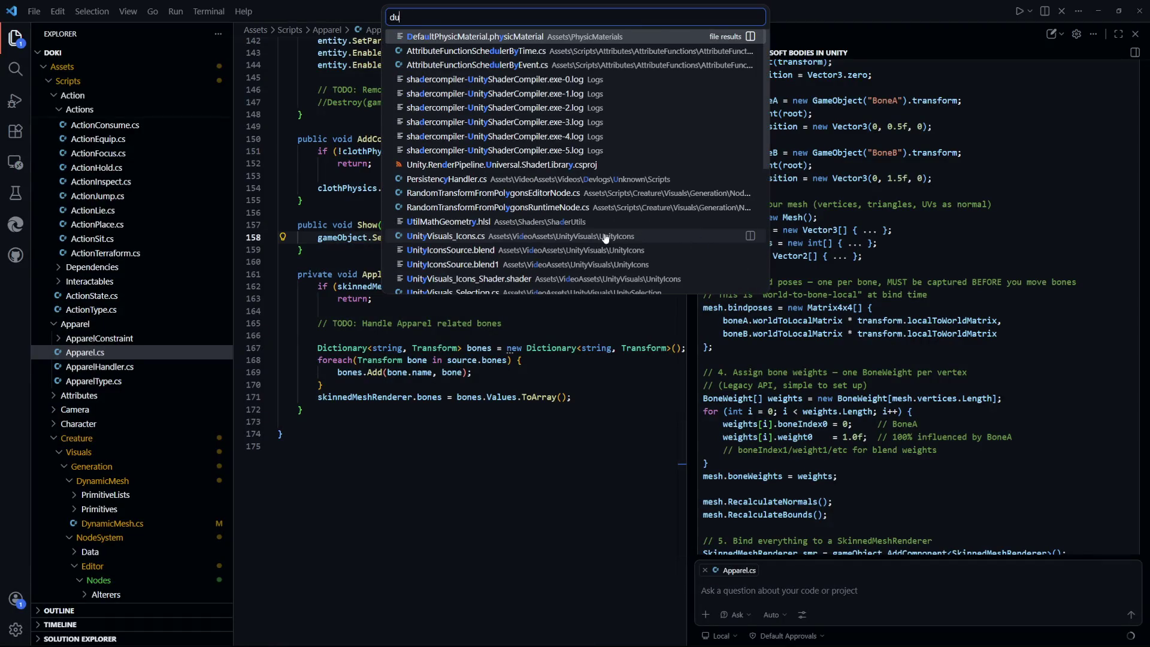
key("BackSpace")
type("ynamicmesh")
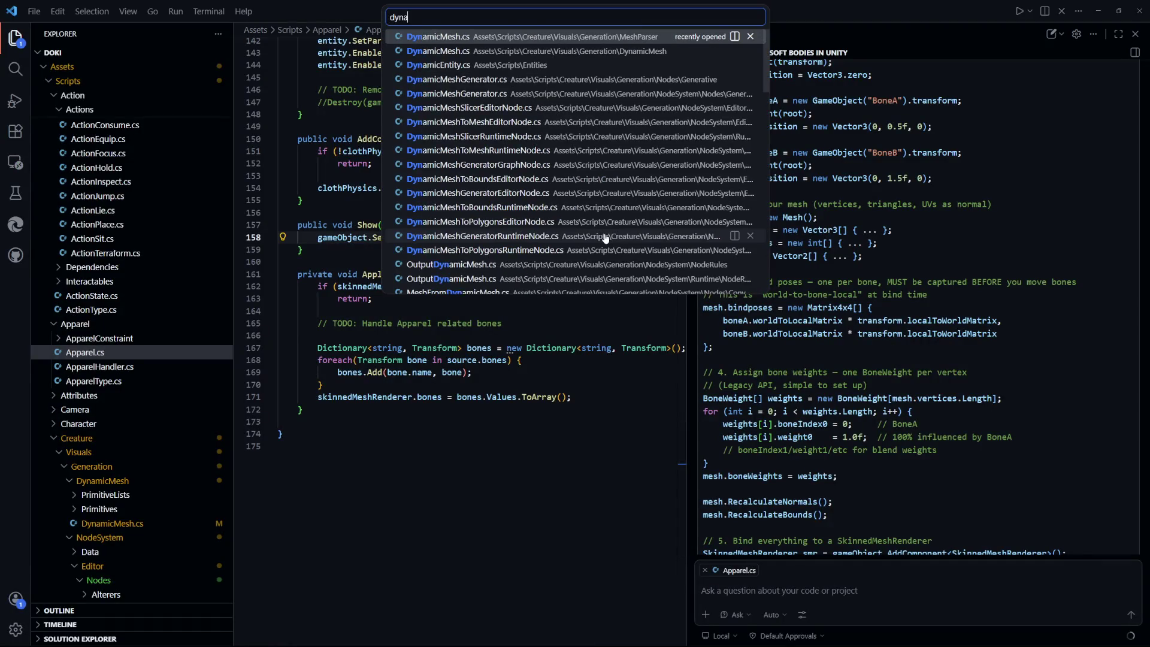
key("Return")
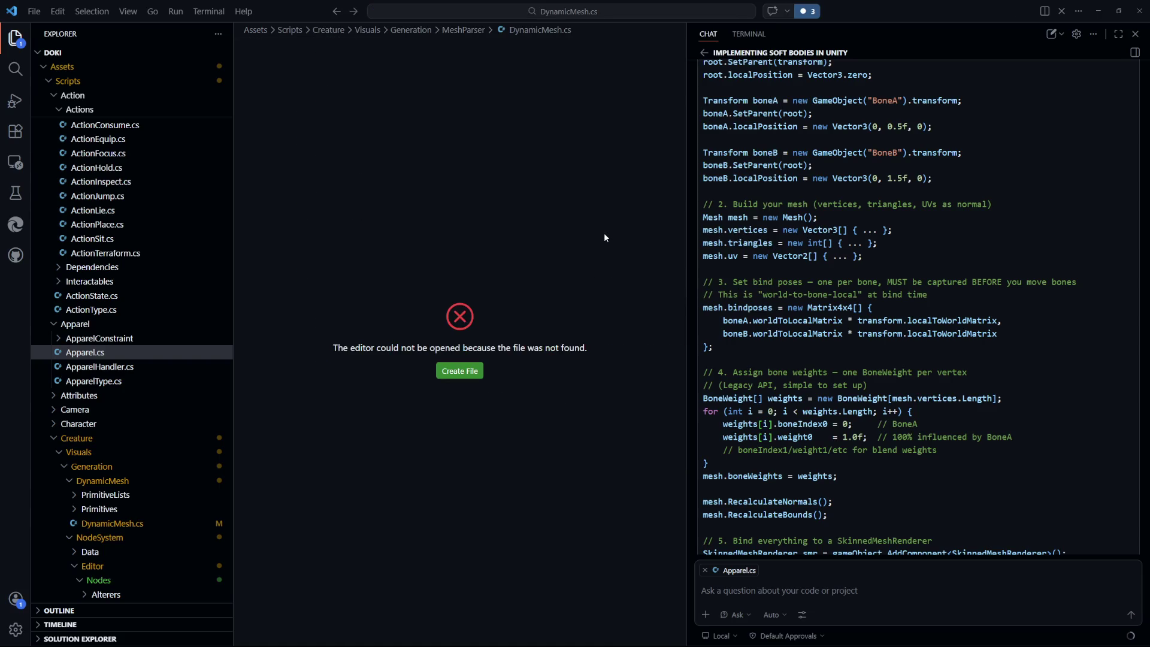
key("ctrl+p")
type("dynam")
key("Return")
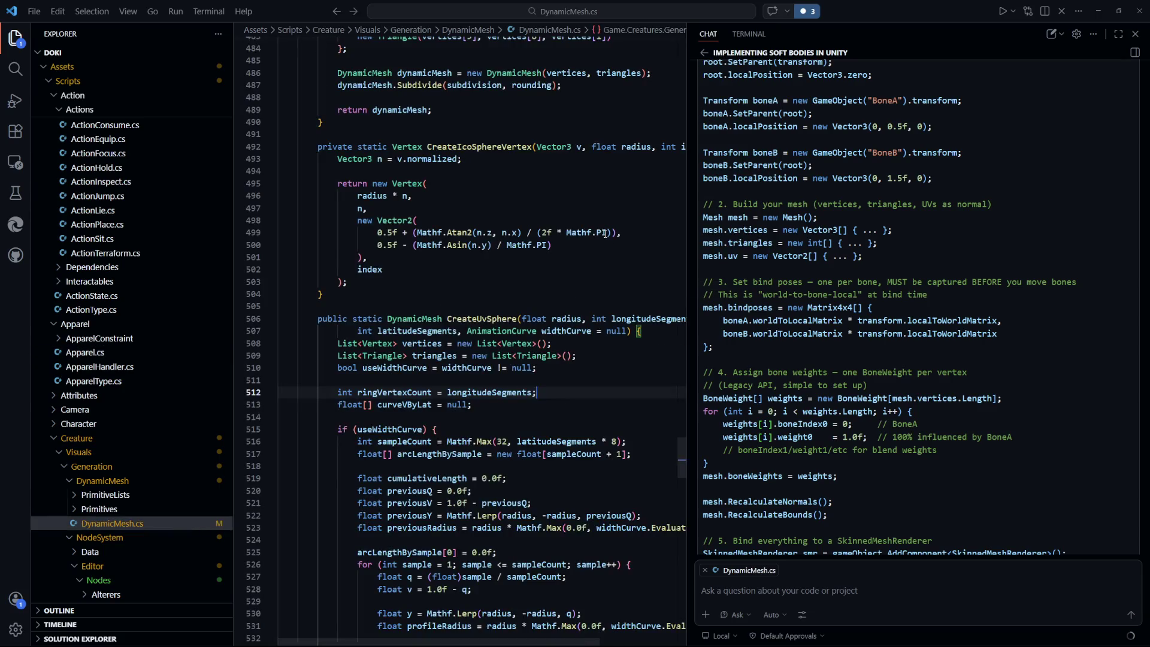
Step: Scroll up through DynamicMesh.cs to review its mesh-building methods
scroll(590, 327, "down", 8)
scroll(589, 327, "up", 20)
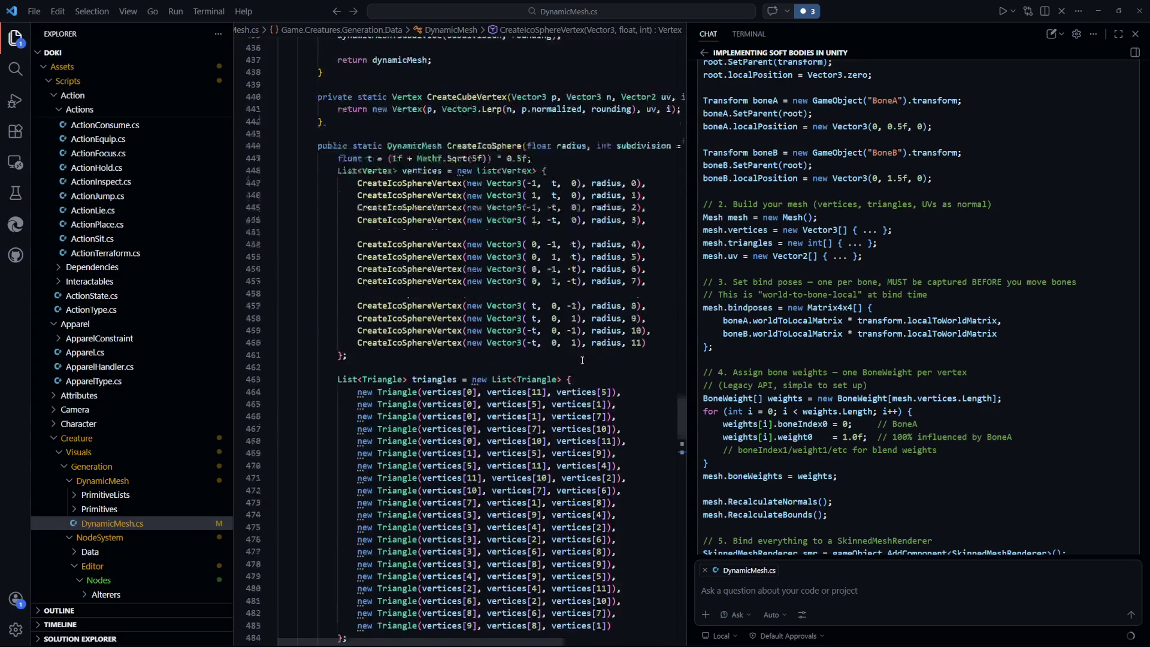
scroll(582, 360, "up", 18)
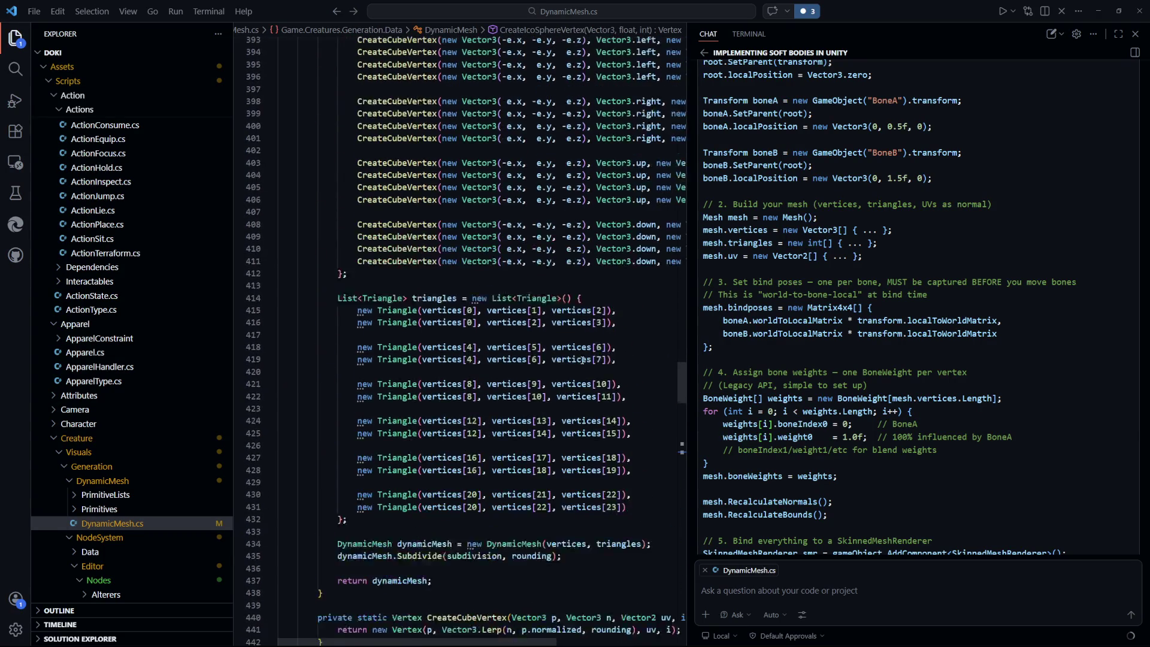
scroll(582, 360, "up", 12)
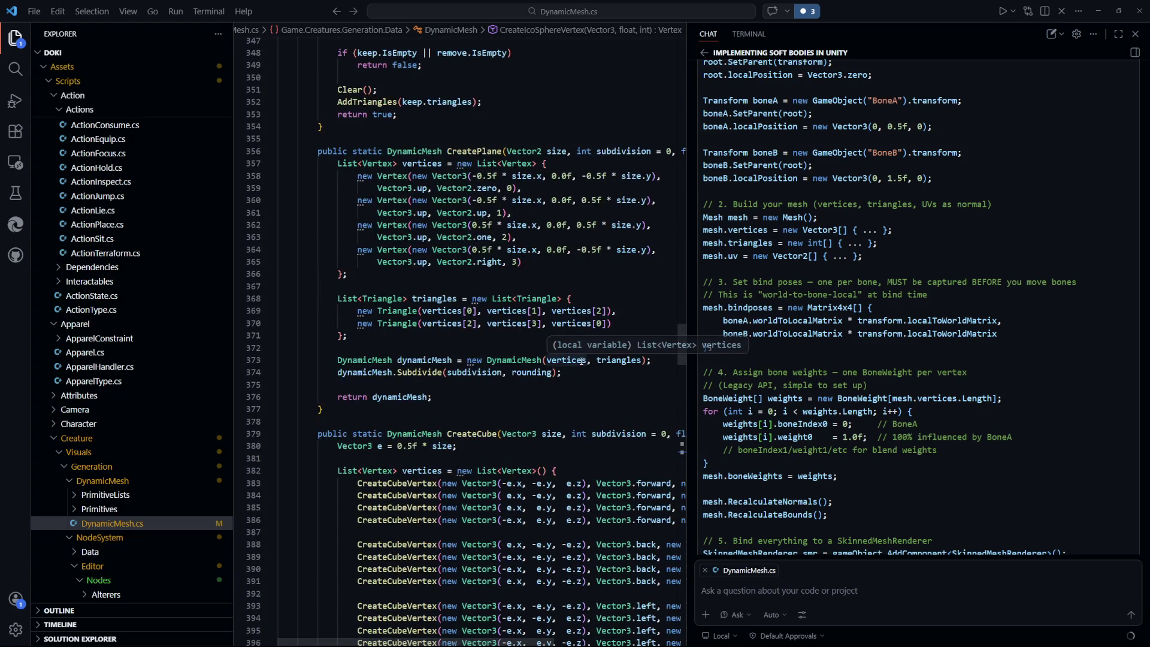
scroll(580, 361, "up", 1)
scroll(581, 361, "up", 9)
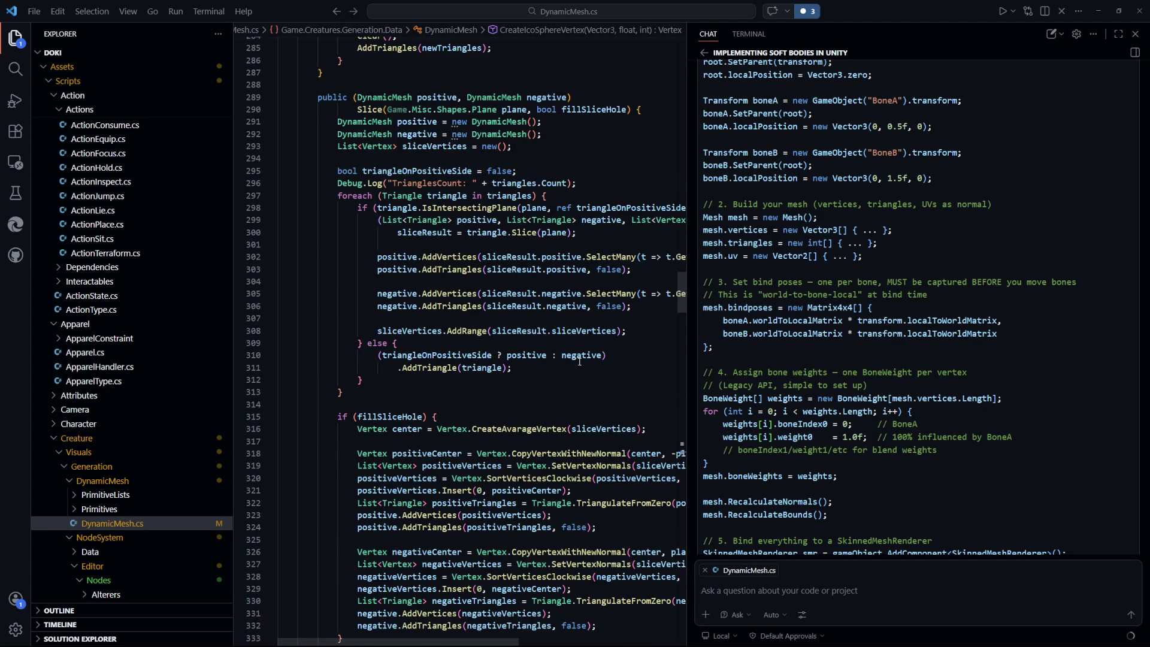
scroll(580, 361, "up", 4)
scroll(578, 363, "up", 10)
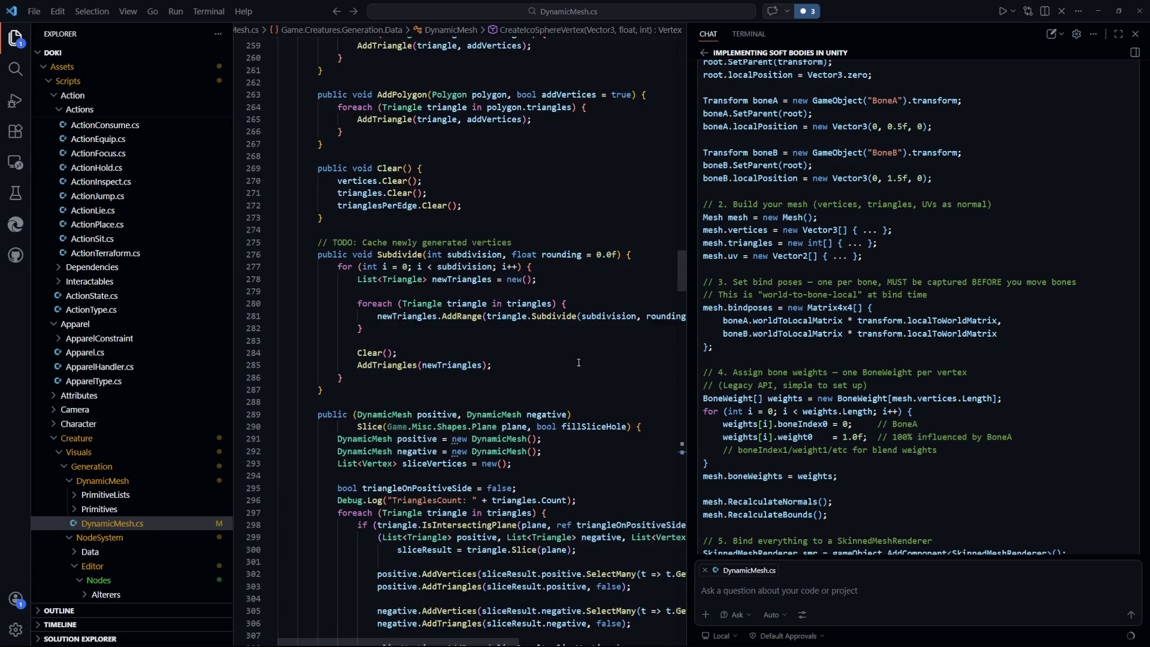
scroll(579, 362, "up", 15)
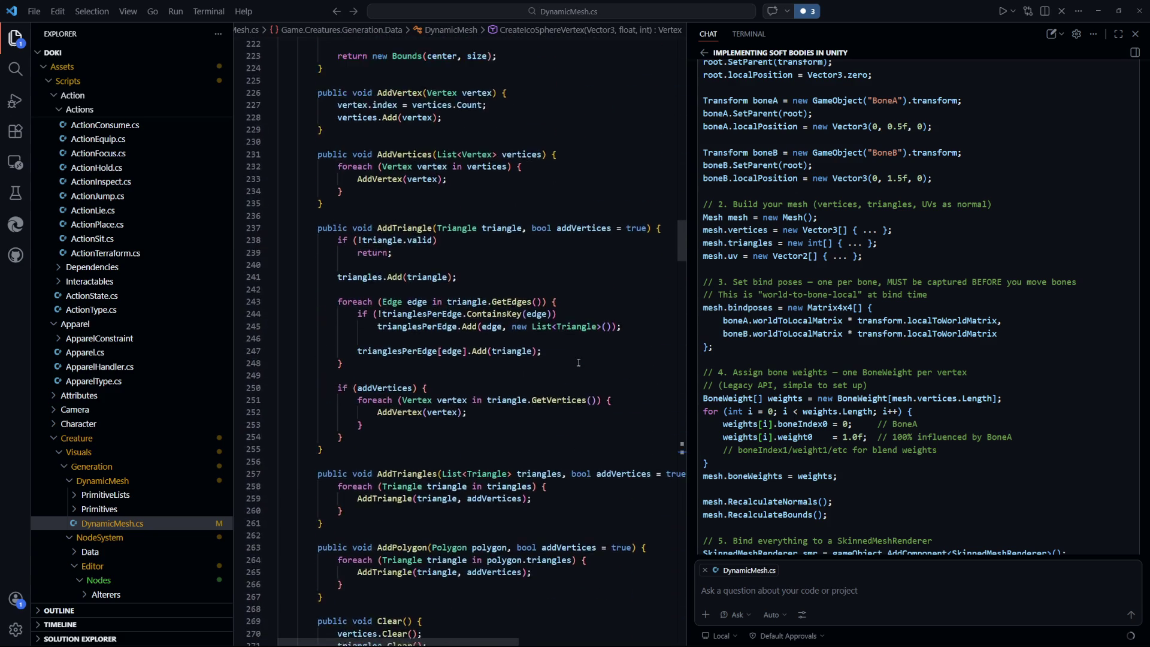
scroll(578, 363, "up", 4)
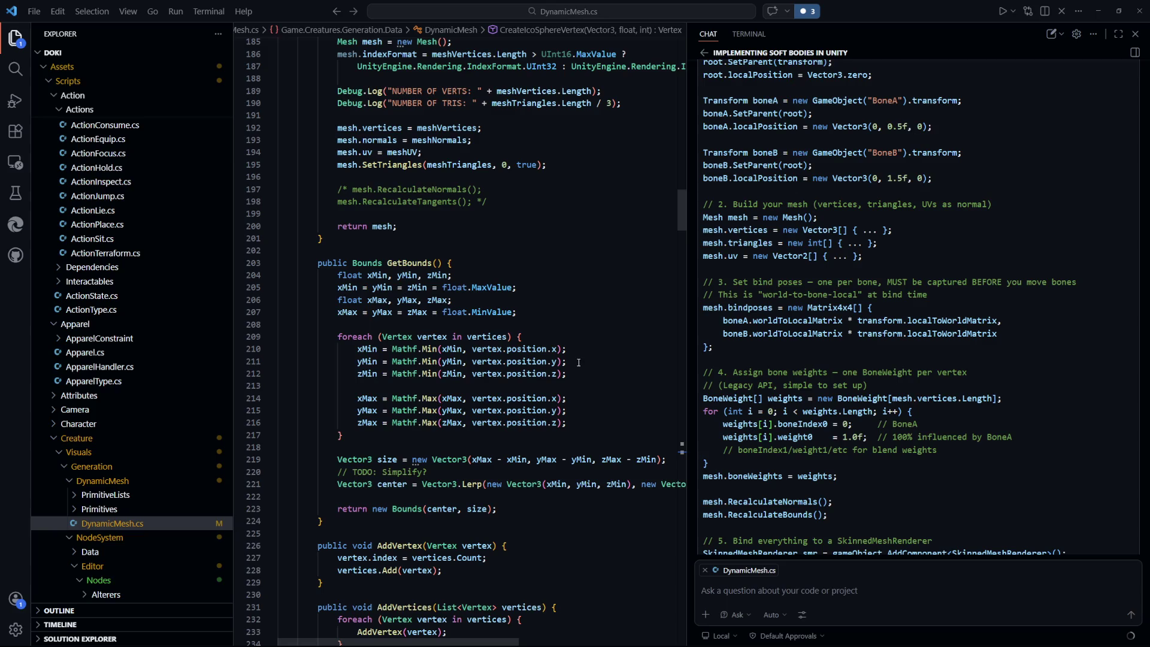
scroll(578, 362, "up", 9)
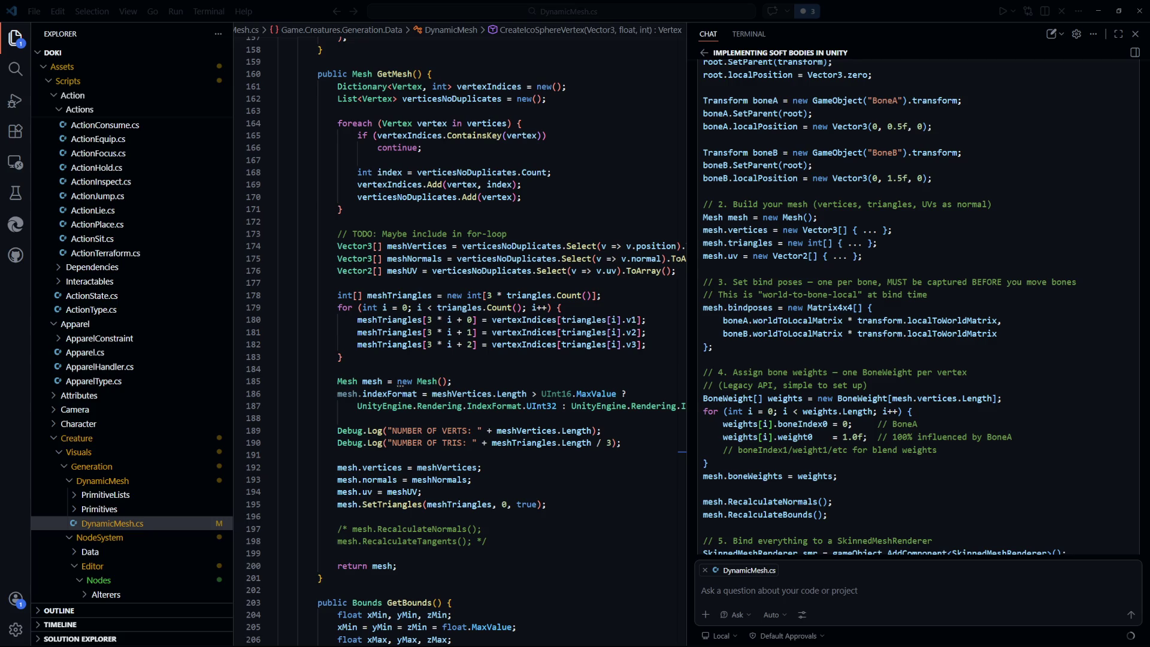
Step: Begin a chat question near GetMesh: 'How would a method that checks'
left_click(588, 491)
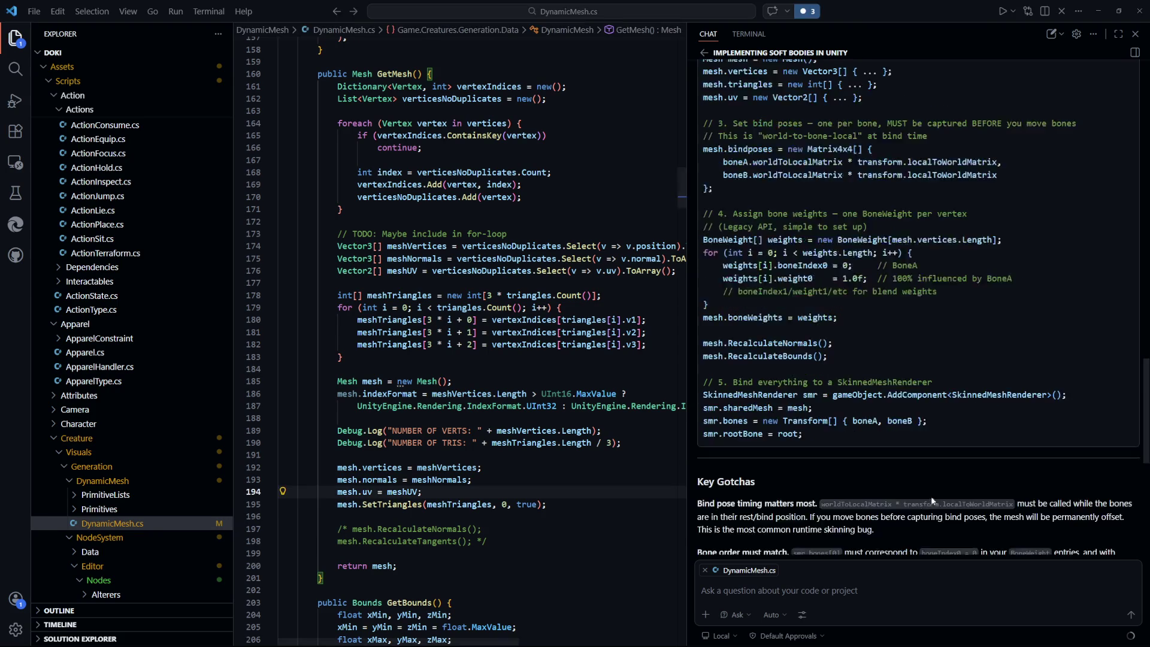
scroll(587, 536, "down", 3)
left_click(822, 592)
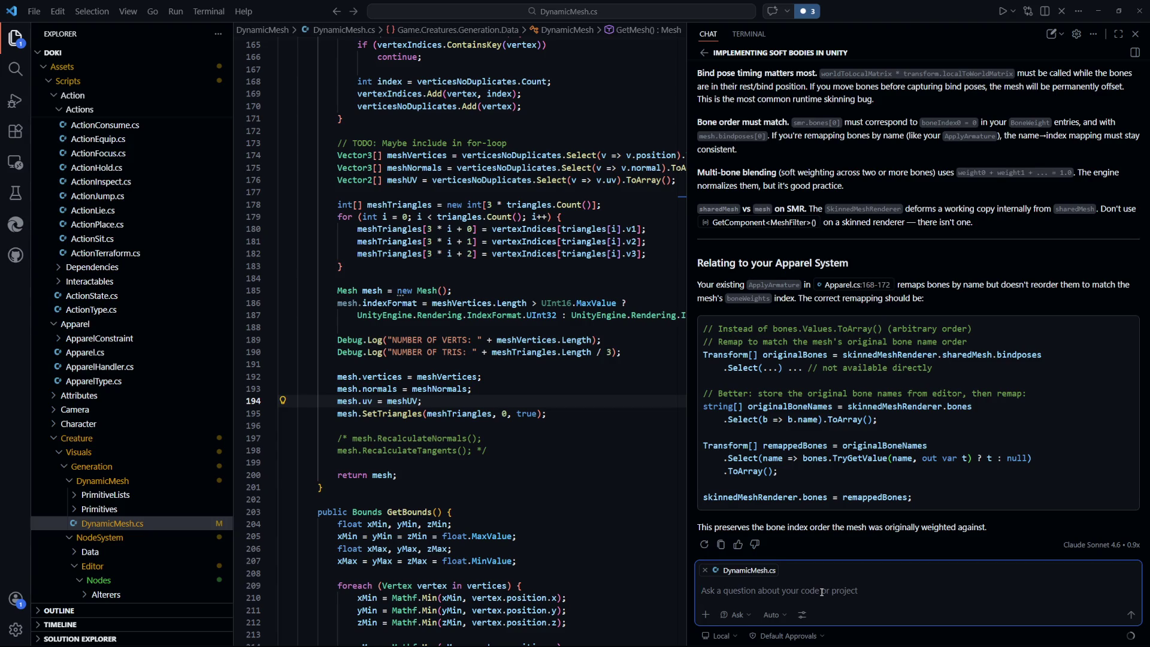
type("How would a method that checks")
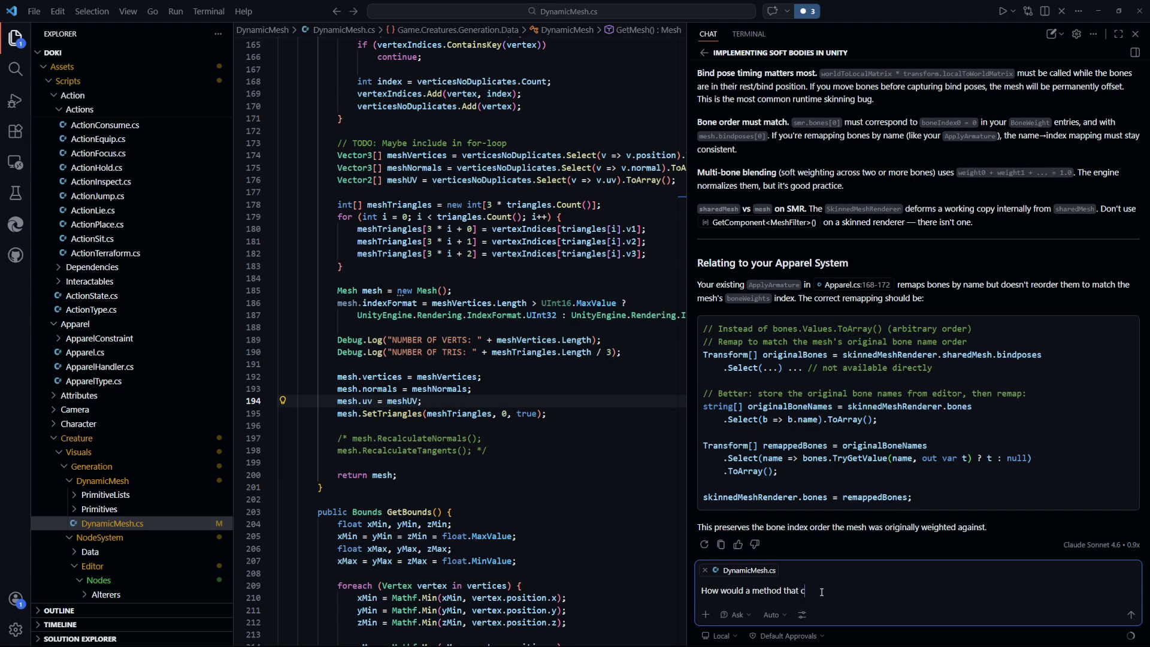
Step: Ask how a method calculating ray–DynamicMesh intersection would be implemented, and read the answer
key("BackSpace")
key("BackSpace")
key("BackSpace")
type("calculates intersection point be")
type("tween")
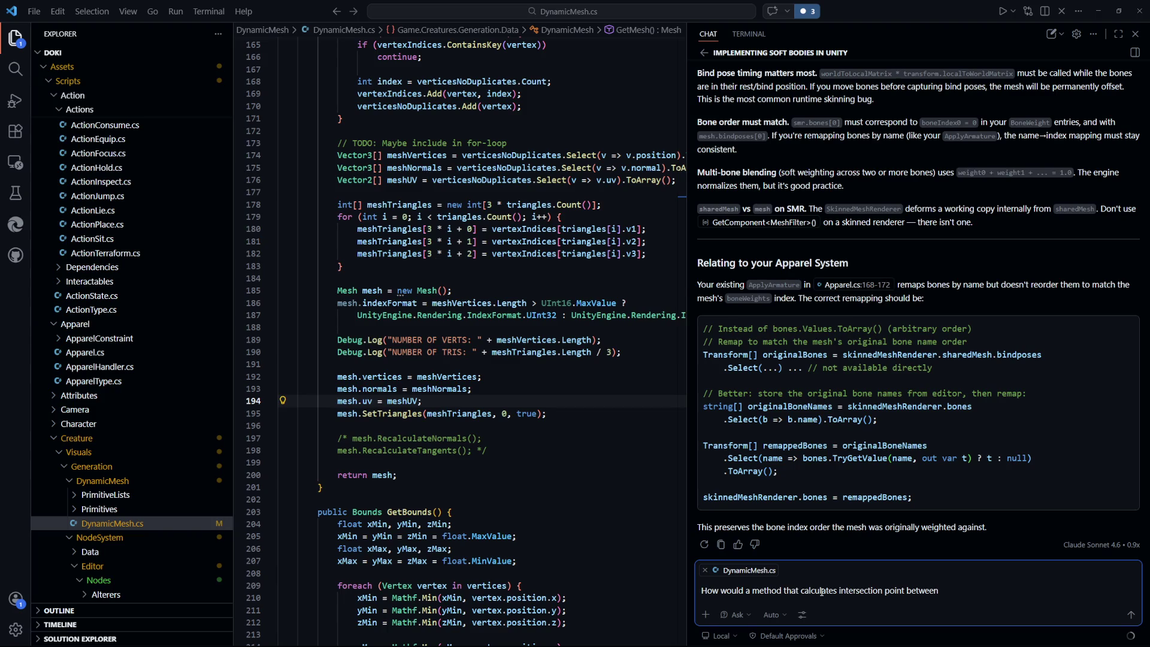
type(" a ray and a Dynam")
type("icMesh be implemented?")
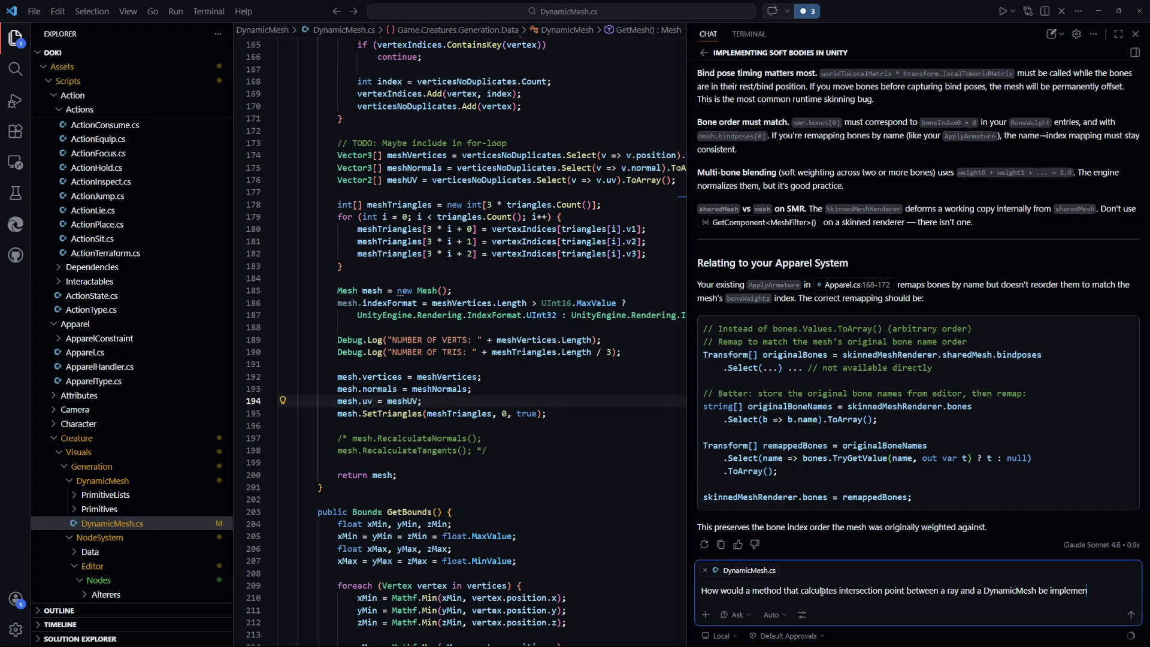
key("Return")
left_click(559, 422)
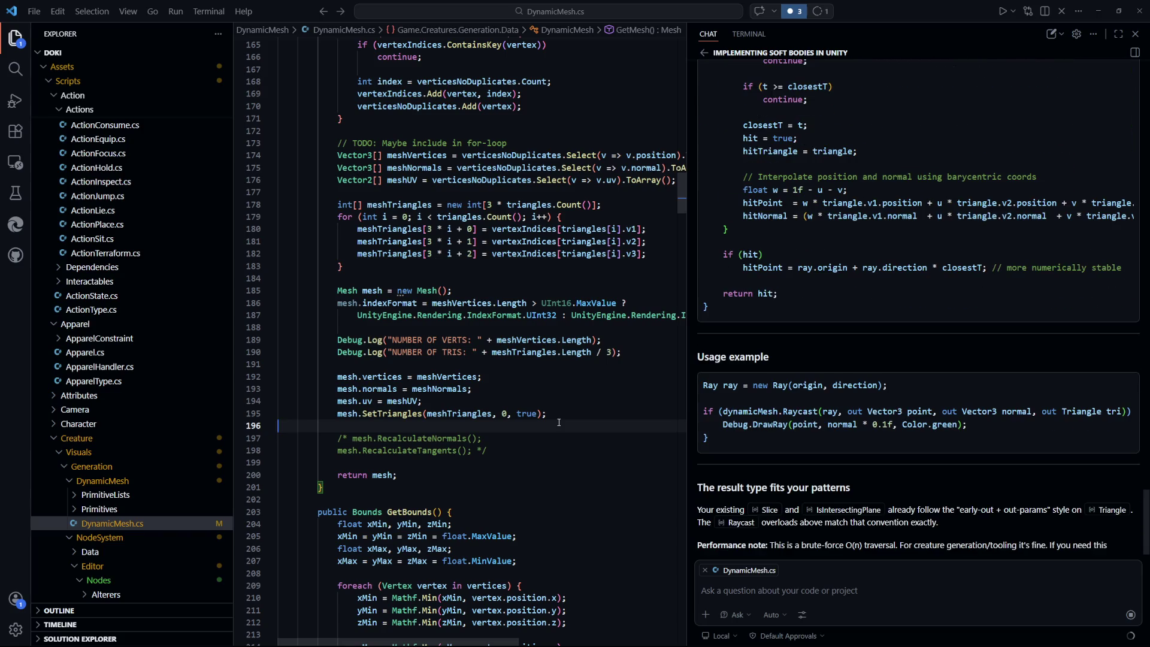
scroll(520, 448, "up", 3)
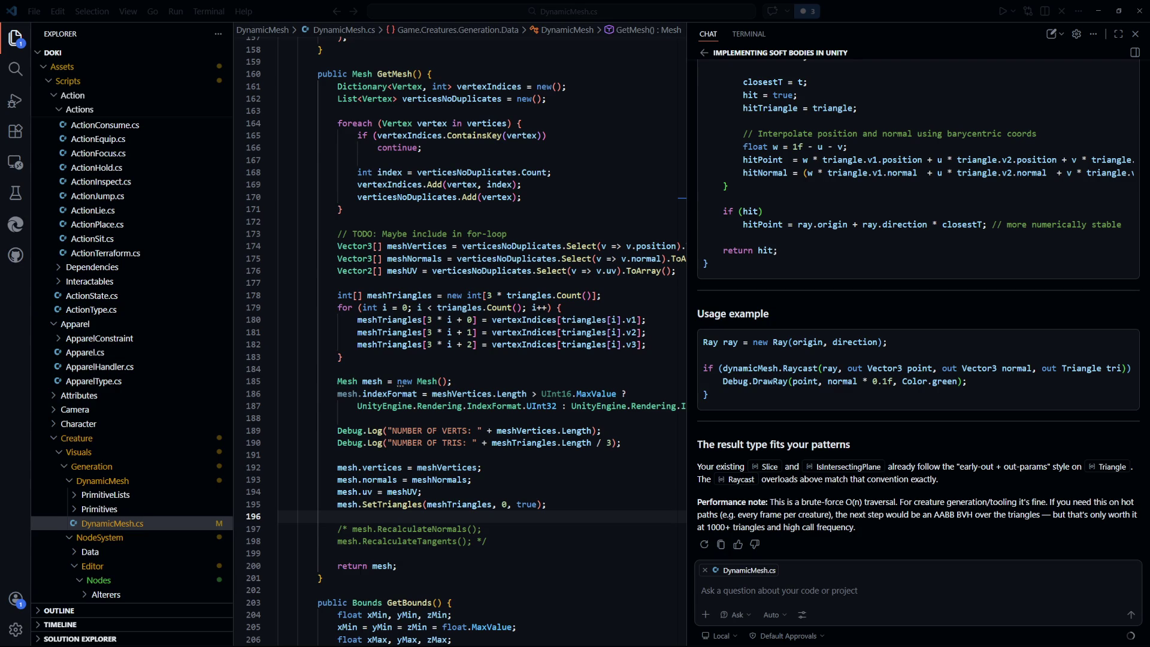
key("alt+Tab")
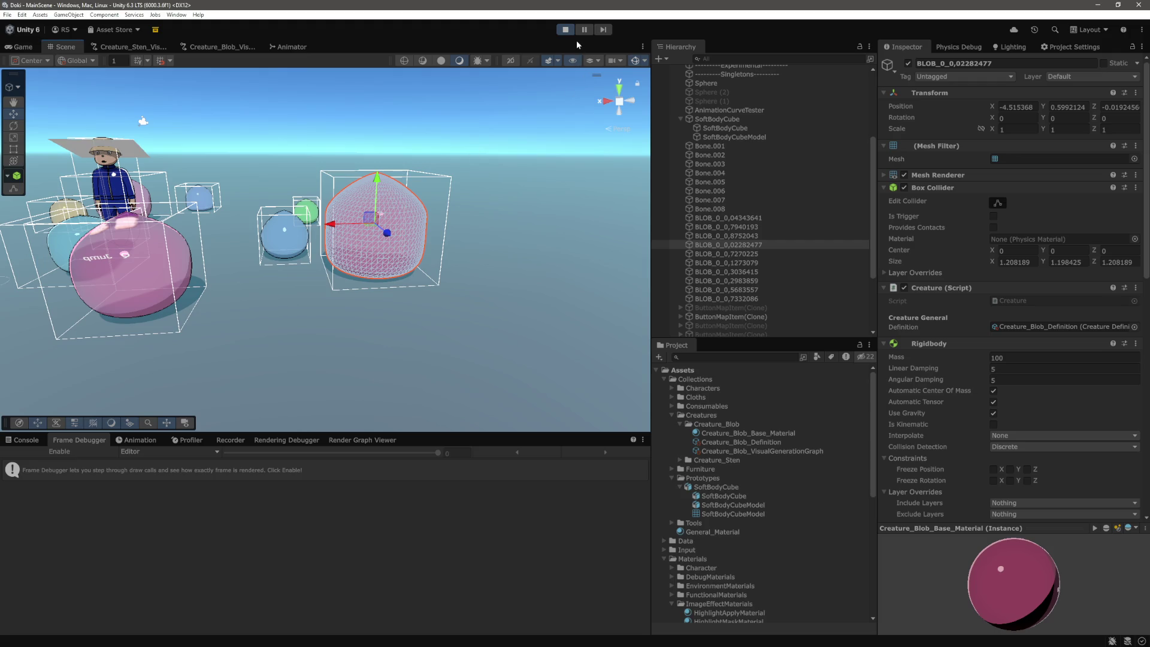
Step: In the Game view, walk the character into the soft-body cube with WASD until it deforms and tumbles
left_click(423, 176)
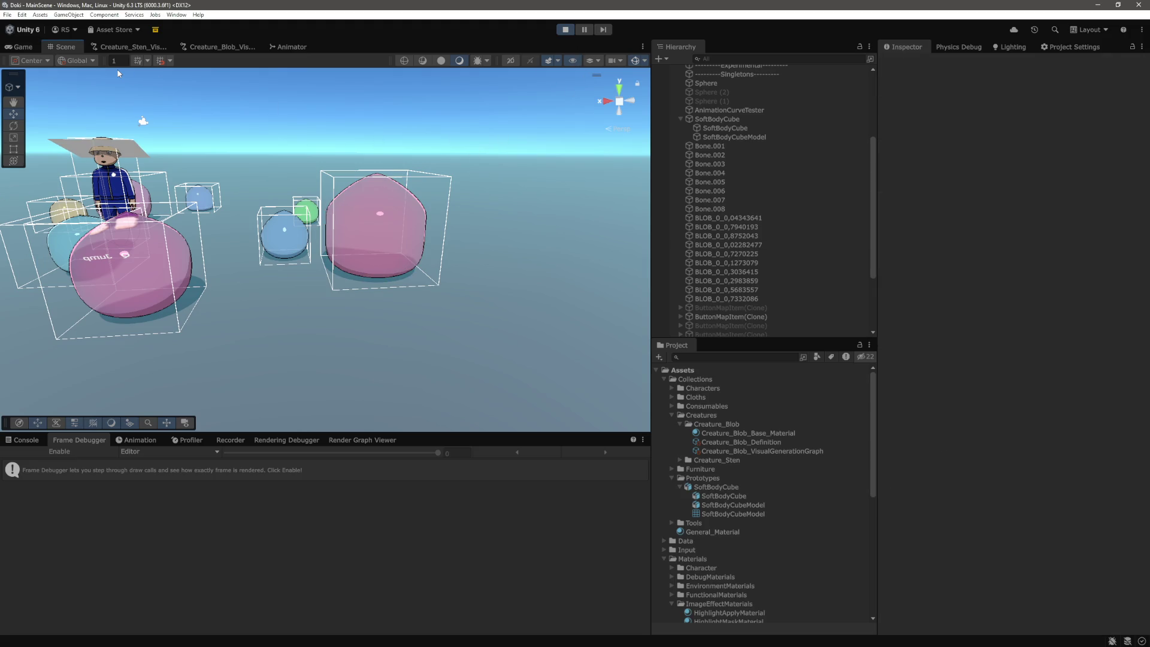
left_click(18, 48)
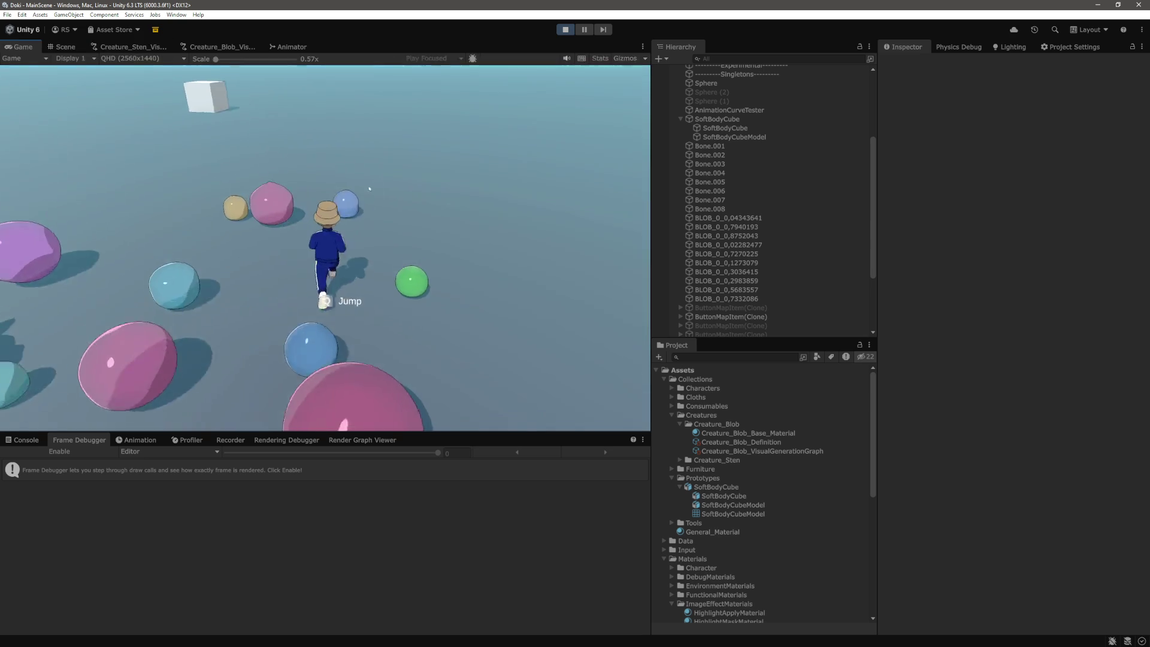
key("w")
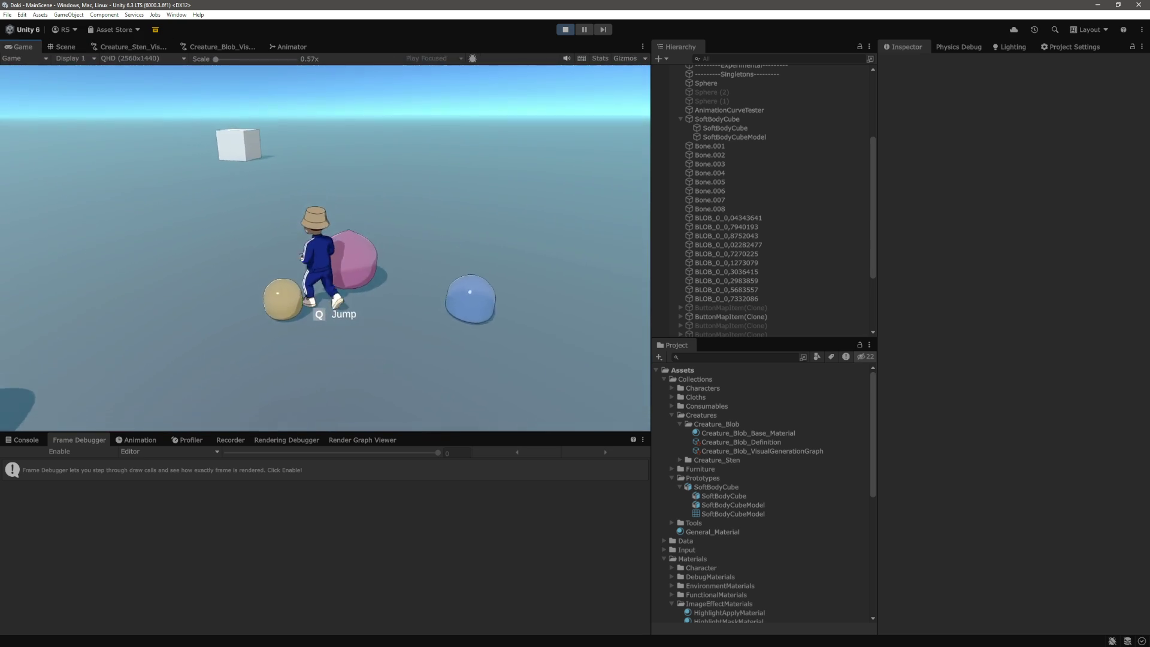
key("w")
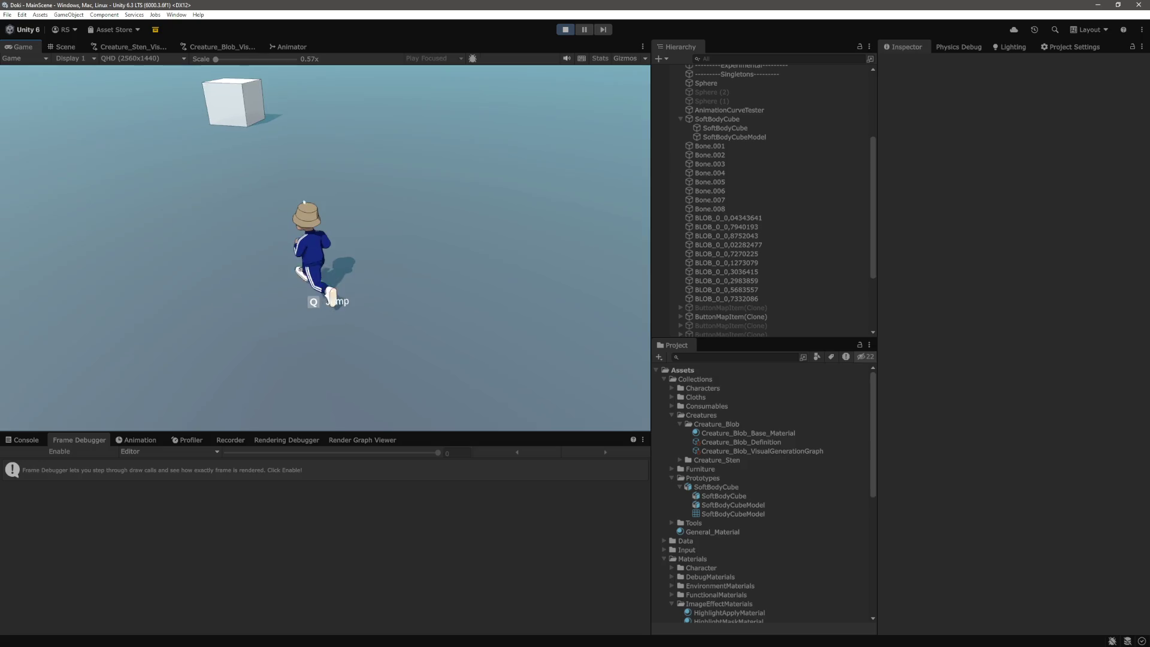
key("w")
key("w")
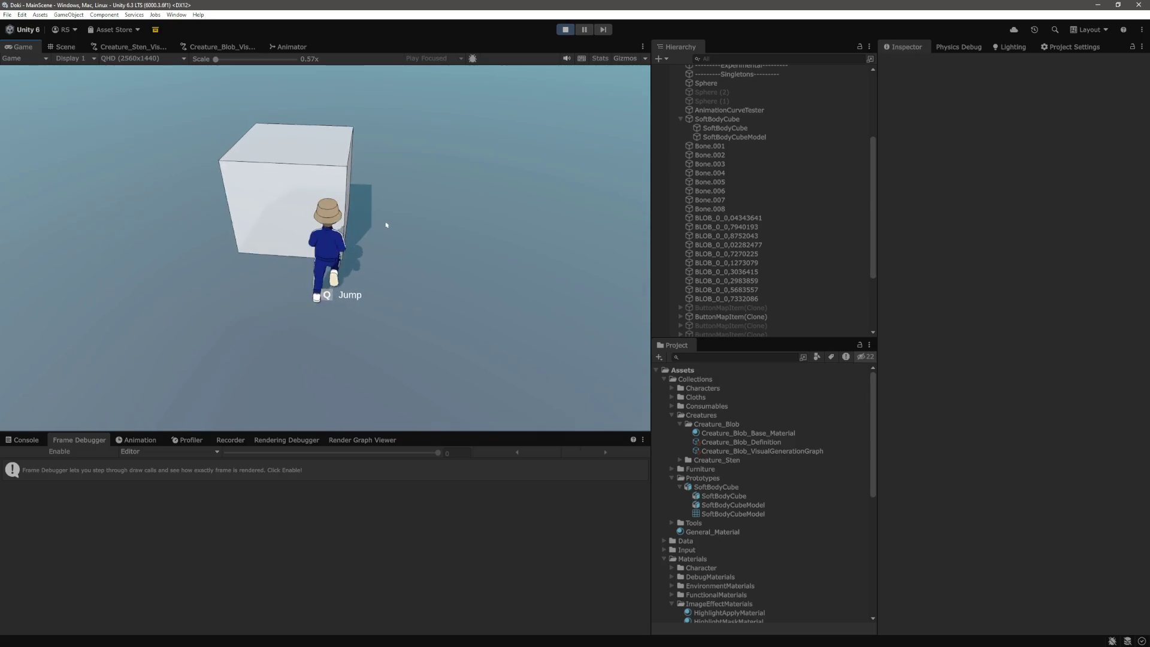
key("w")
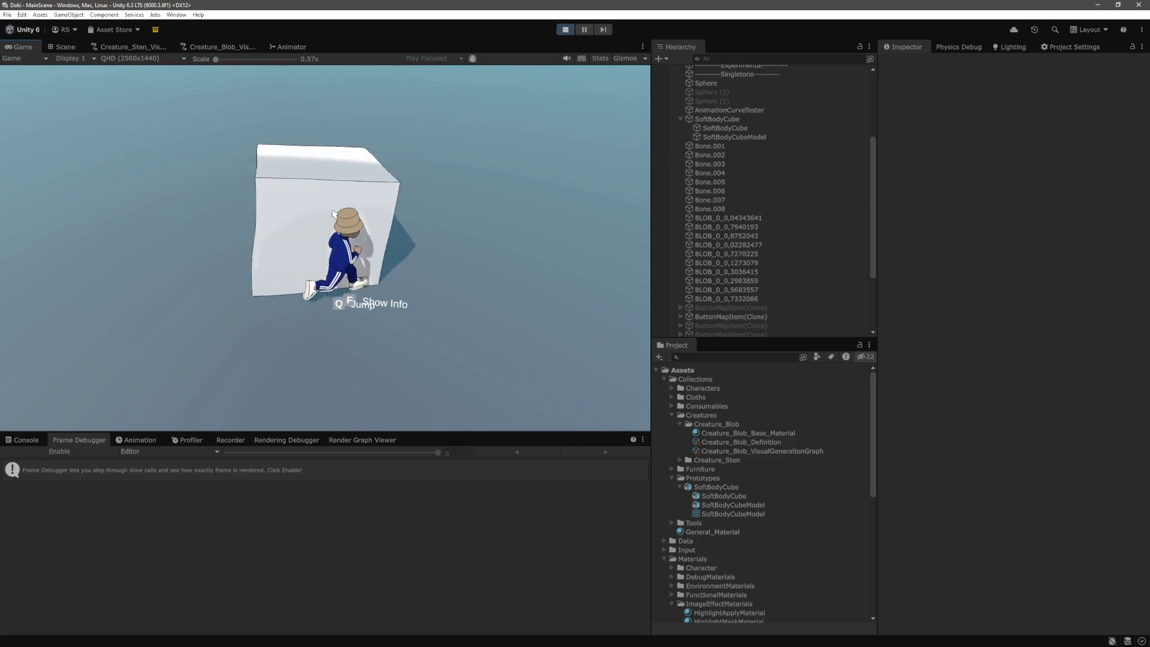
key("w")
key("w")
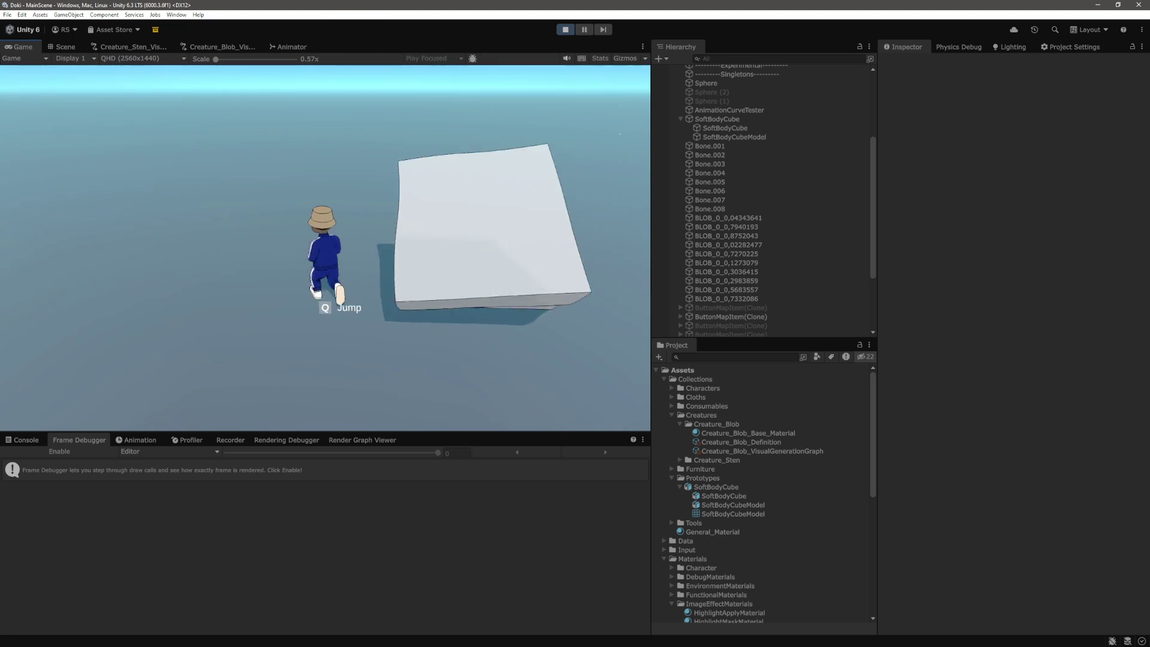
key("w")
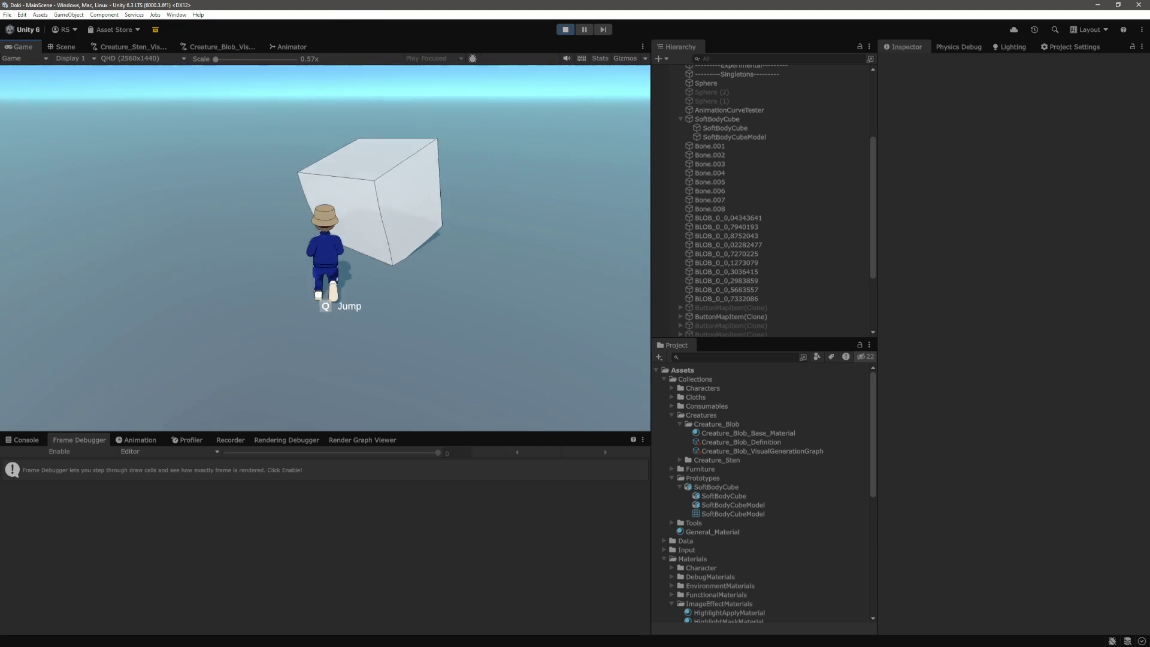
key("d")
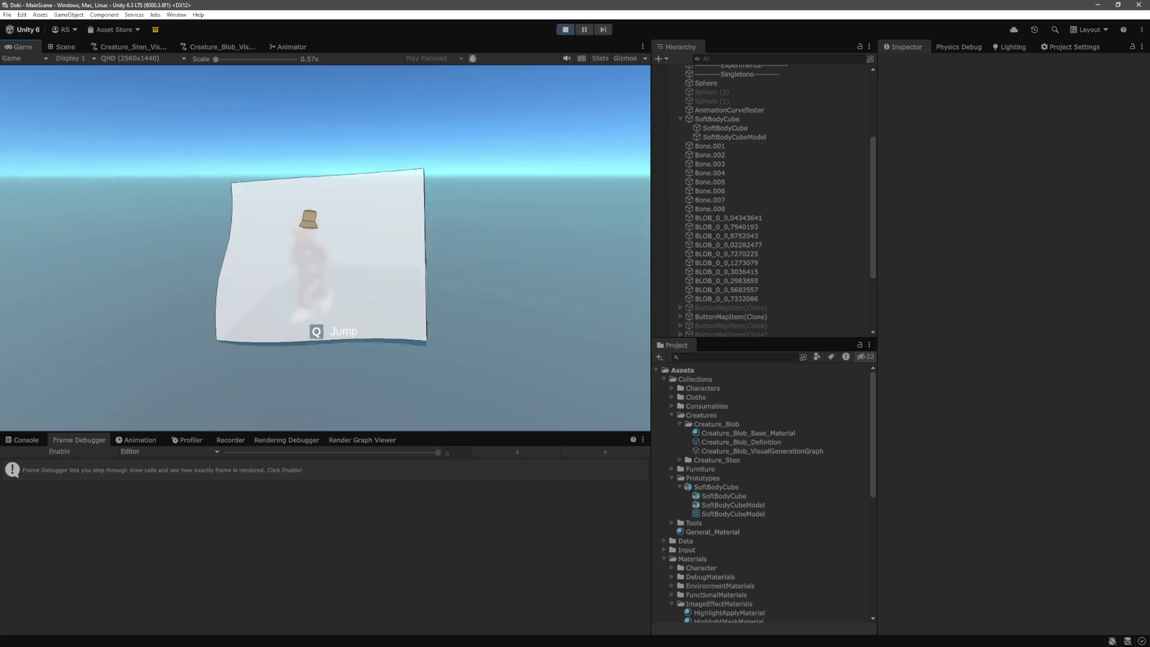
key("s")
key("w")
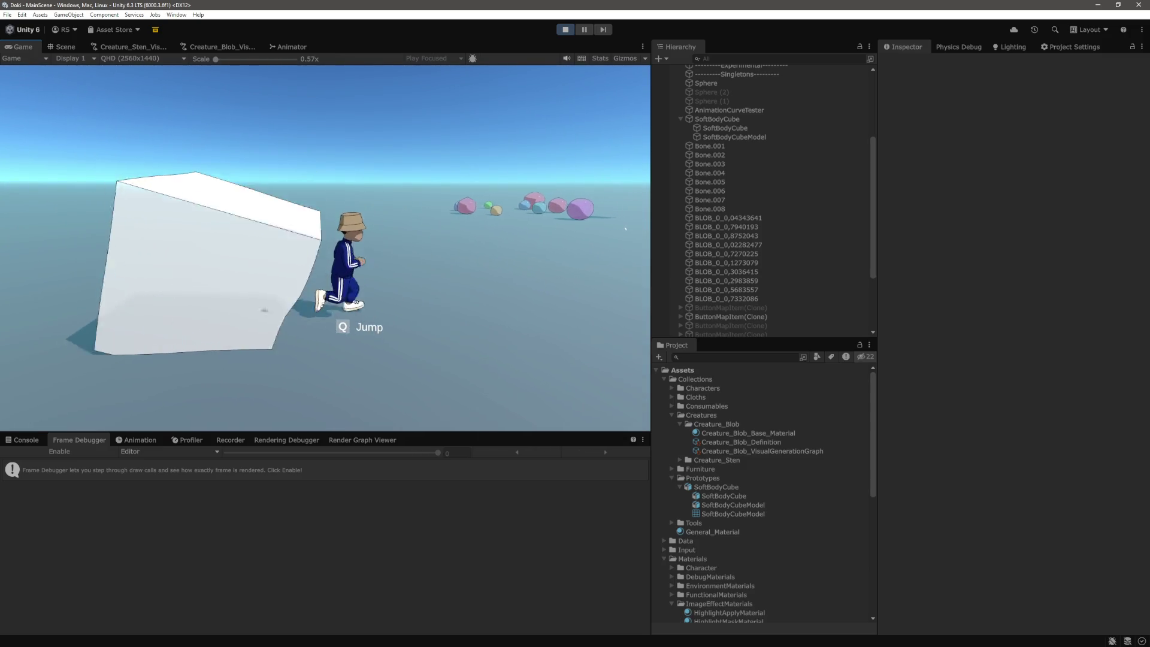
key("alt+Tab")
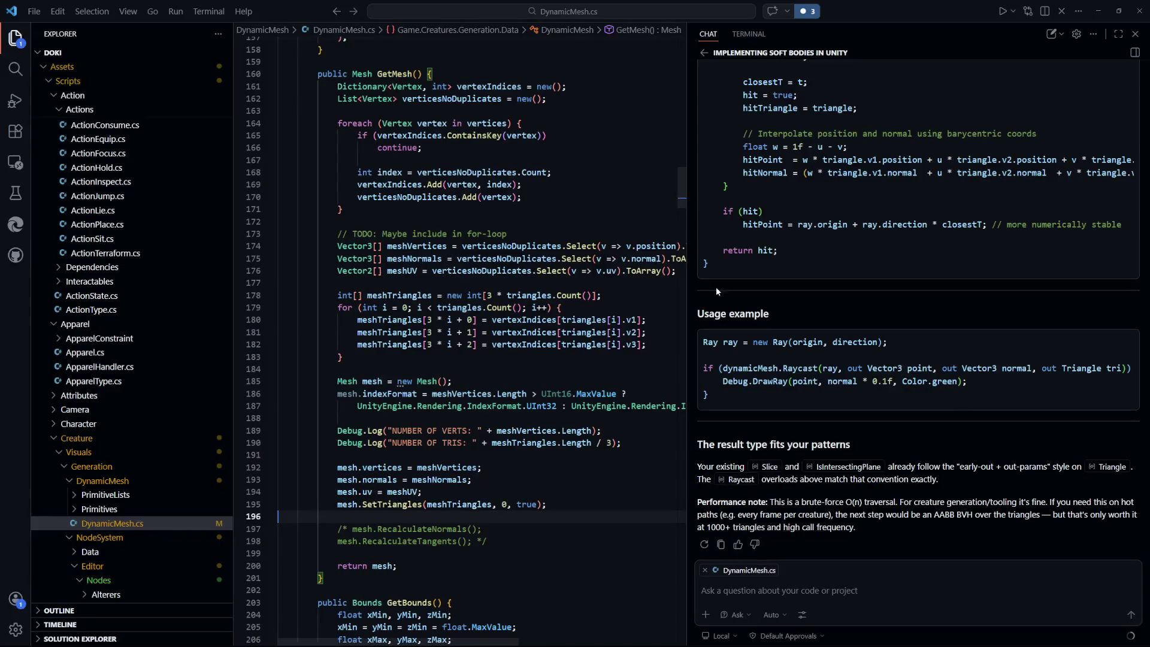
Step: Read through the chat answer down to the Möller–Trumbore triangle-level Raycast code
scroll(954, 426, "up", 3)
scroll(955, 423, "up", 15)
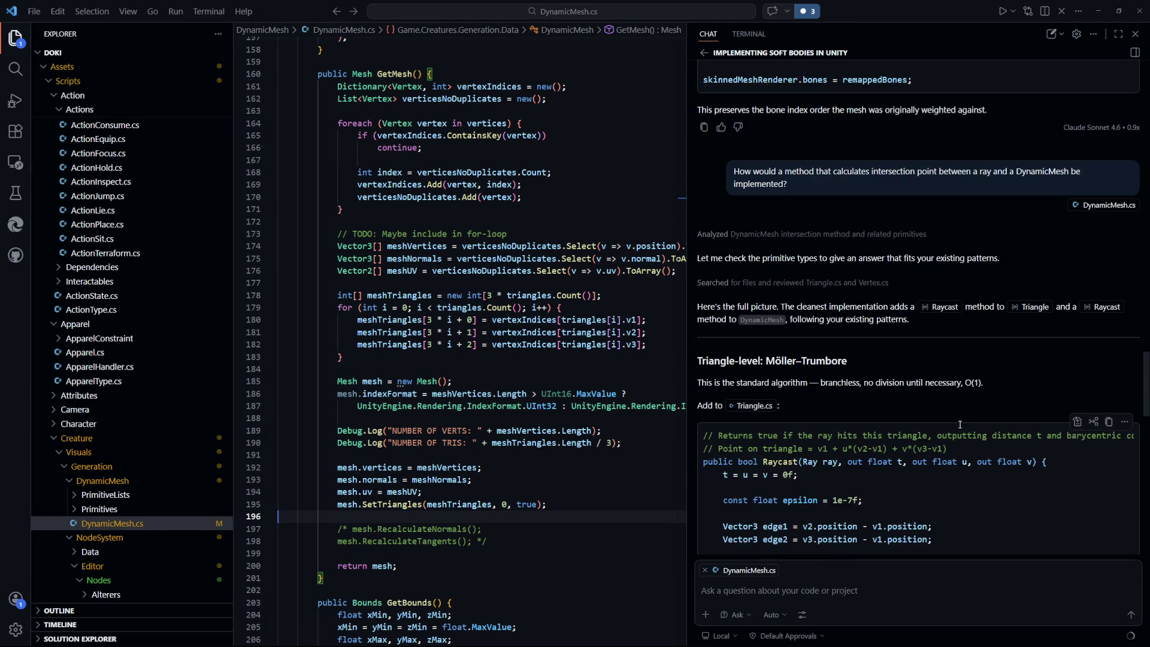
scroll(957, 431, "up", 3)
scroll(957, 435, "down", 2)
scroll(956, 436, "up", 8)
scroll(955, 436, "down", 20)
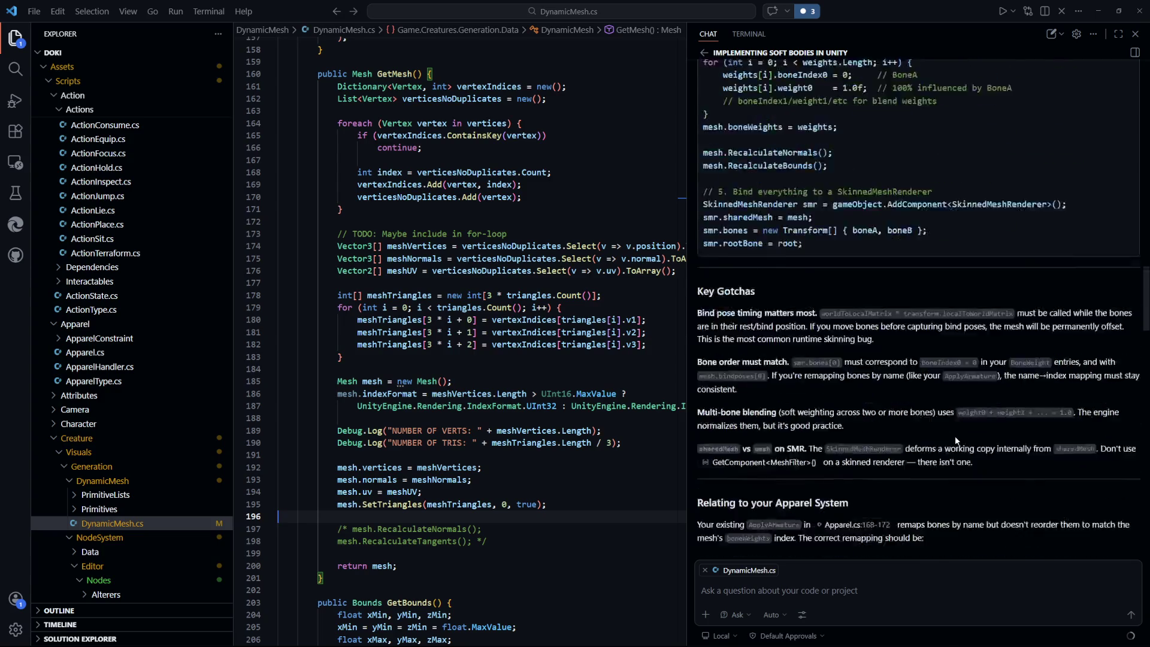
scroll(956, 439, "down", 5)
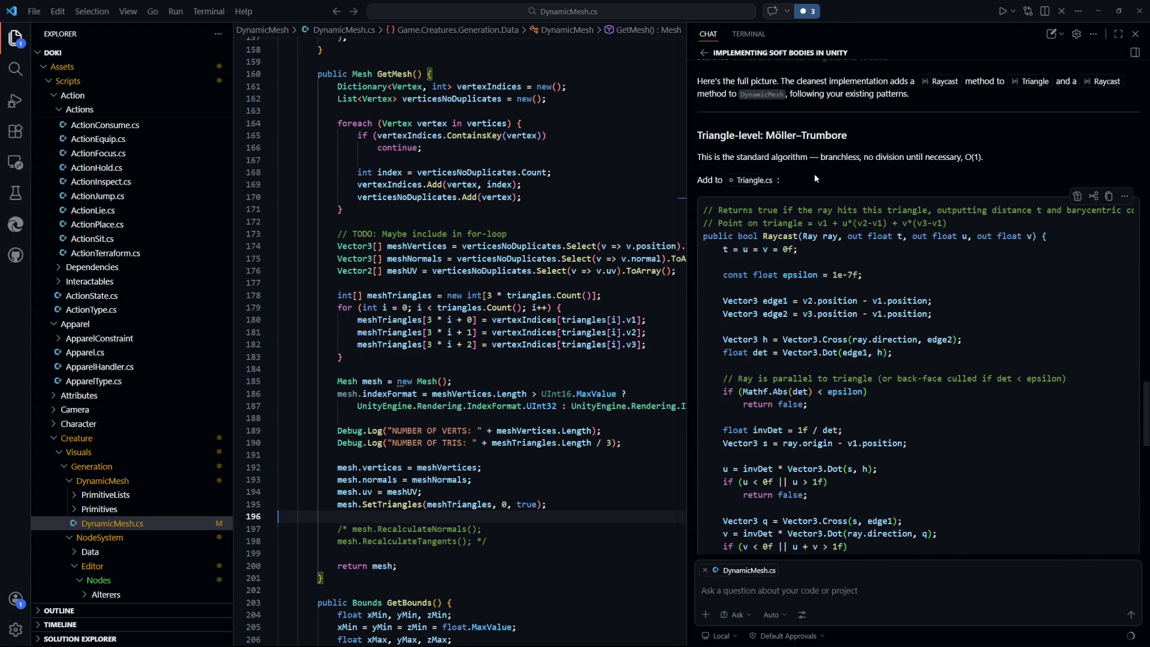
left_click_drag(984, 157, 965, 158)
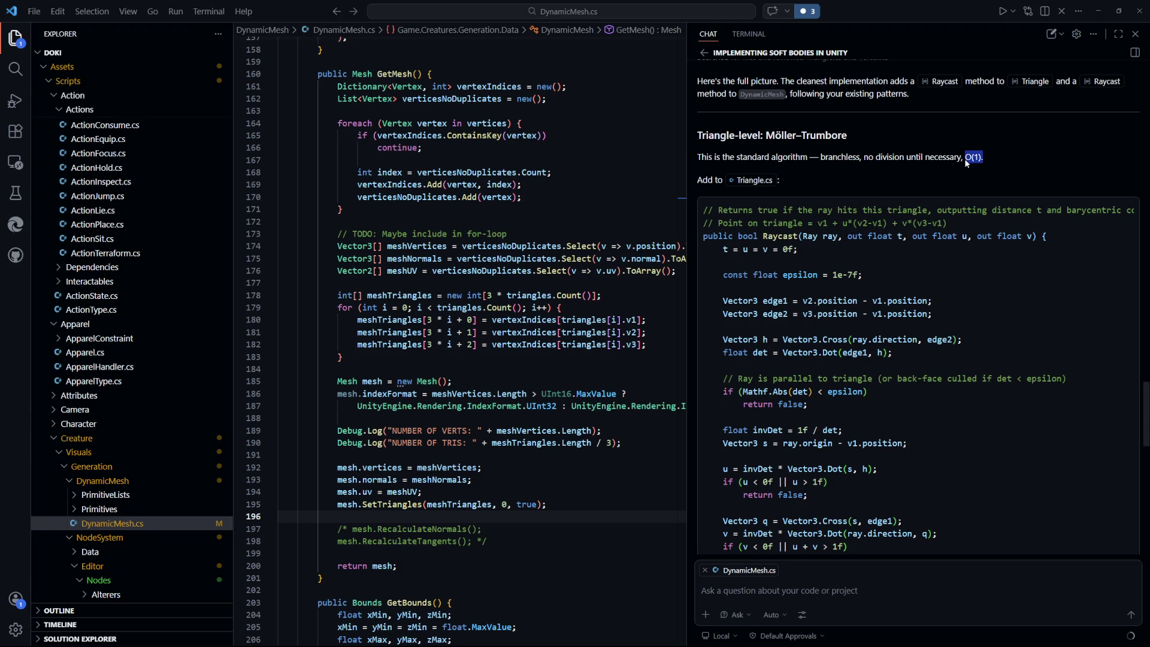
left_click(967, 163)
scroll(992, 283, "down", 3)
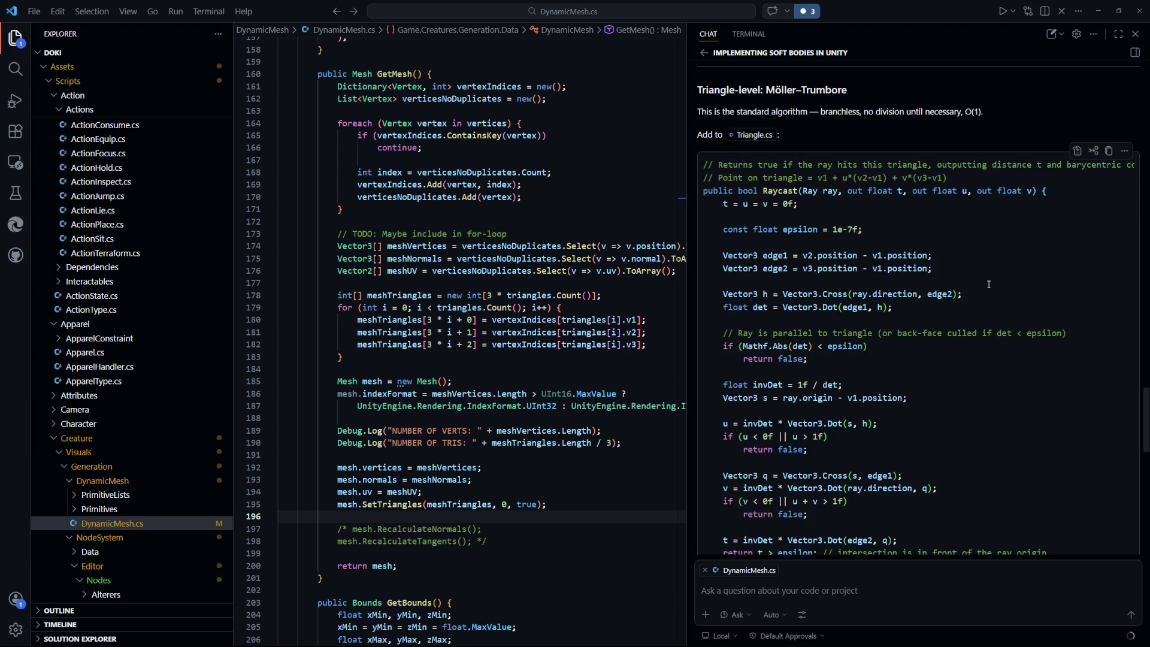
scroll(988, 285, "down", 2)
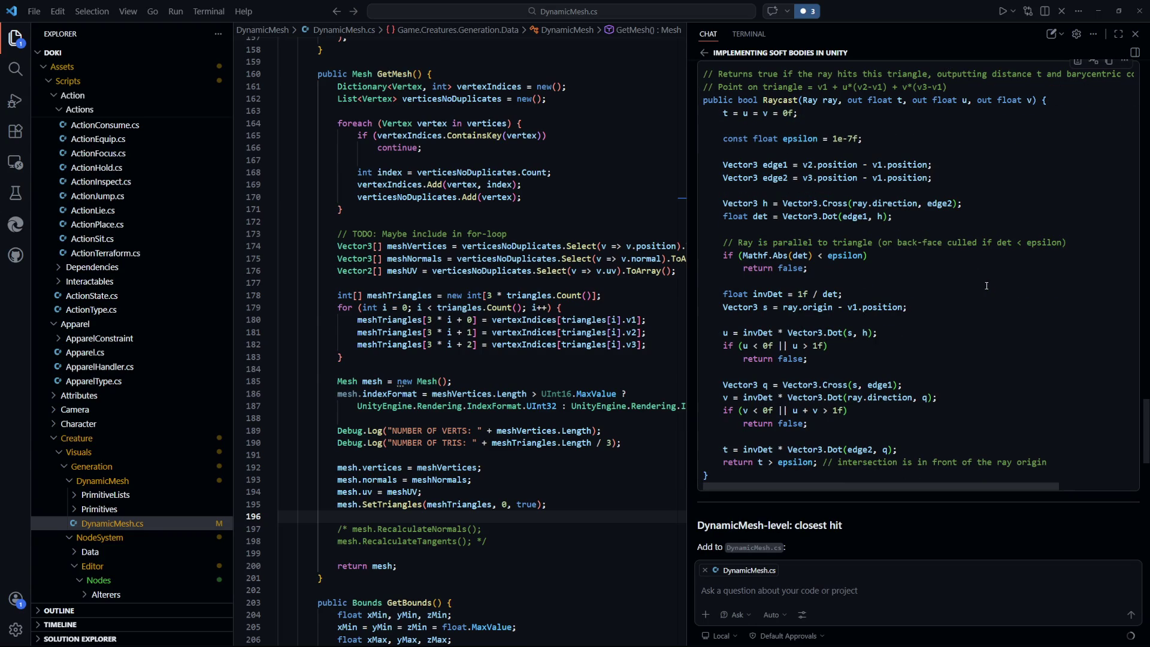
scroll(986, 286, "down", 5)
scroll(985, 287, "down", 4)
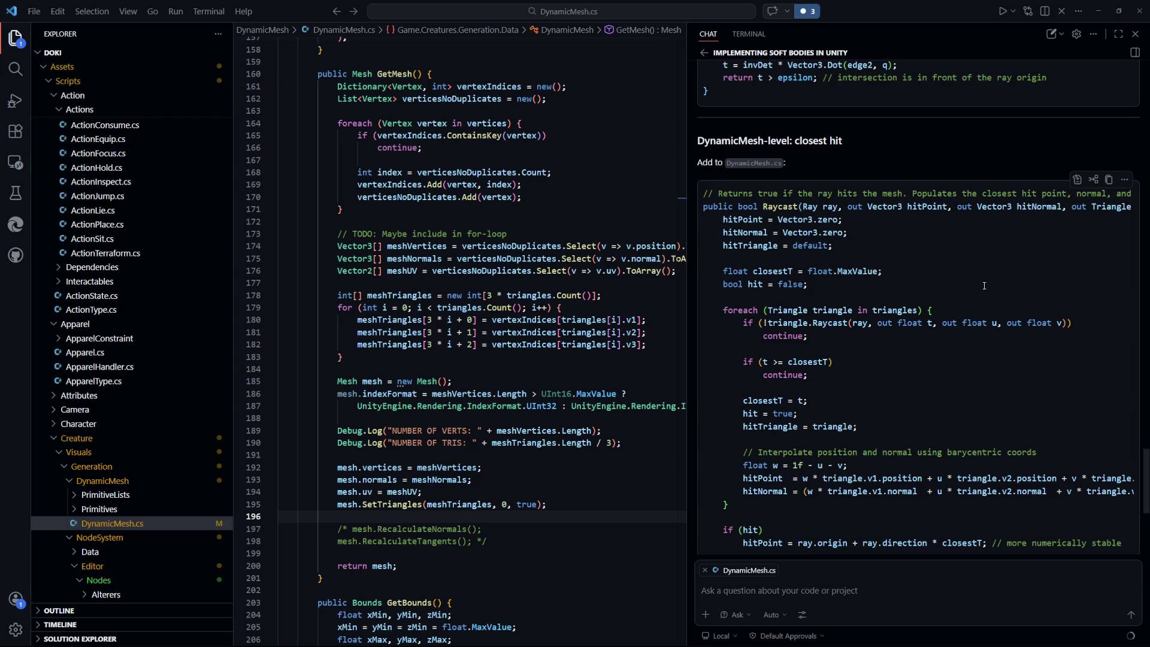
scroll(983, 285, "down", 2)
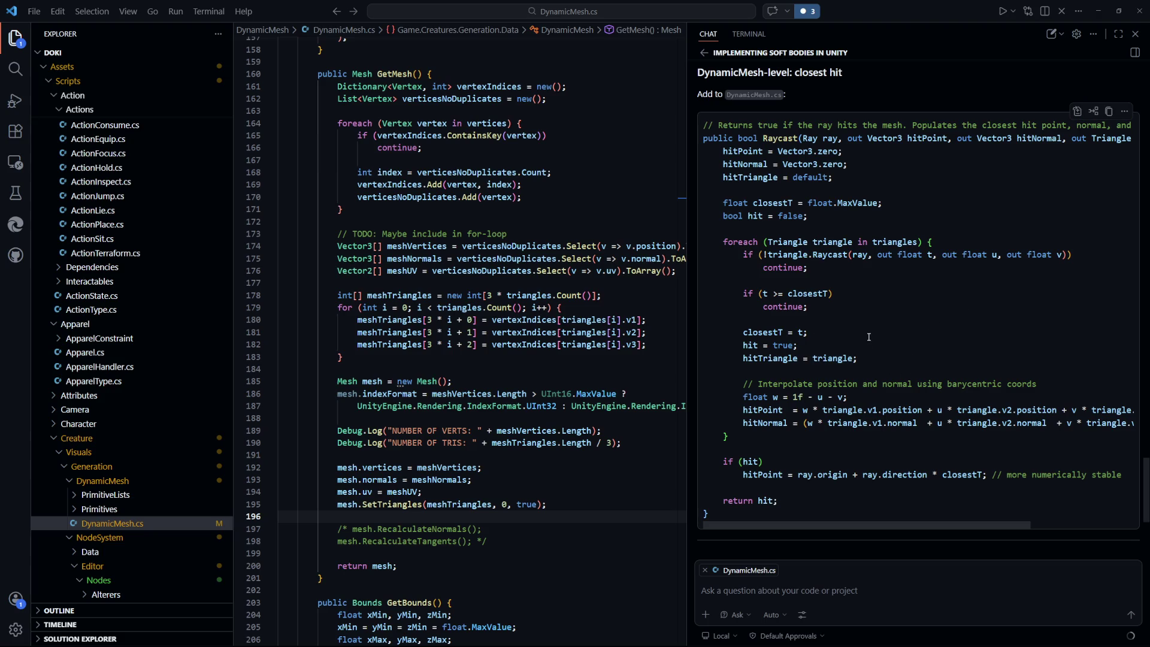
scroll(868, 336, "down", 3)
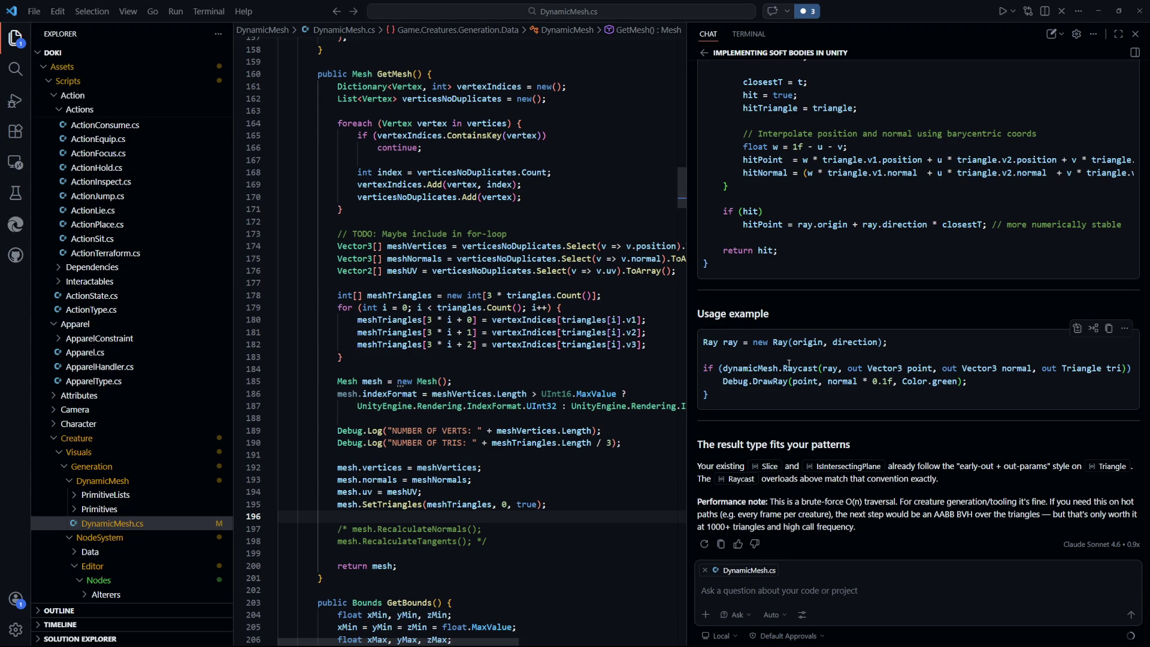
Step: Focus the GetMesh code at line 184 and expand the Primitives folder in the Explorer
scroll(848, 383, "up", 10)
scroll(848, 383, "up", 6)
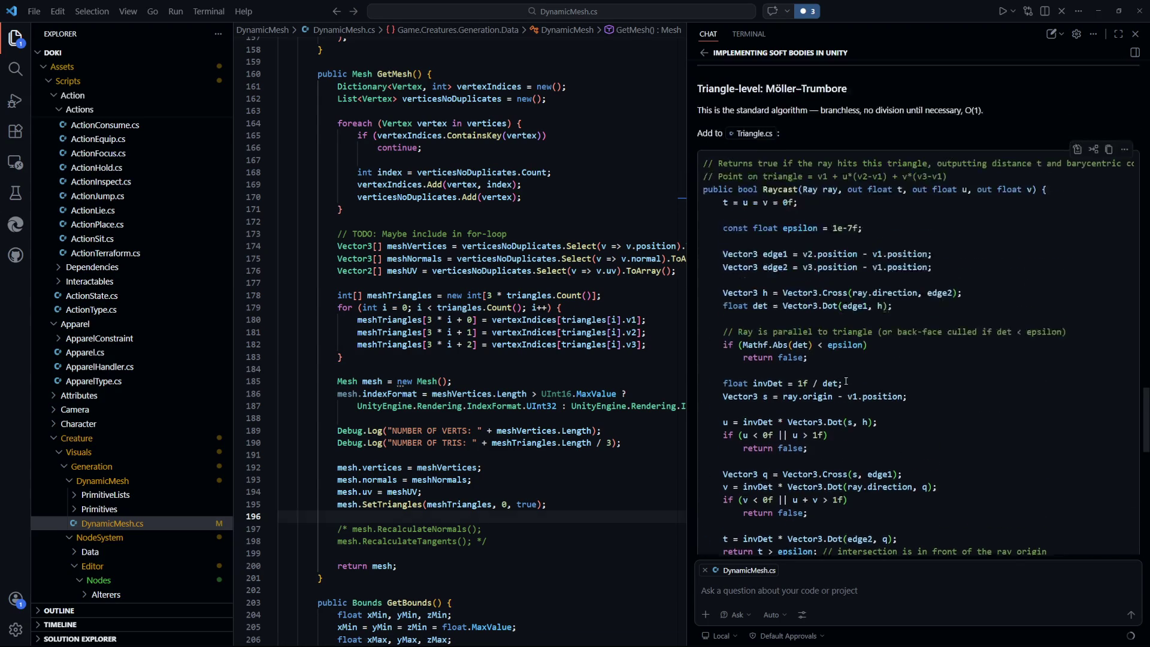
scroll(846, 382, "down", 1)
left_click(497, 369)
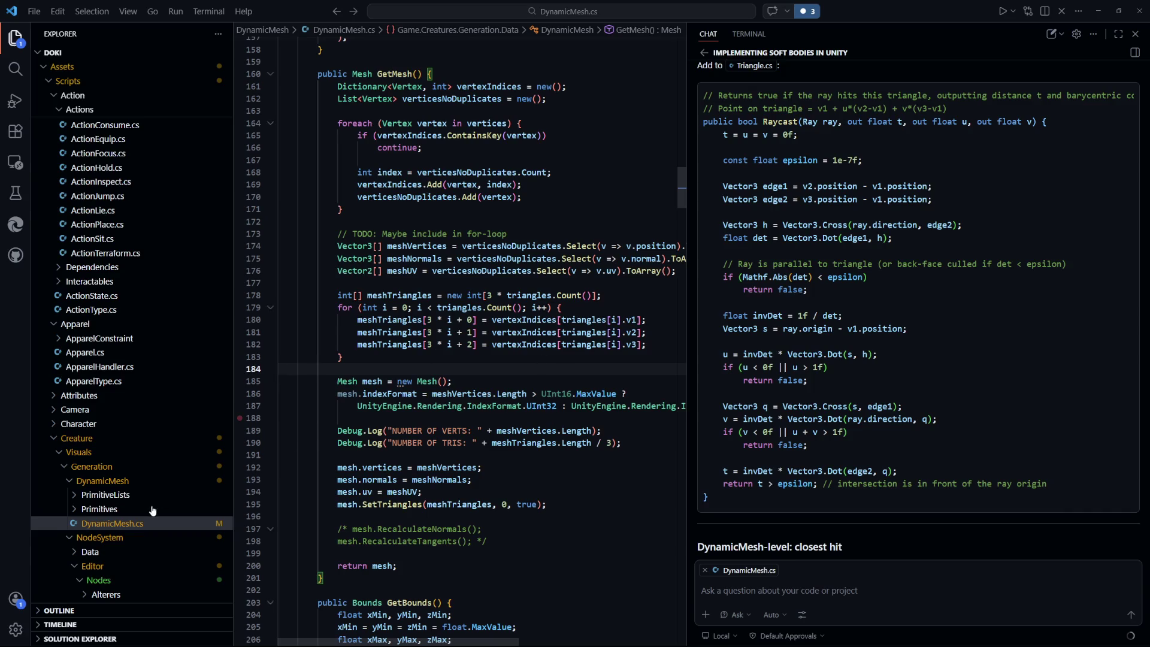
scroll(154, 511, "down", 1)
left_click(82, 465)
Step: Open Triangle.cs and place the caret after the HasUniqueVertices method's closing brace
left_click(105, 506)
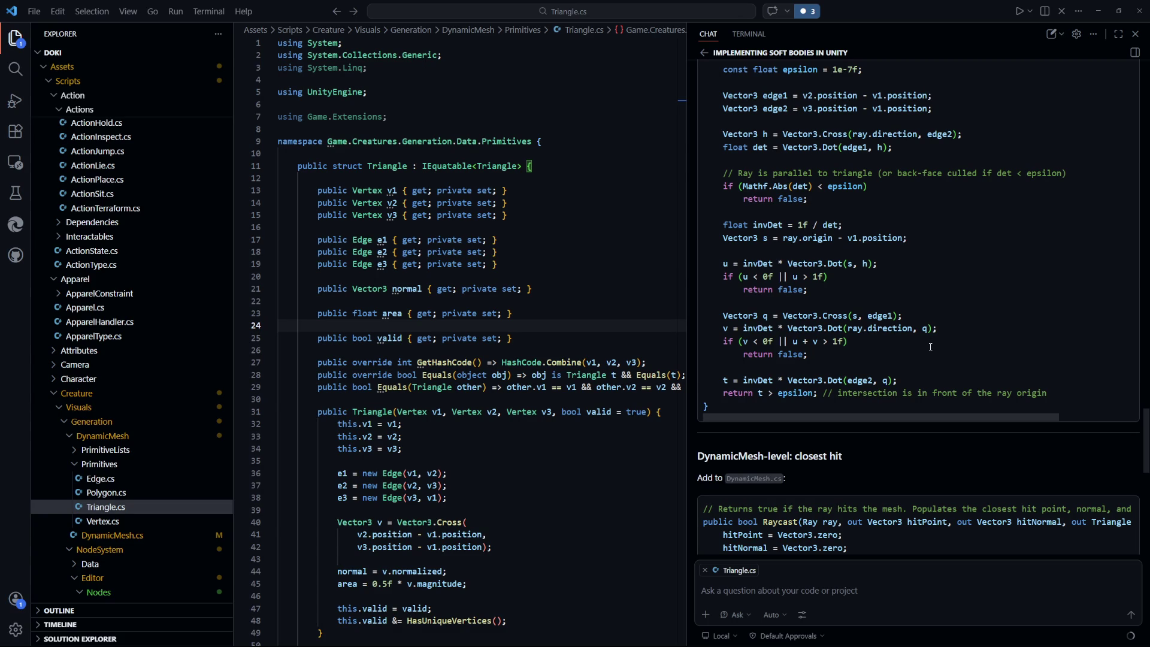
scroll(394, 337, "down", 15)
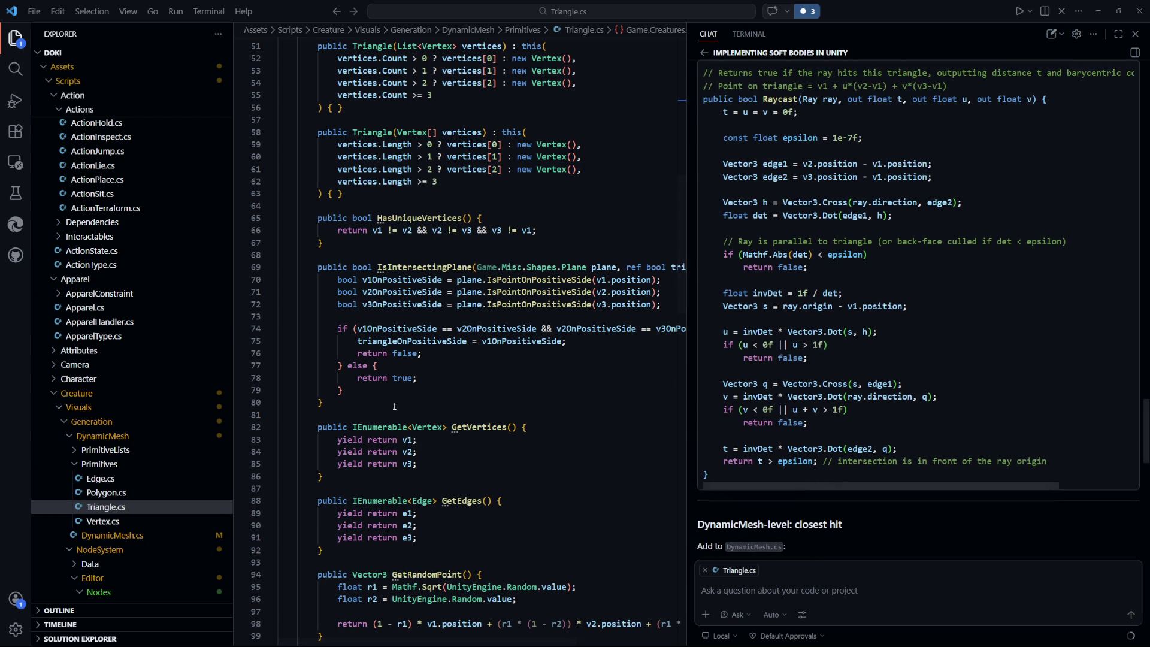
left_click(358, 397)
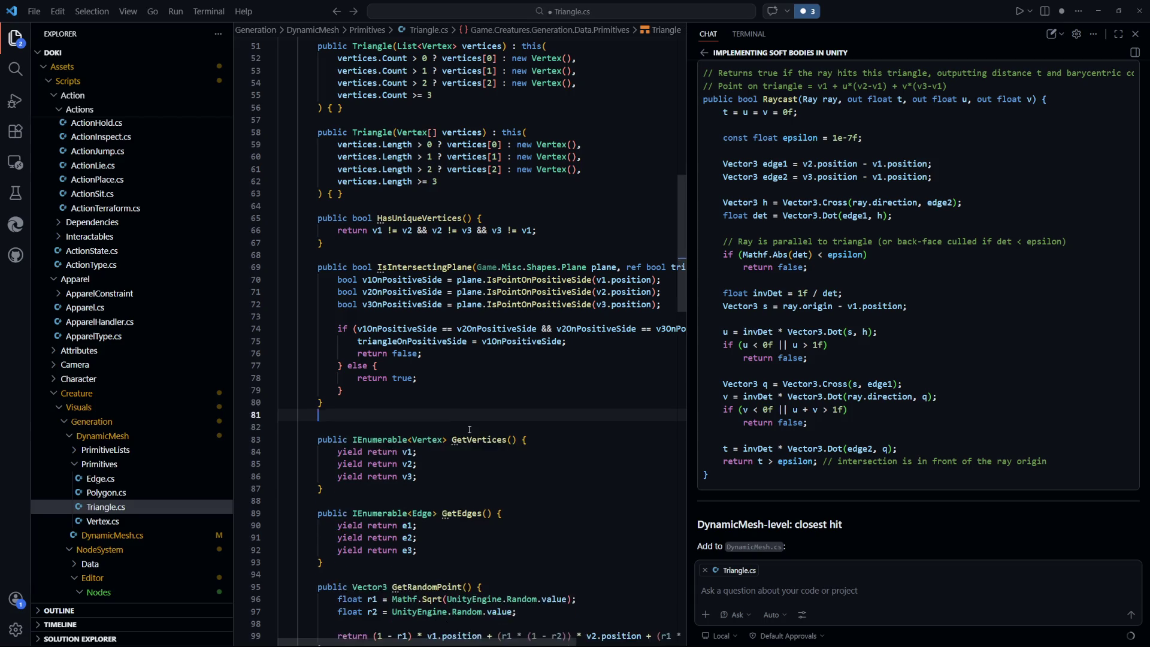
left_click(415, 245)
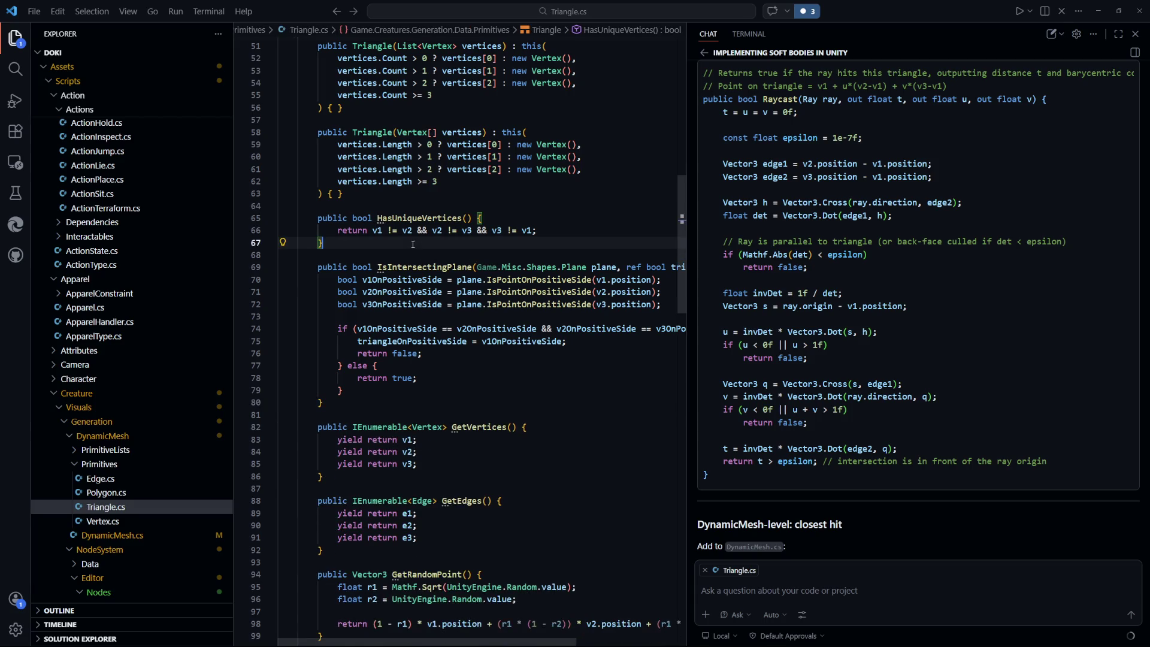
Step: Add an empty 'public bool IsIntersectingRay(Ray ray, out Vector3 point)' method after HasUniqueVertices
key("Return")
key("Return")
type("public bool IsIntersecting")
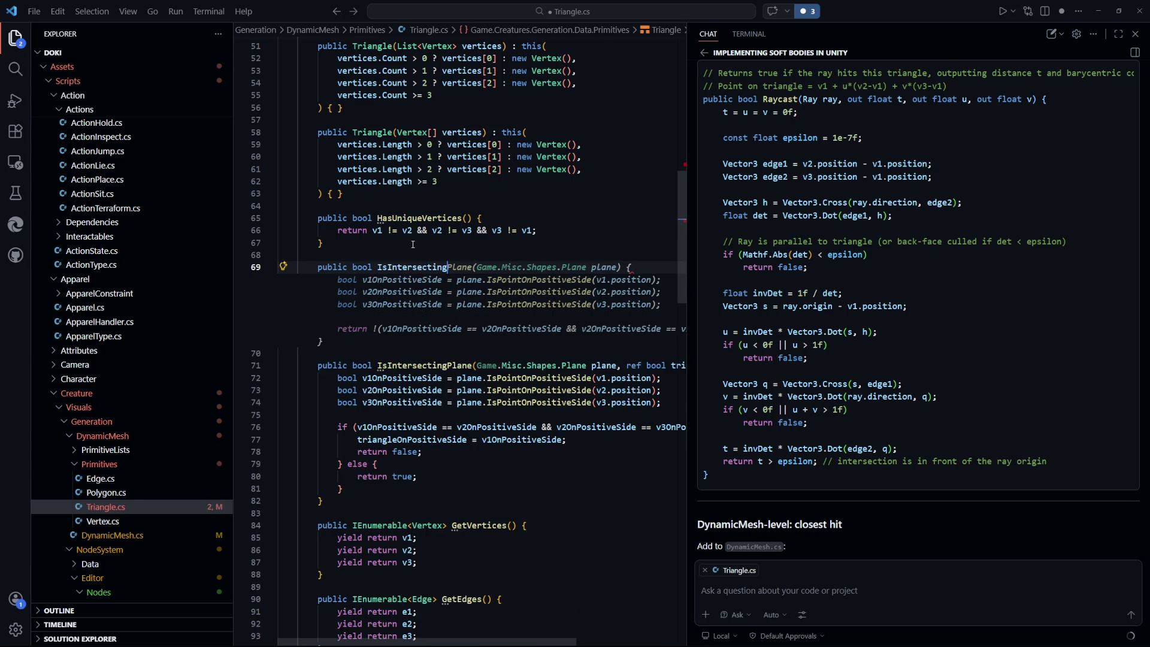
key("BackSpace")
type("Ray(Rayt")
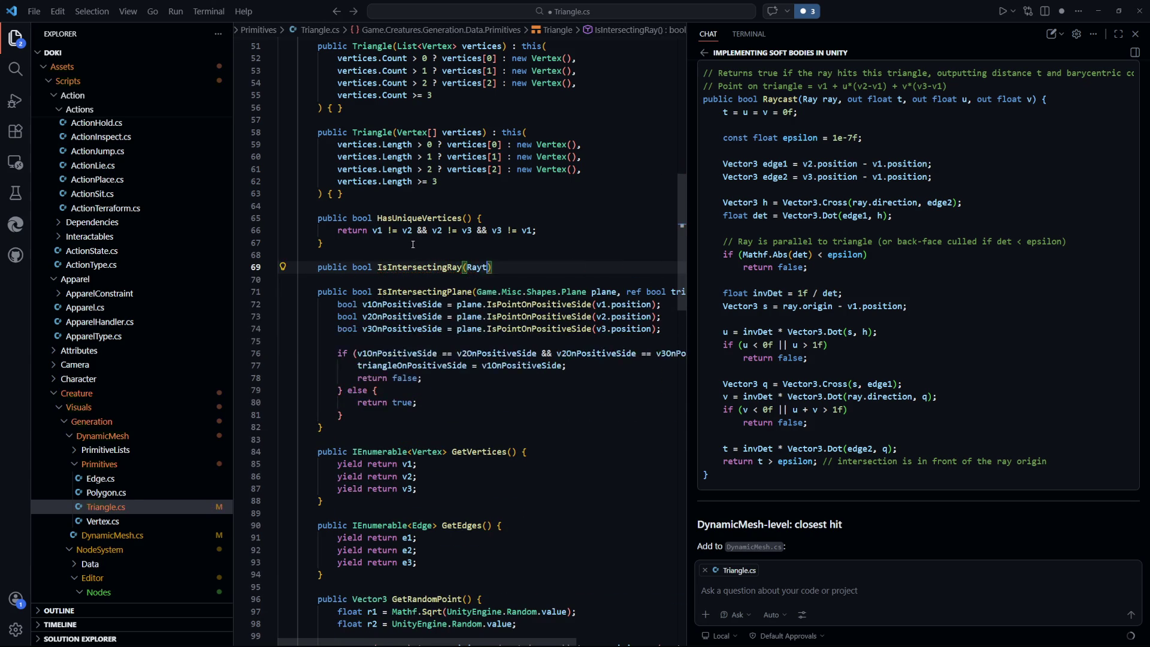
type("Ray ray")
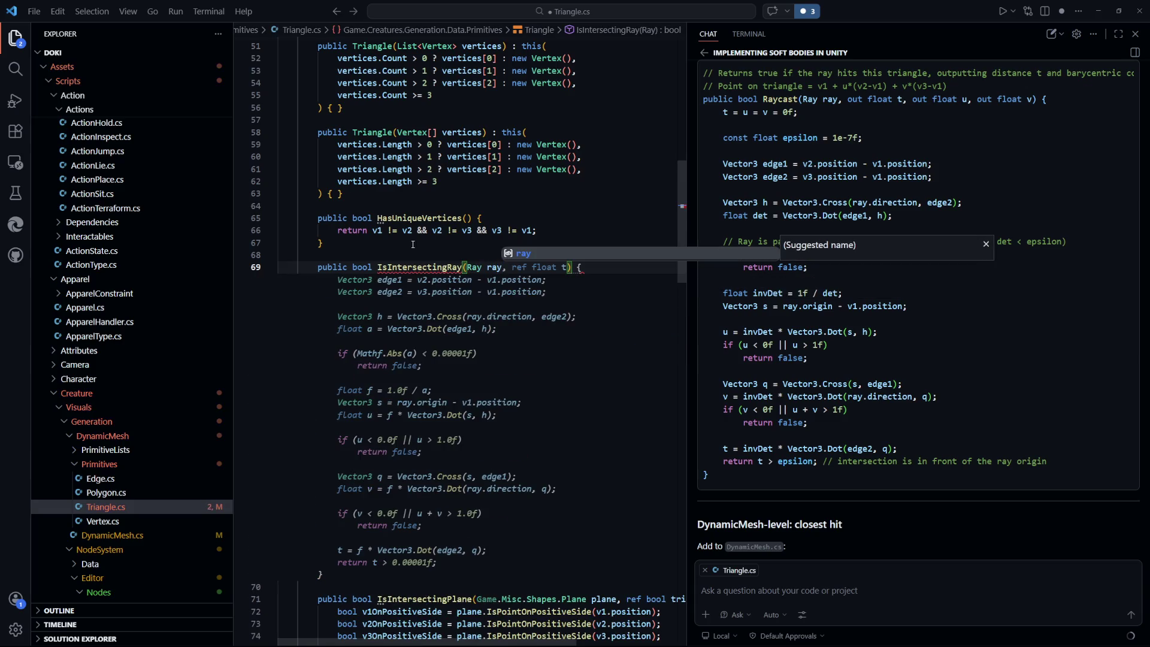
type(",")
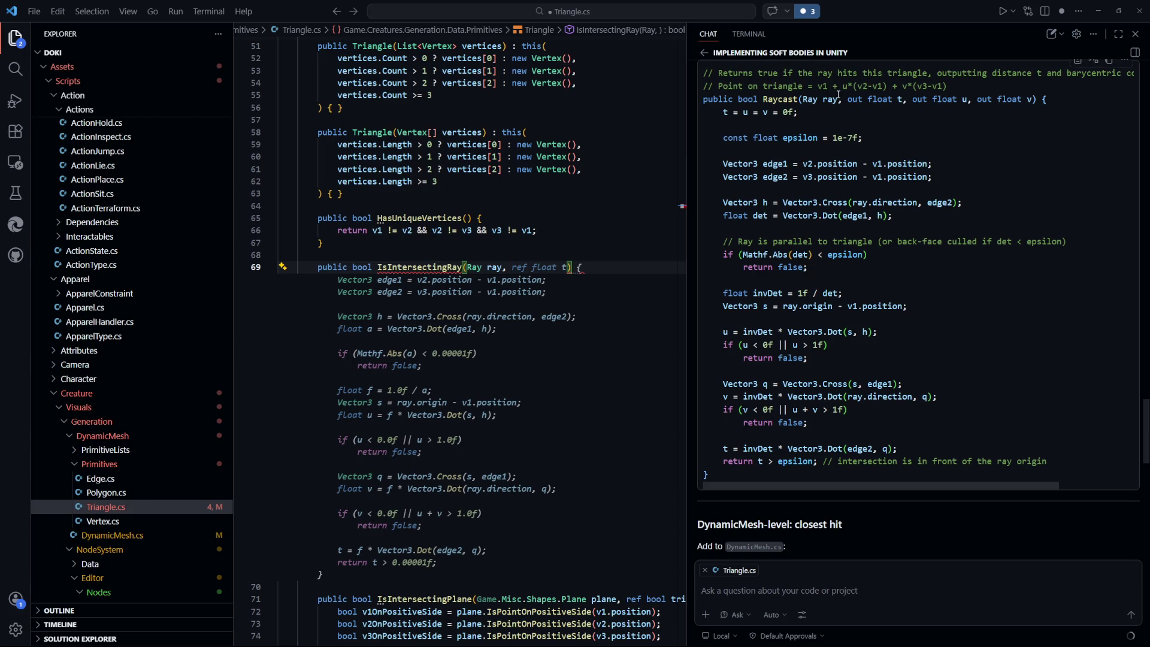
mouse_move(520, 270)
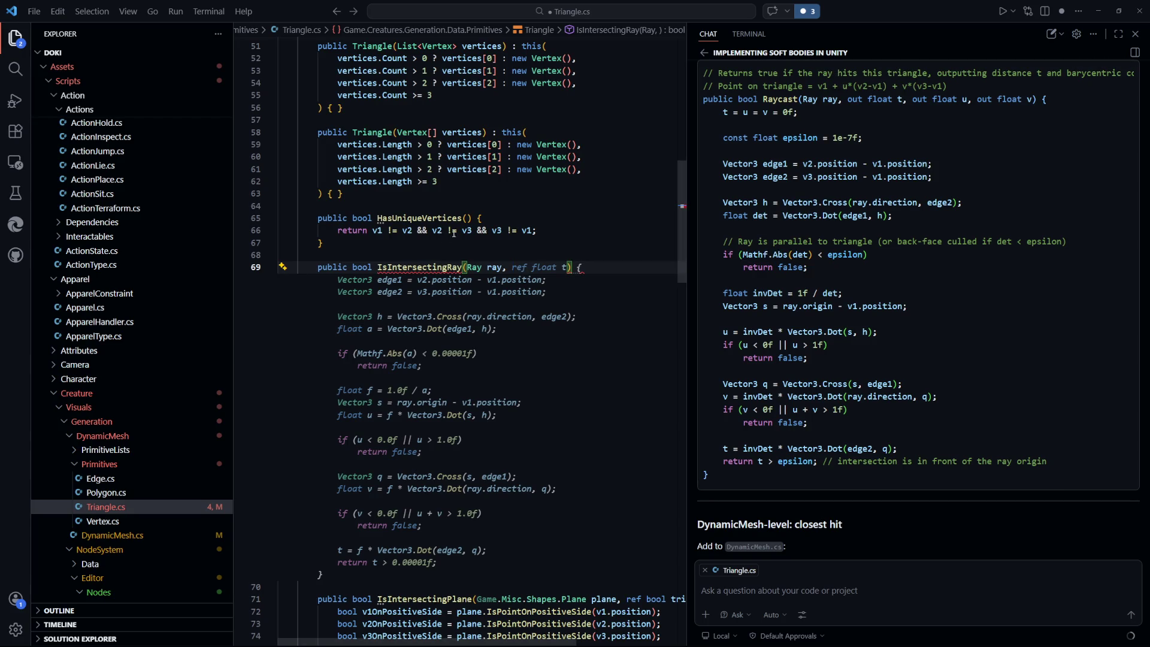
scroll(520, 270, "down", 4)
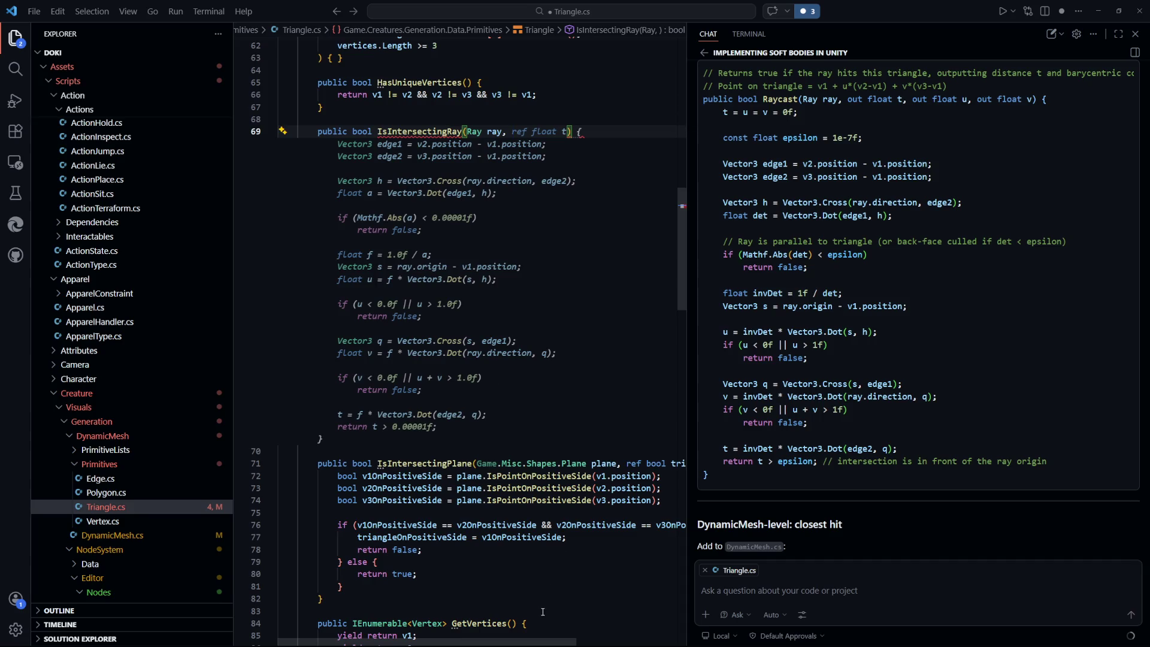
left_click_drag(539, 642, 657, 644)
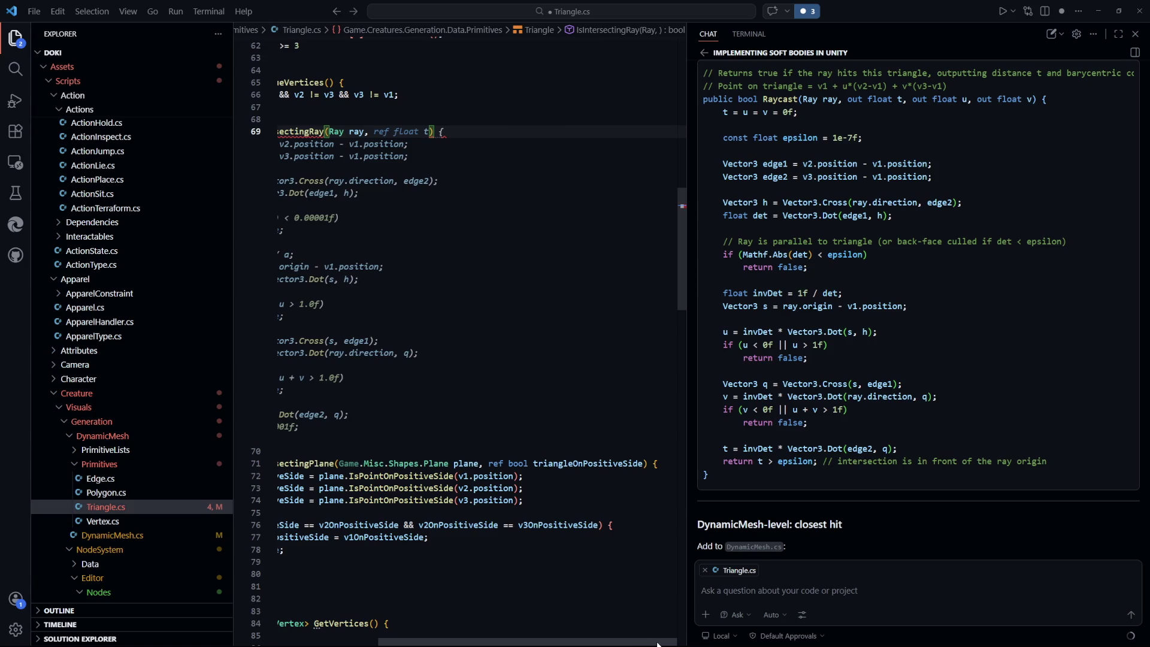
left_click_drag(656, 643, 557, 644)
scroll(569, 394, "up", 2)
mouse_move(600, 318)
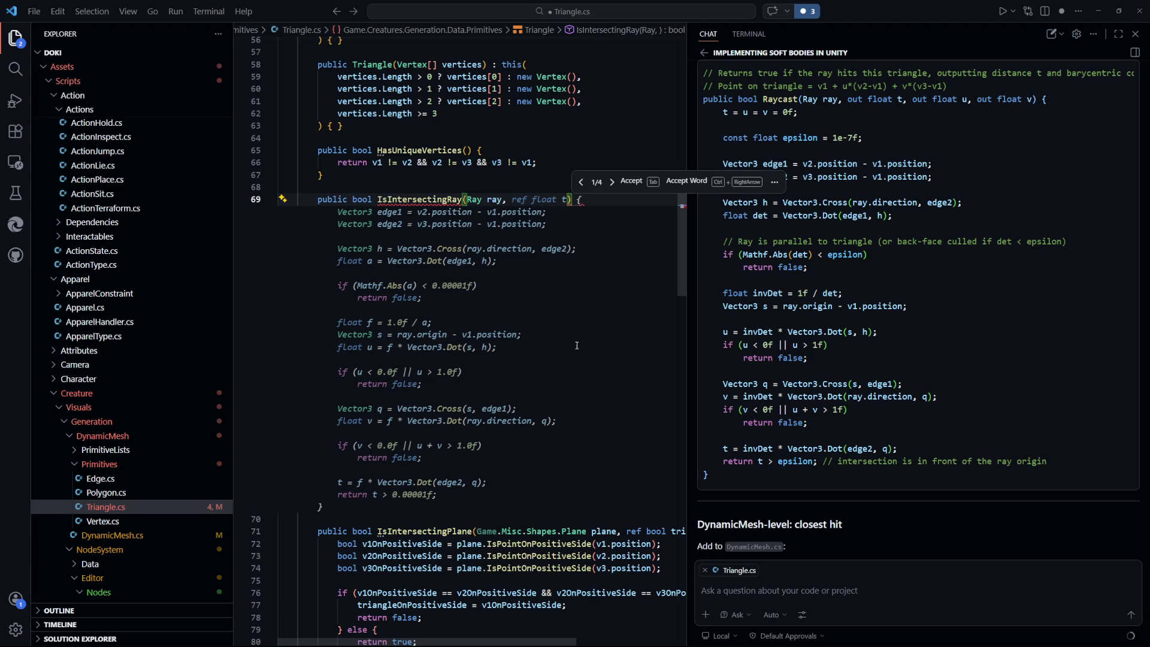
type("out ")
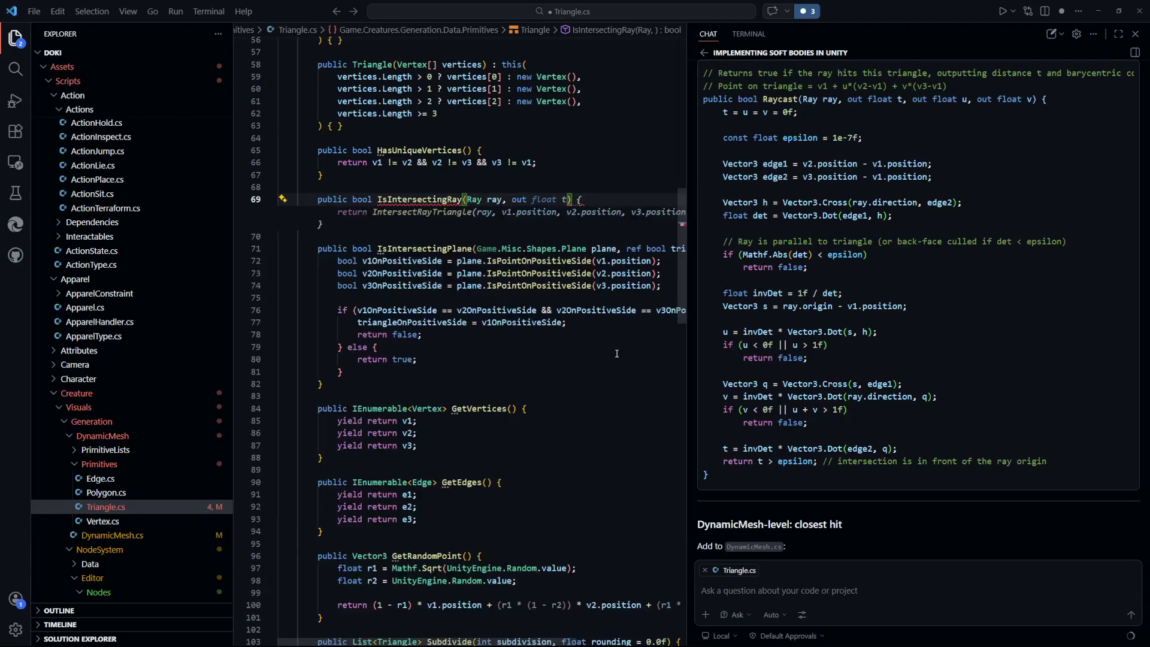
type("Vector3 ")
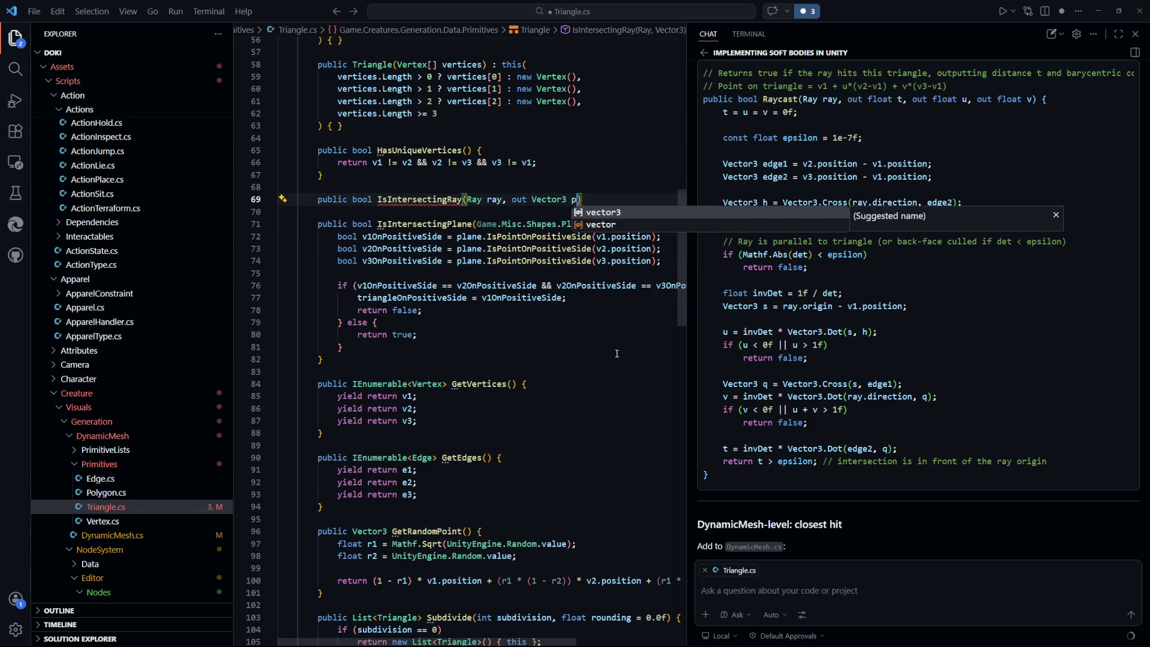
type("point) {")
key("Return")
left_click(599, 420)
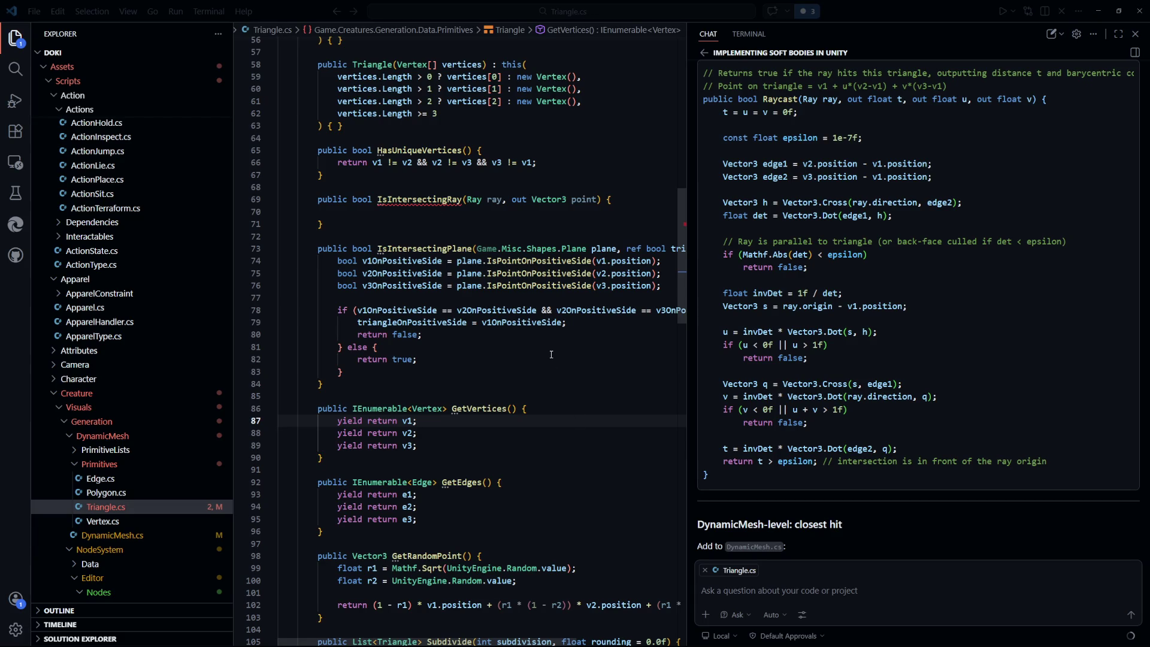
Step: Accept Copilot's 'point = Vector3.zero;' line and its full Möller–Trumbore intersection body
key("alt+Left")
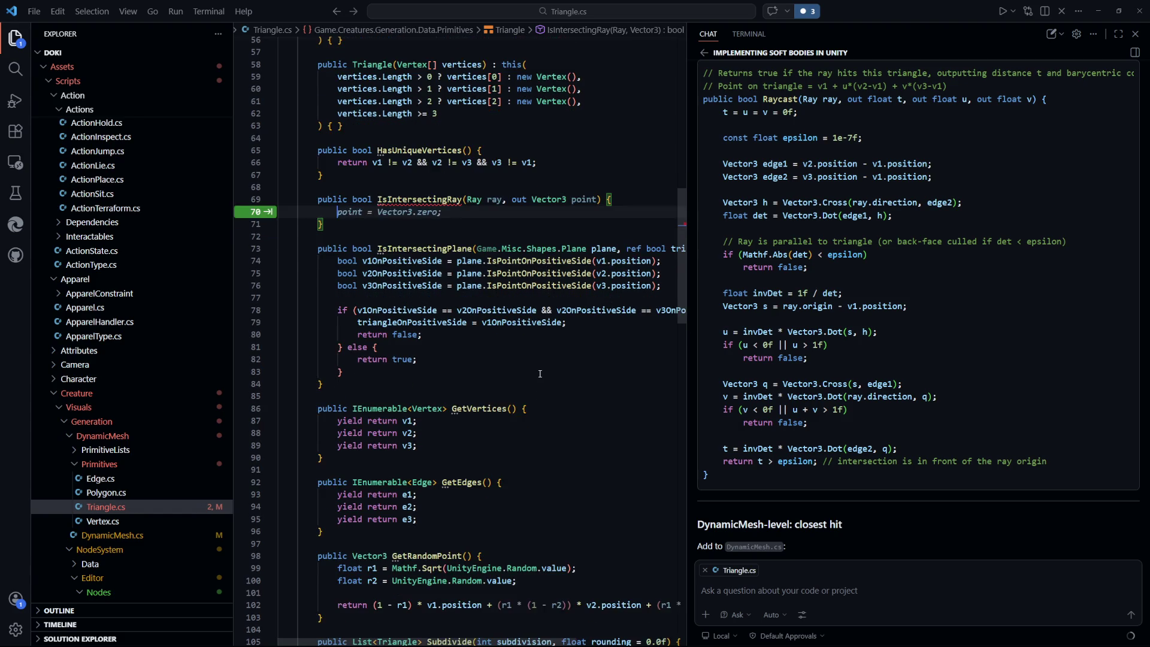
key("Tab")
scroll(541, 374, "down", 2)
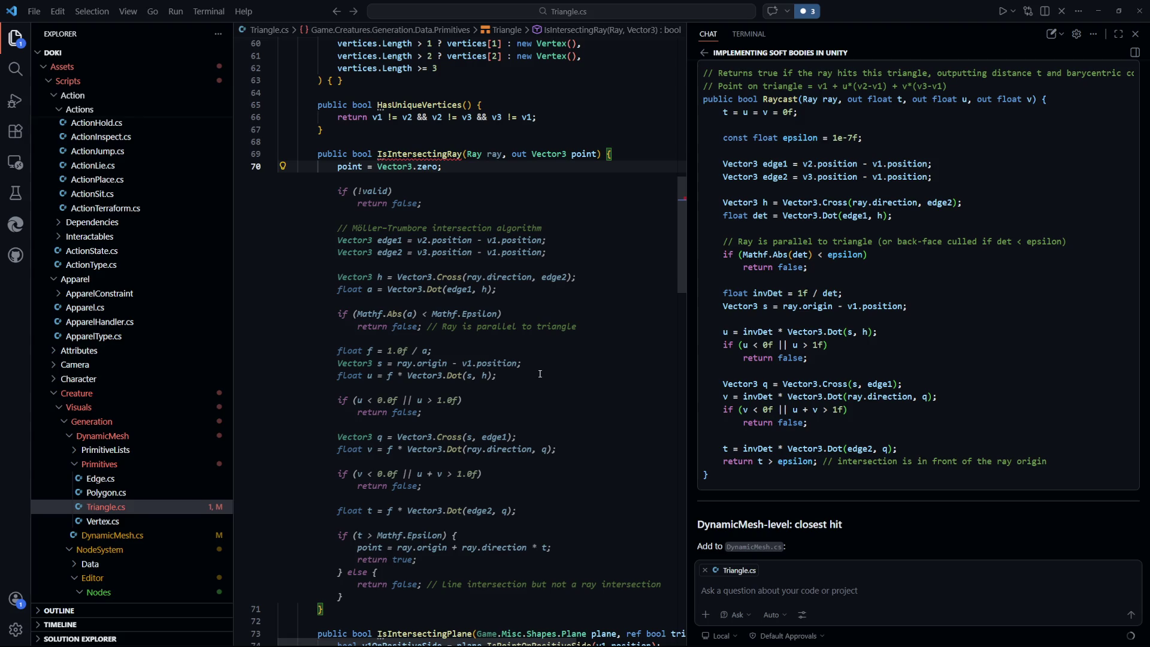
scroll(540, 374, "down", 1)
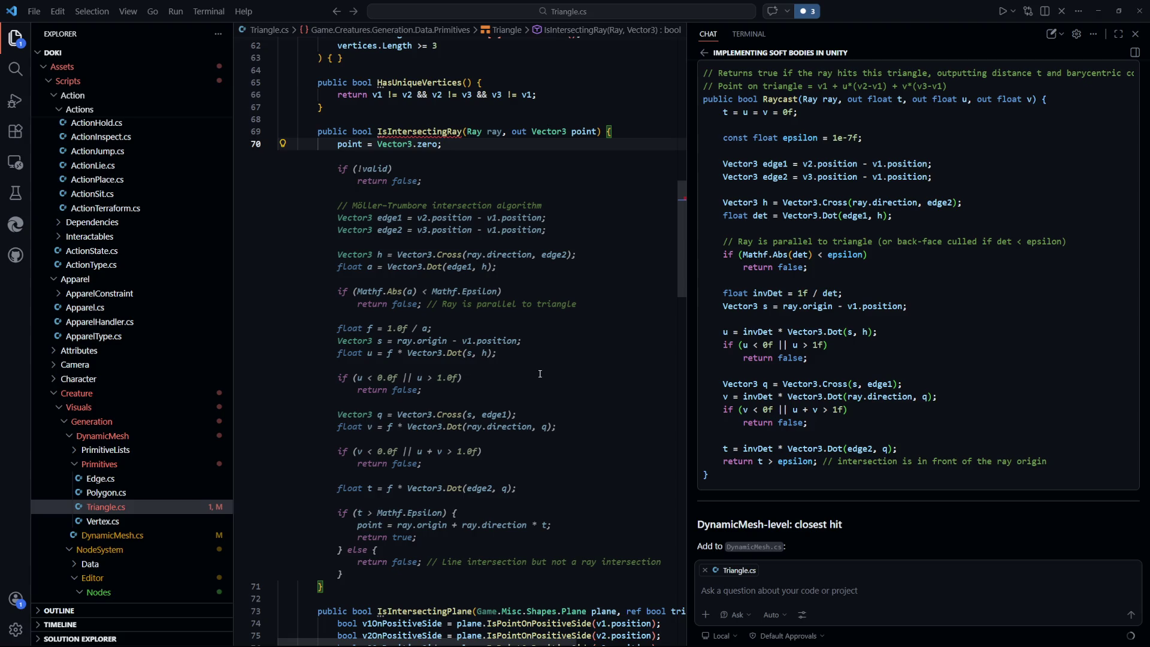
scroll(540, 373, "down", 1)
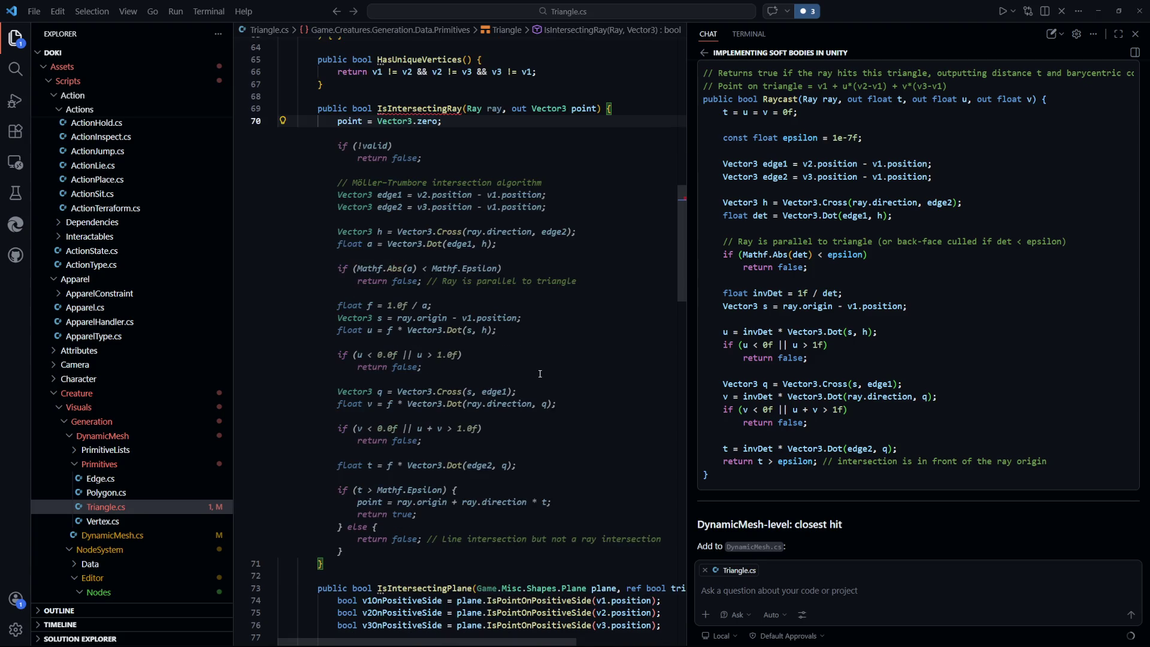
mouse_move(406, 138)
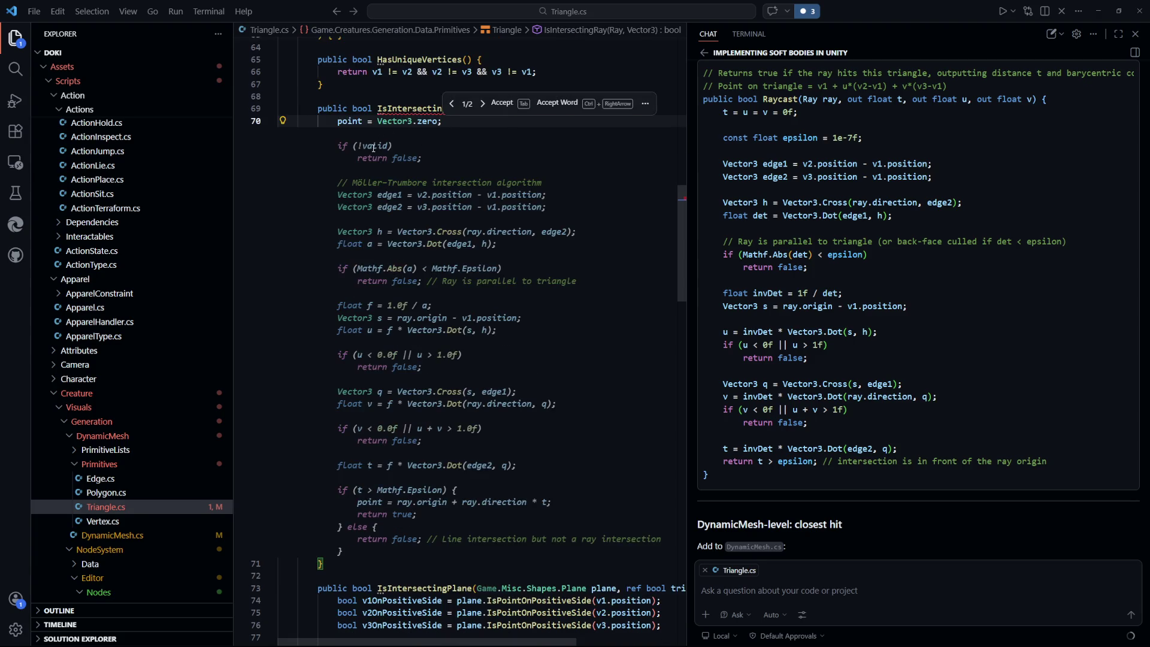
scroll(373, 147, "up", 20)
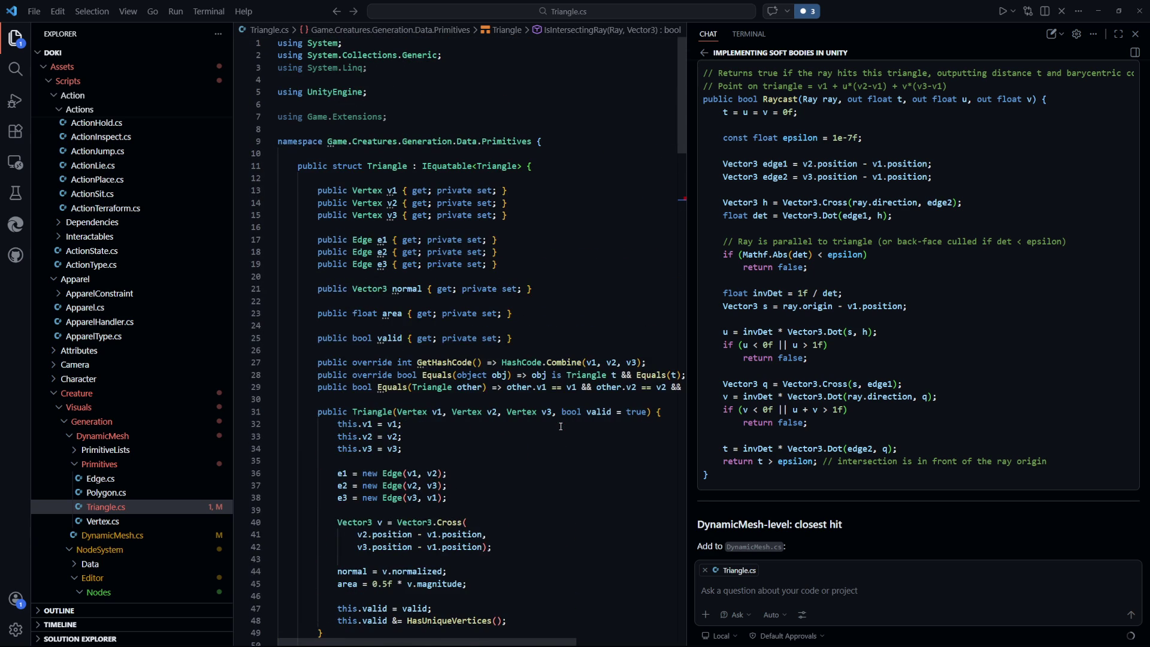
scroll(560, 426, "down", 4)
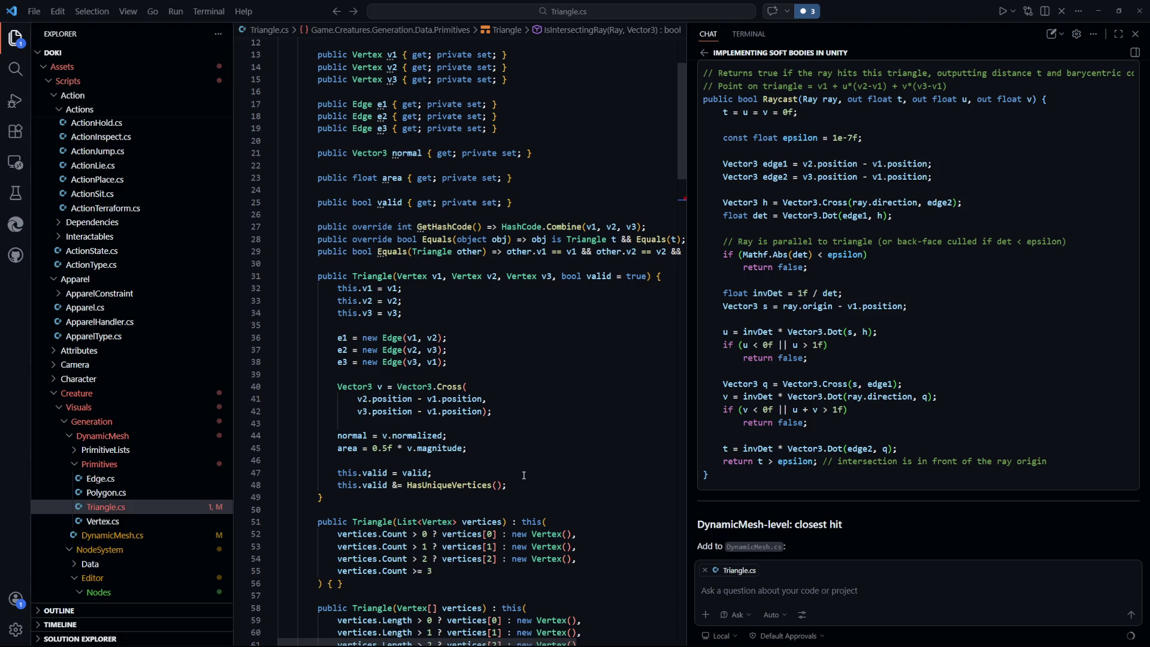
scroll(524, 475, "down", 15)
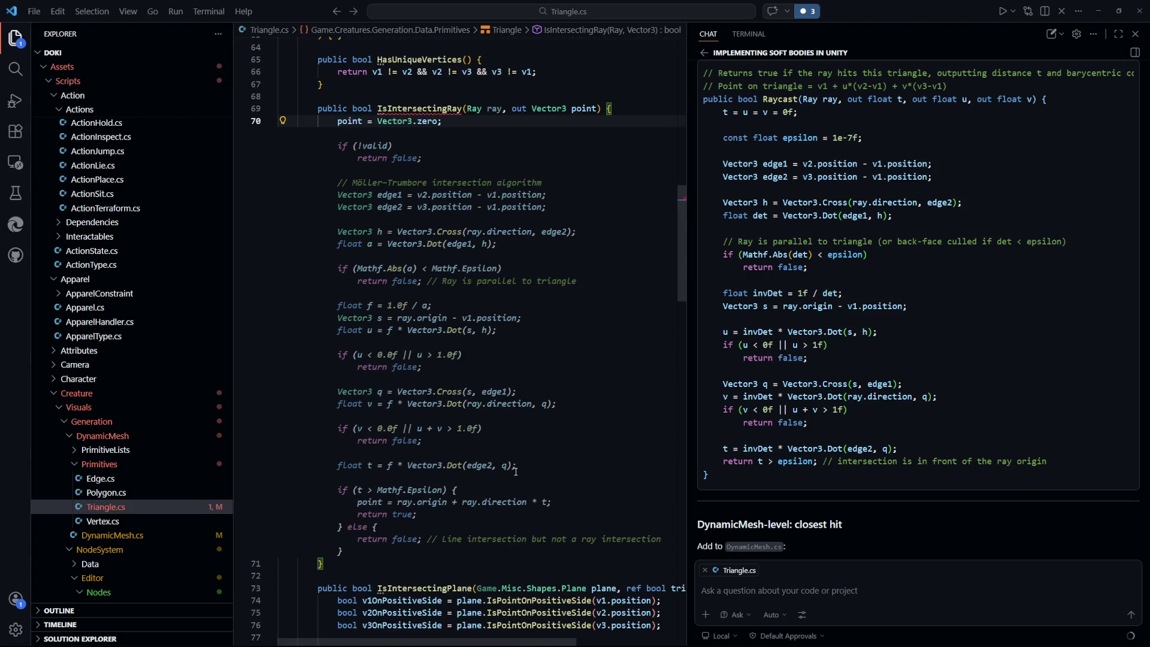
key("Tab")
Step: Save Triangle.cs and review the new IsIntersectingRay code
left_click(603, 387)
key("ctrl+s")
scroll(603, 387, "up", 1)
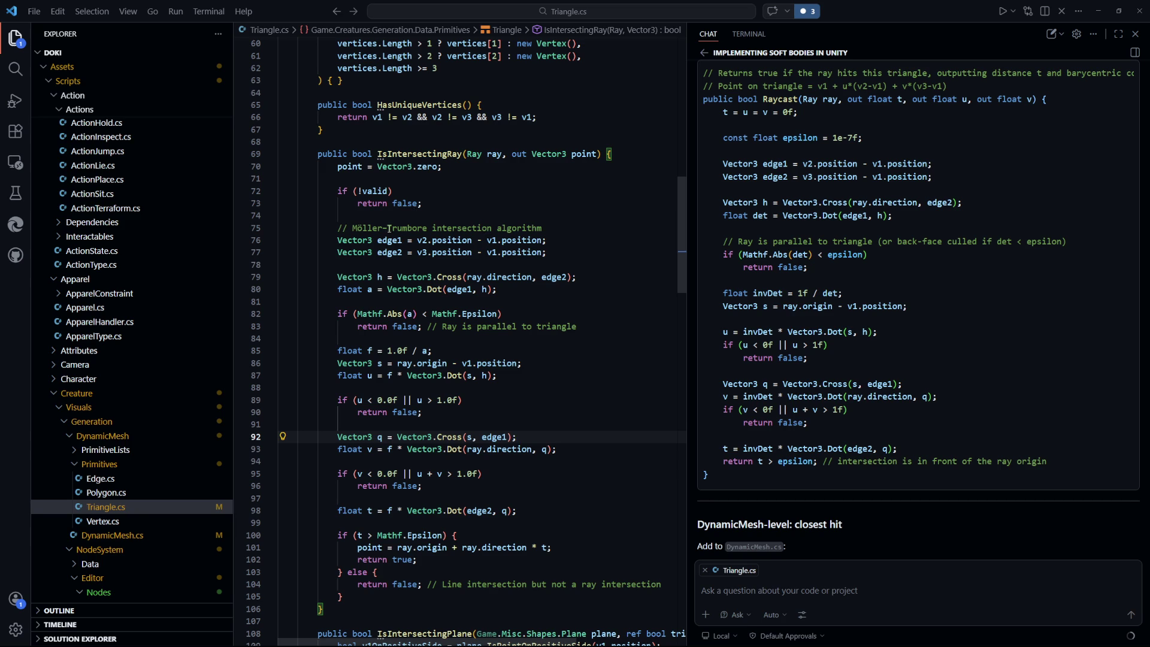
scroll(558, 283, "up", 3)
scroll(558, 283, "up", 5)
scroll(549, 384, "down", 3)
scroll(539, 384, "up", 3)
scroll(486, 386, "up", 1)
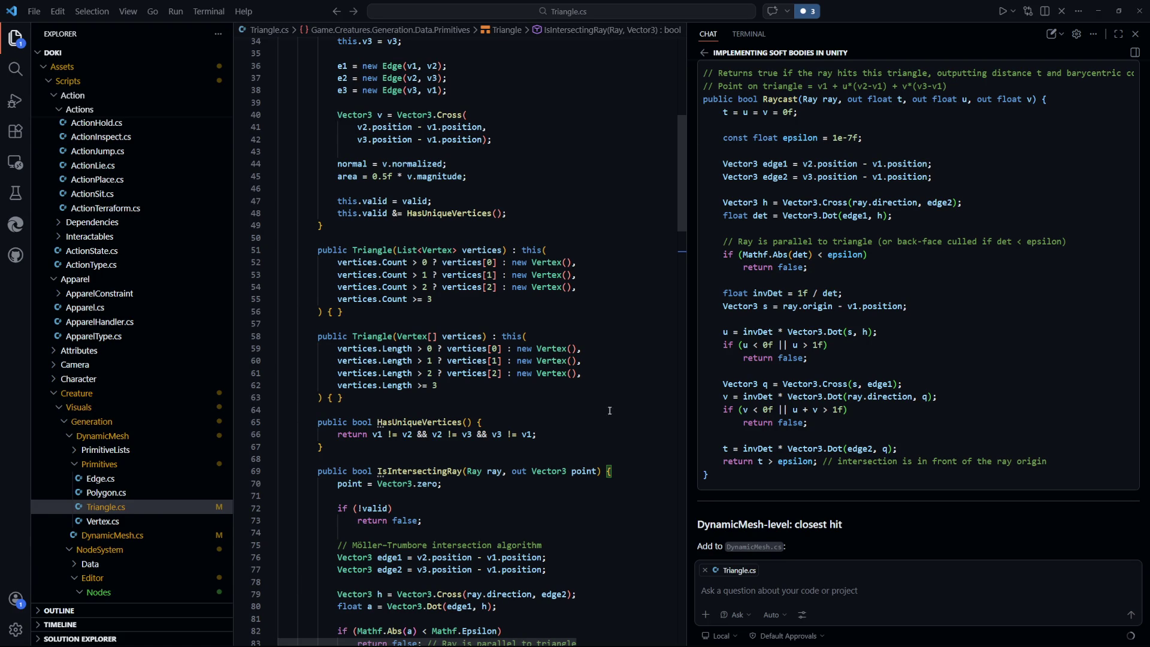
scroll(578, 361, "up", 2)
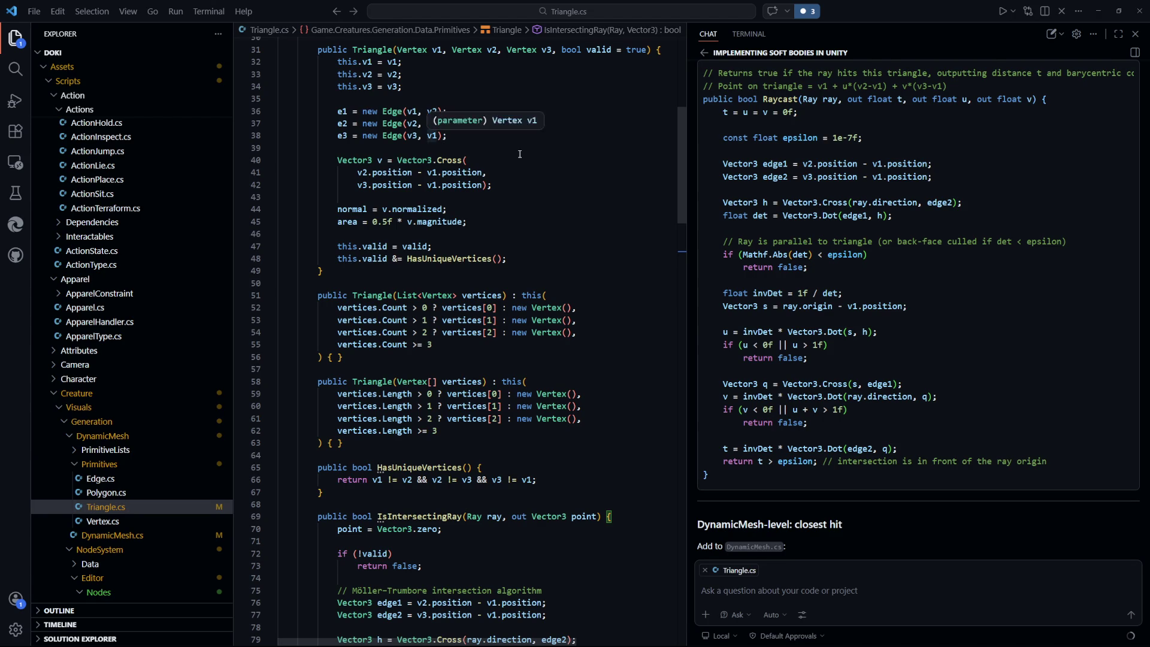
Step: Highlight the uses of edge1, then open Edge.cs from the Primitives folder
scroll(552, 148, "down", 3)
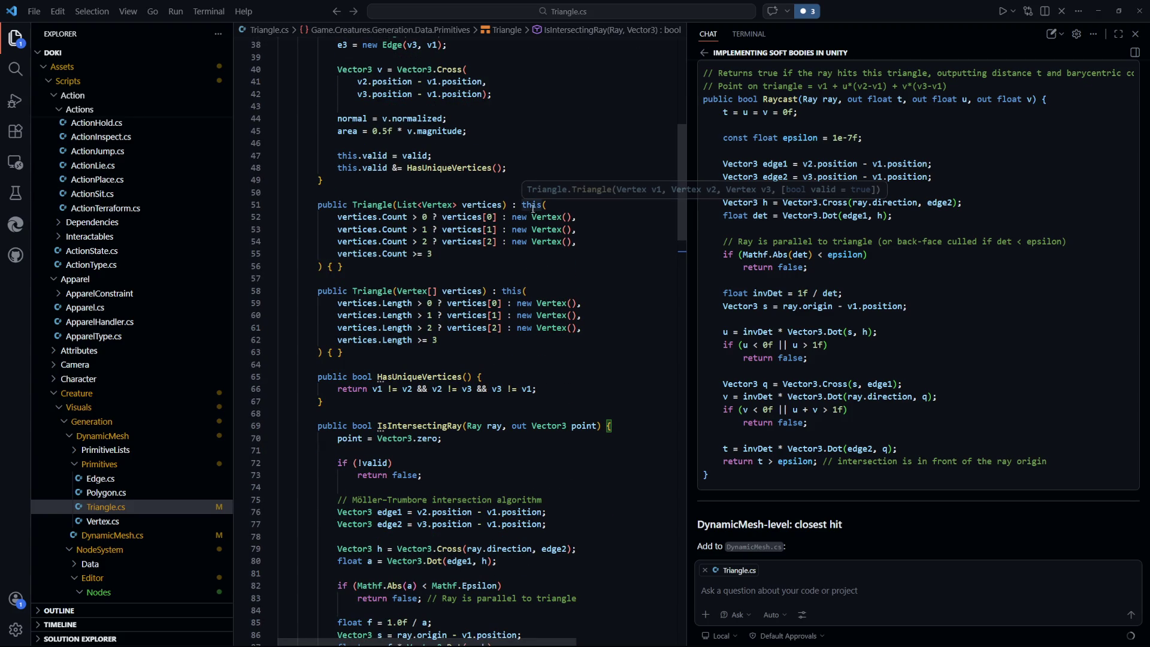
scroll(548, 474, "down", 3)
left_click(394, 421)
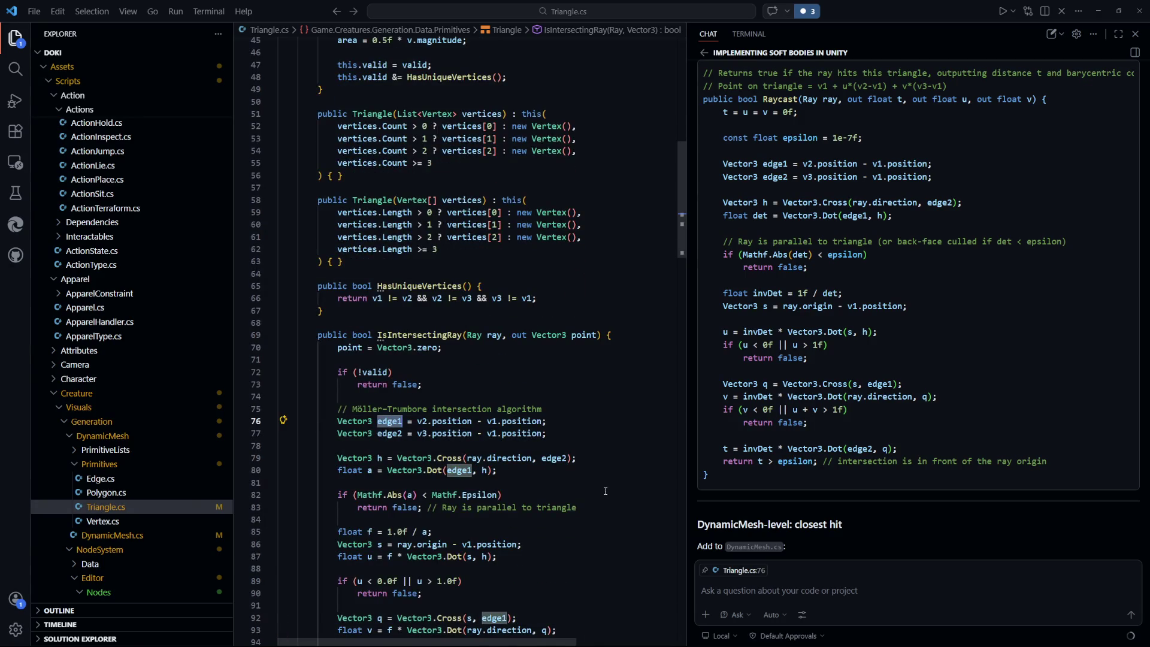
scroll(607, 497, "up", 9)
left_click(120, 479)
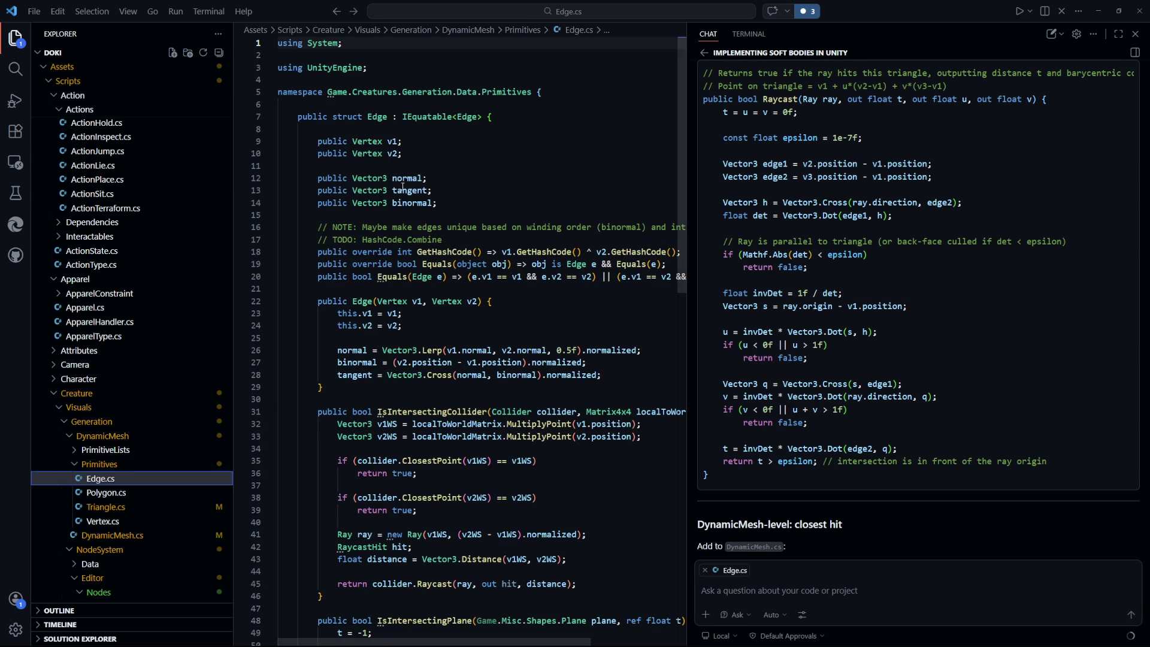
left_click(409, 191)
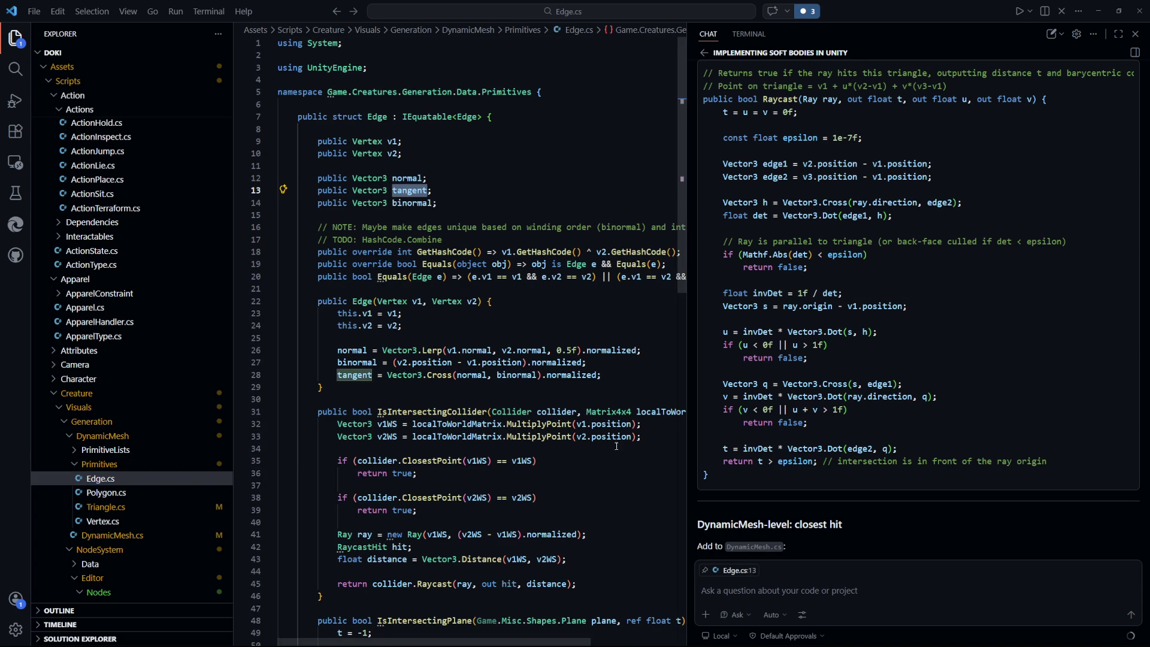
left_click_drag(590, 362, 338, 349)
left_click(357, 363)
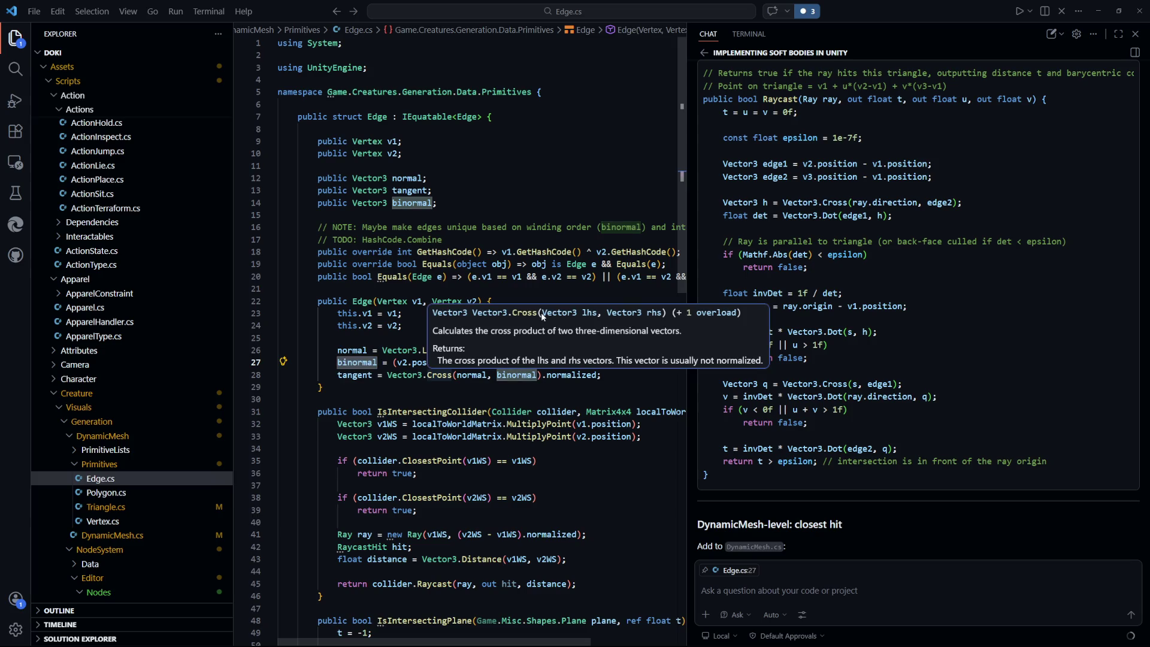
left_click(537, 278)
key("ctrl+Tab")
scroll(500, 446, "down", 5)
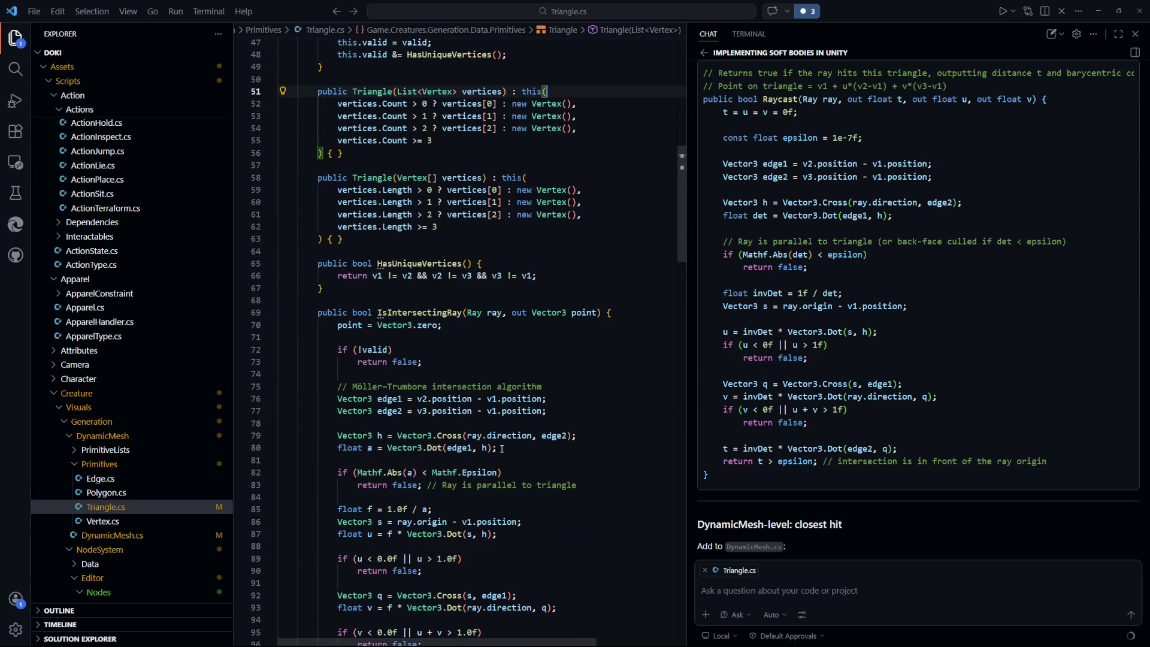
scroll(501, 446, "up", 4)
scroll(501, 460, "up", 1)
scroll(503, 460, "up", 6)
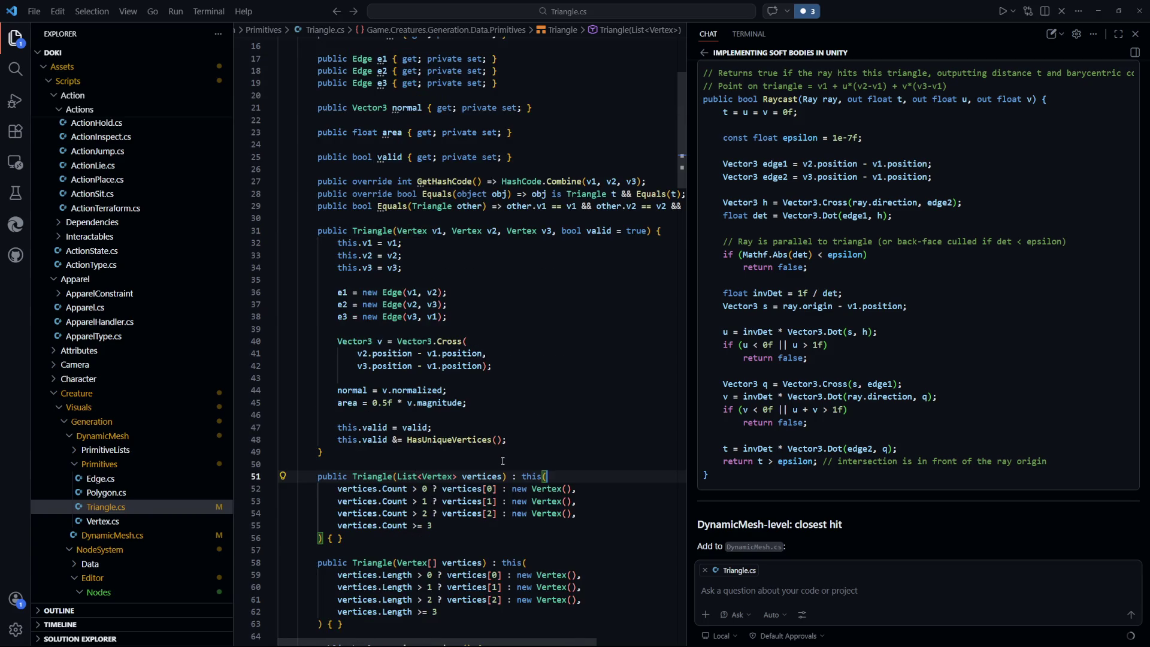
scroll(503, 461, "down", 2)
scroll(503, 461, "down", 20)
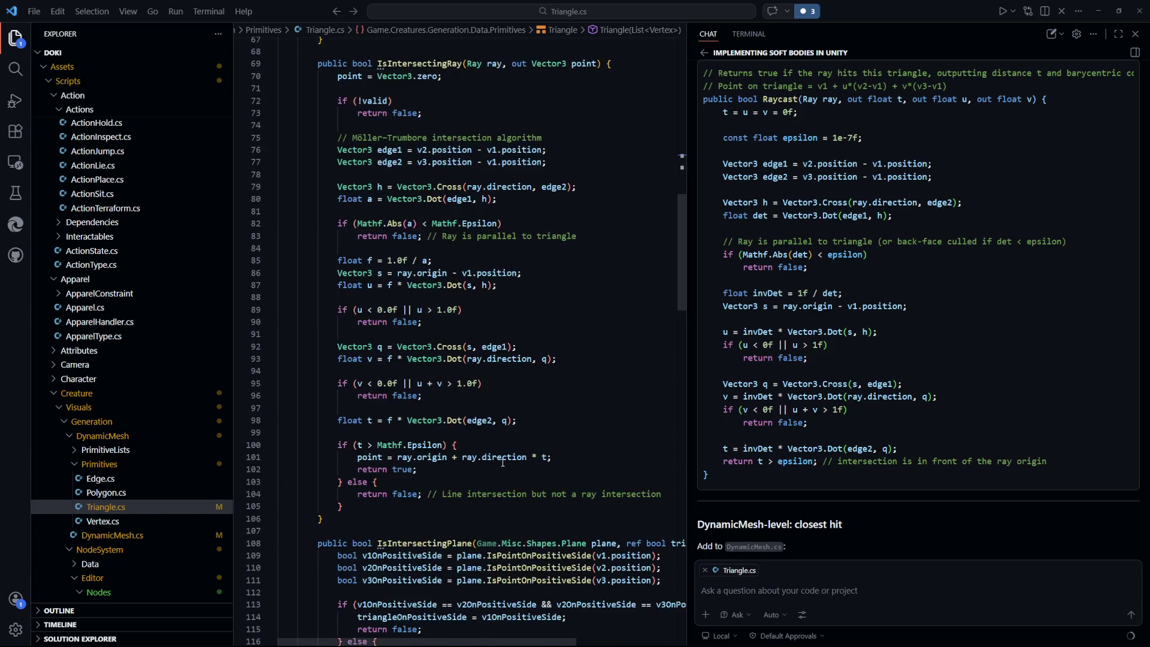
scroll(539, 449, "up", 7)
left_click(587, 440)
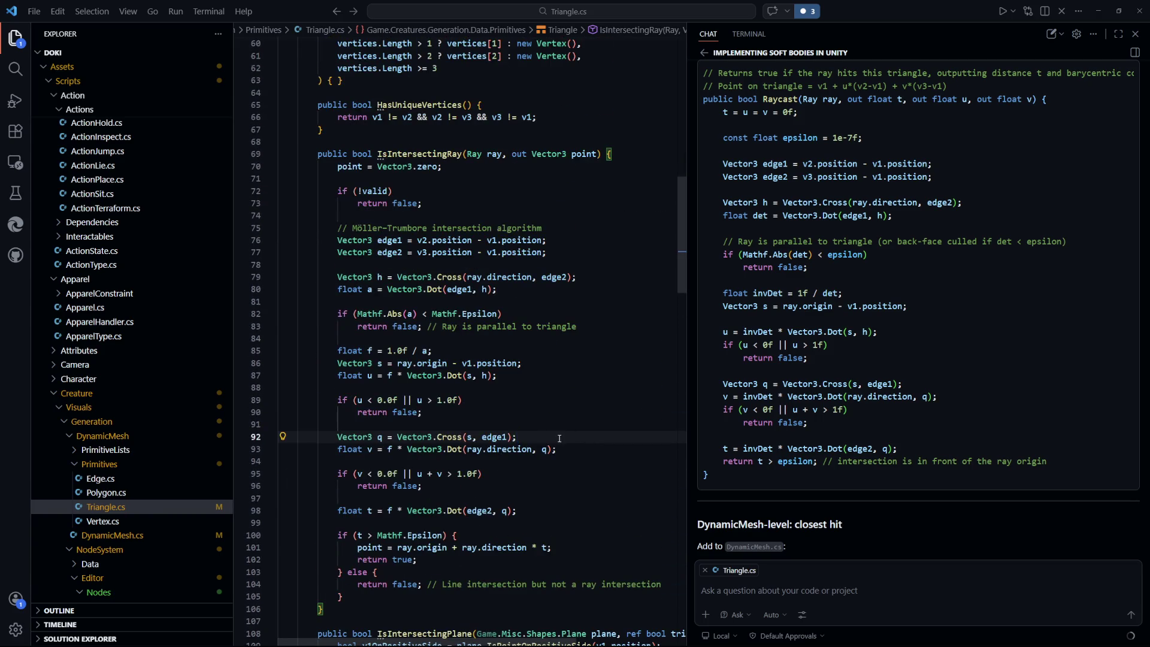
scroll(506, 160, "down", 2)
scroll(455, 92, "down", 1)
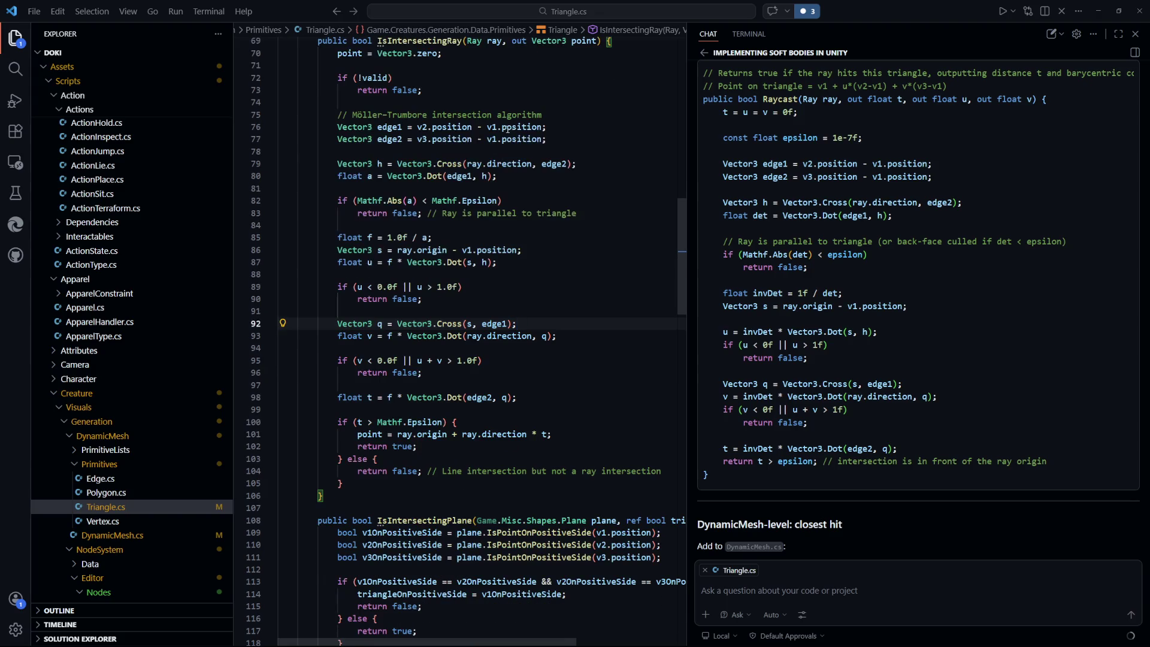
left_click_drag(546, 139, 344, 124)
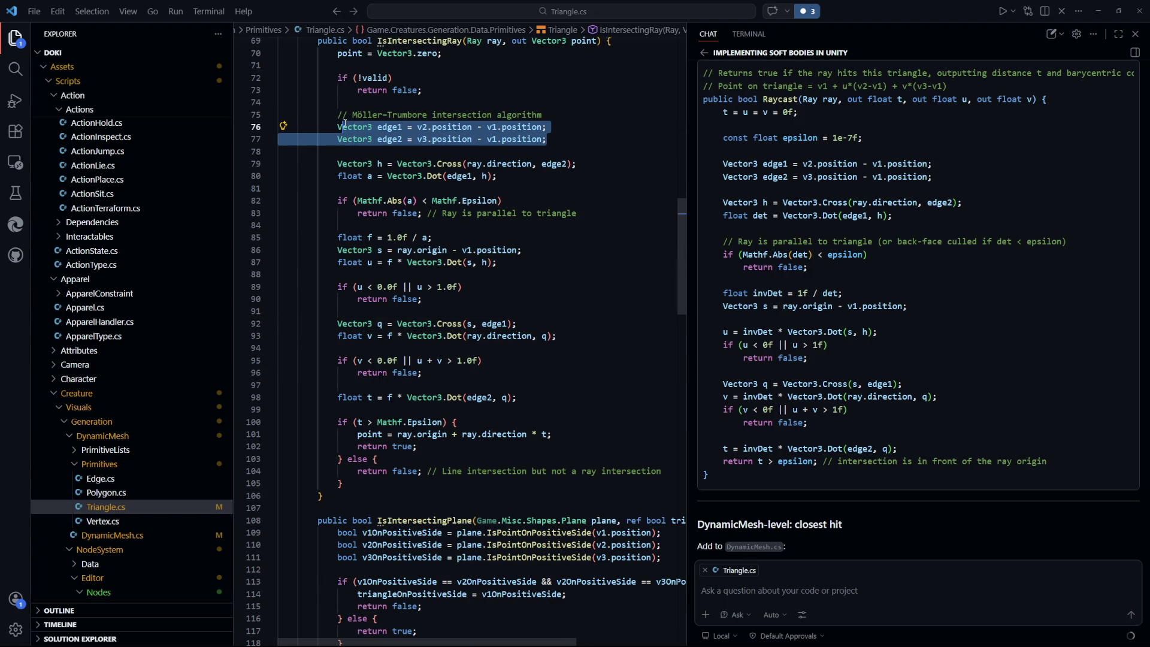
left_click_drag(578, 163, 474, 162)
left_click(472, 176)
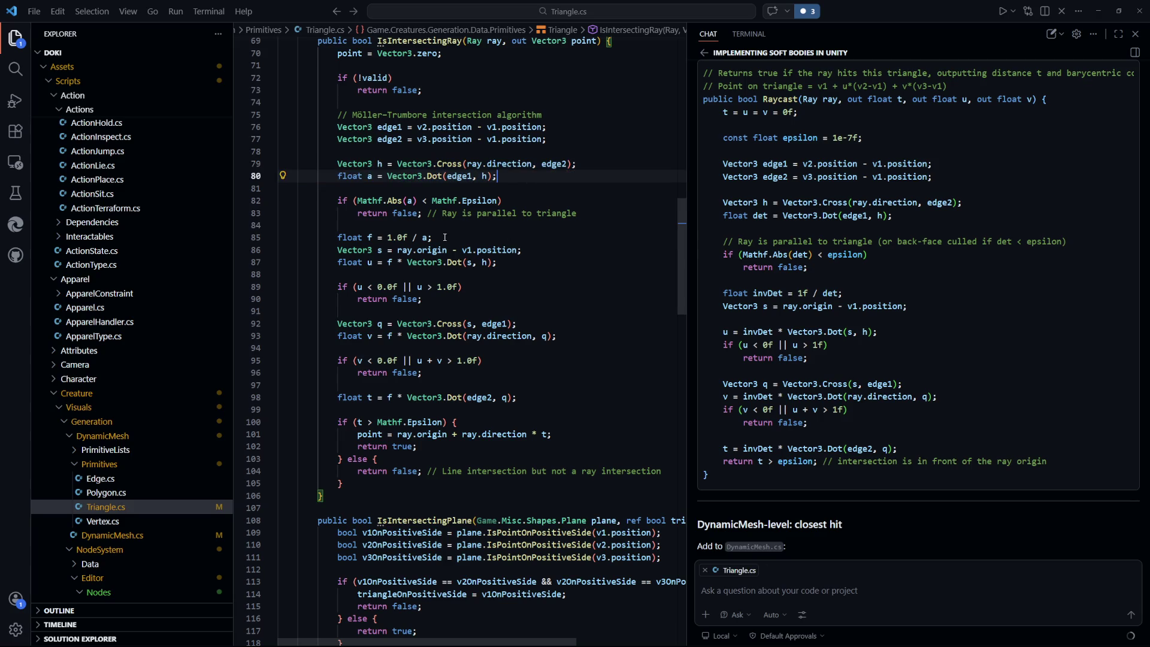
scroll(478, 383, "up", 1)
left_click_drag(551, 456, 388, 456)
key("shift+Home")
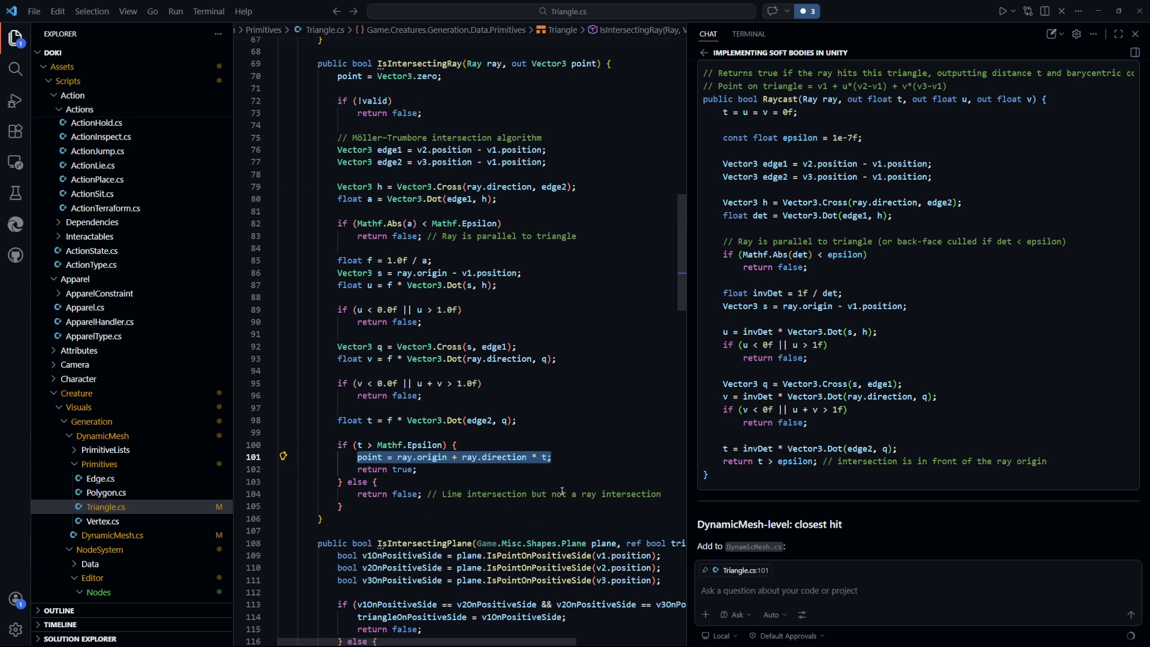
left_click(565, 444)
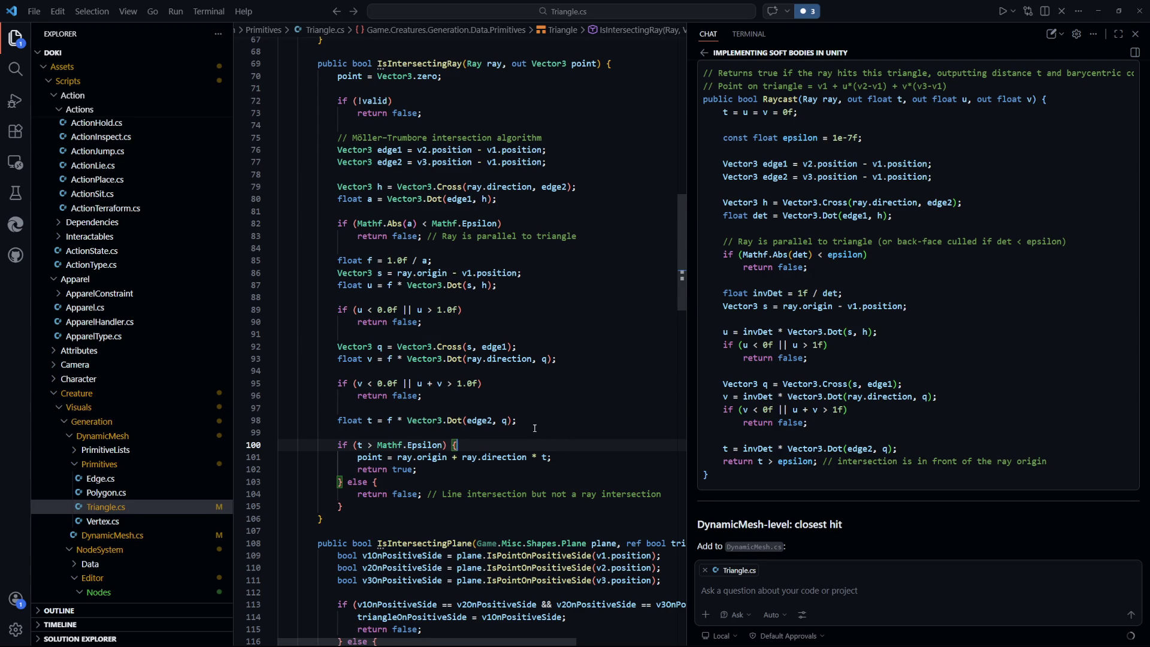
right_click(530, 426)
key("Escape")
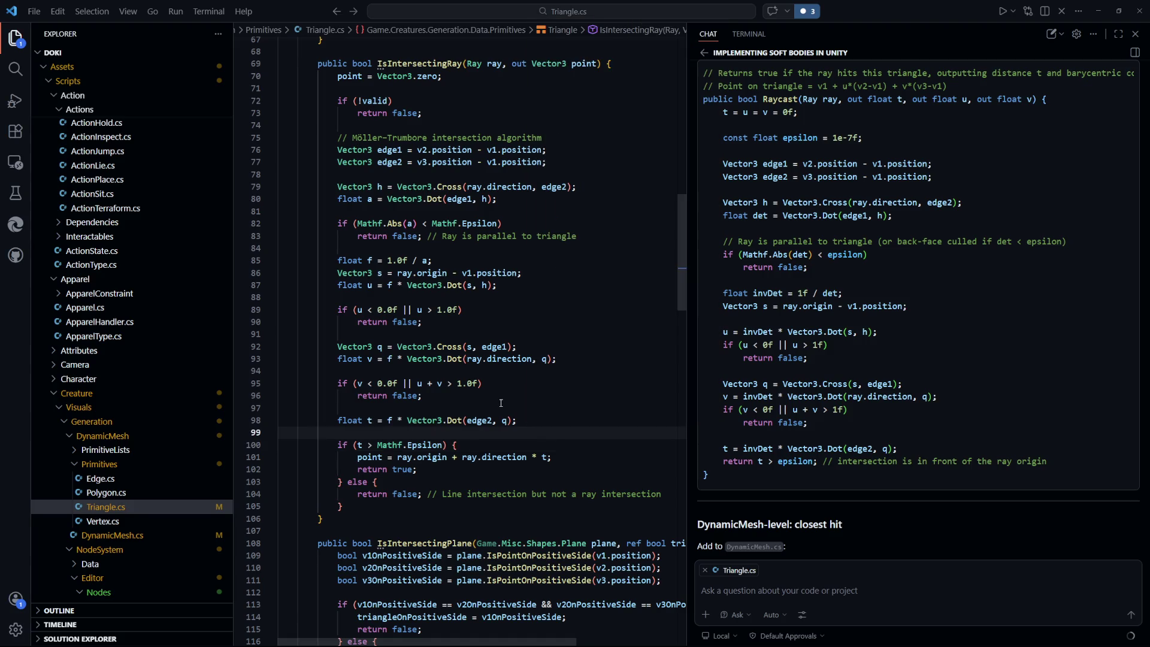
scroll(534, 452, "up", 4)
scroll(534, 452, "down", 3)
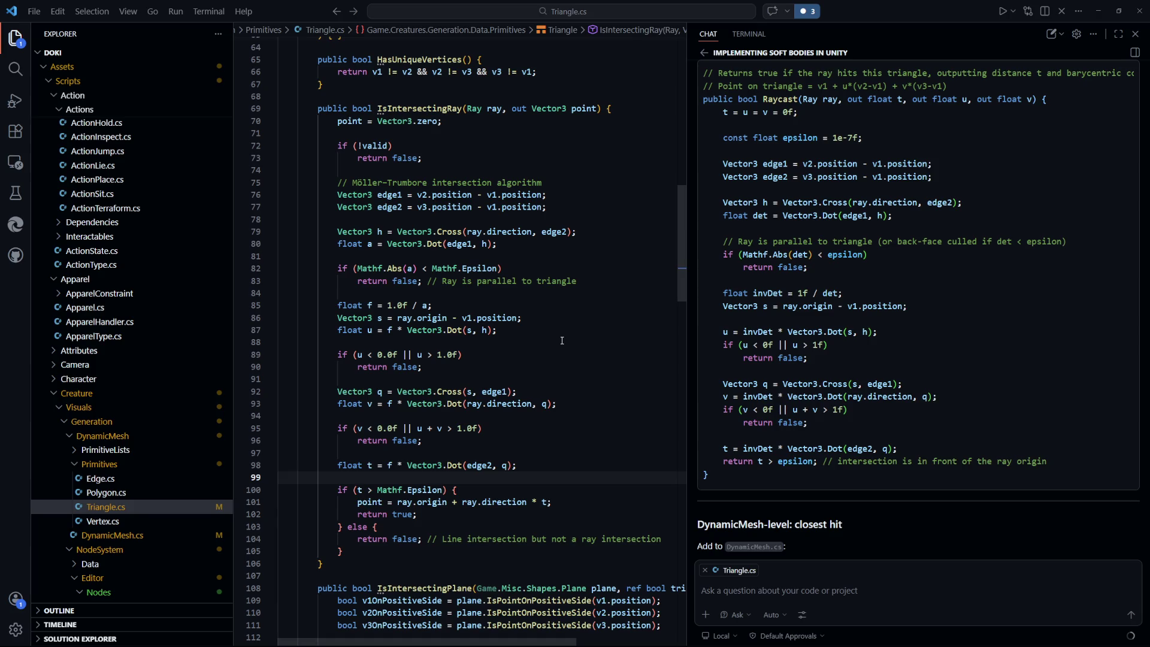
left_click(570, 398)
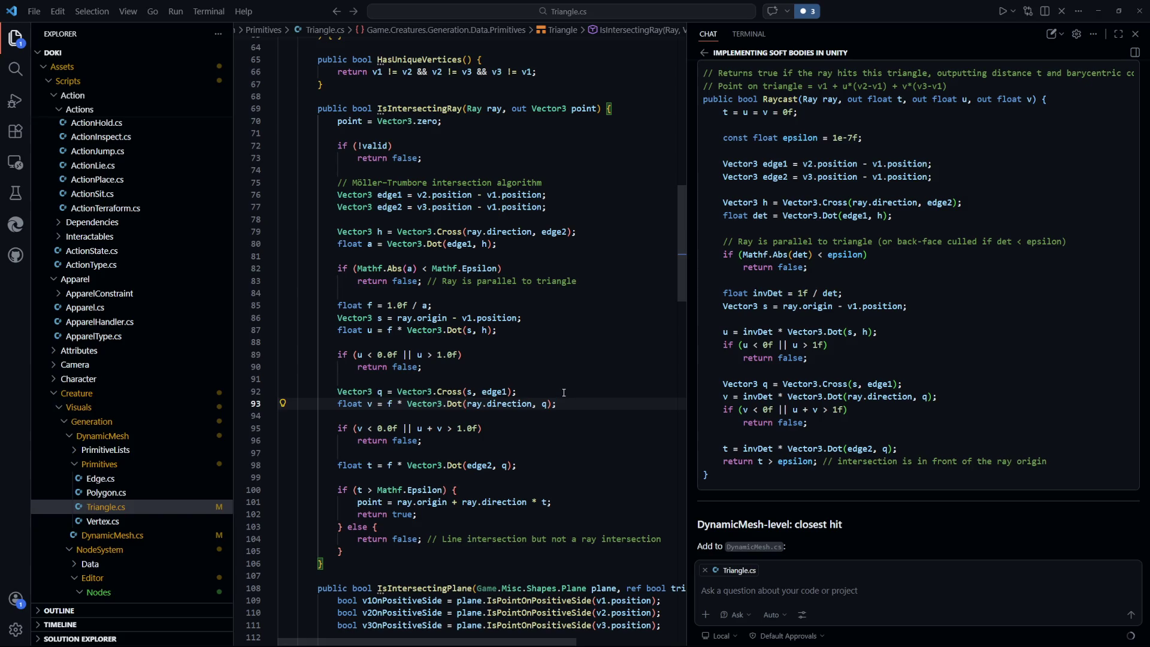
left_click(575, 383)
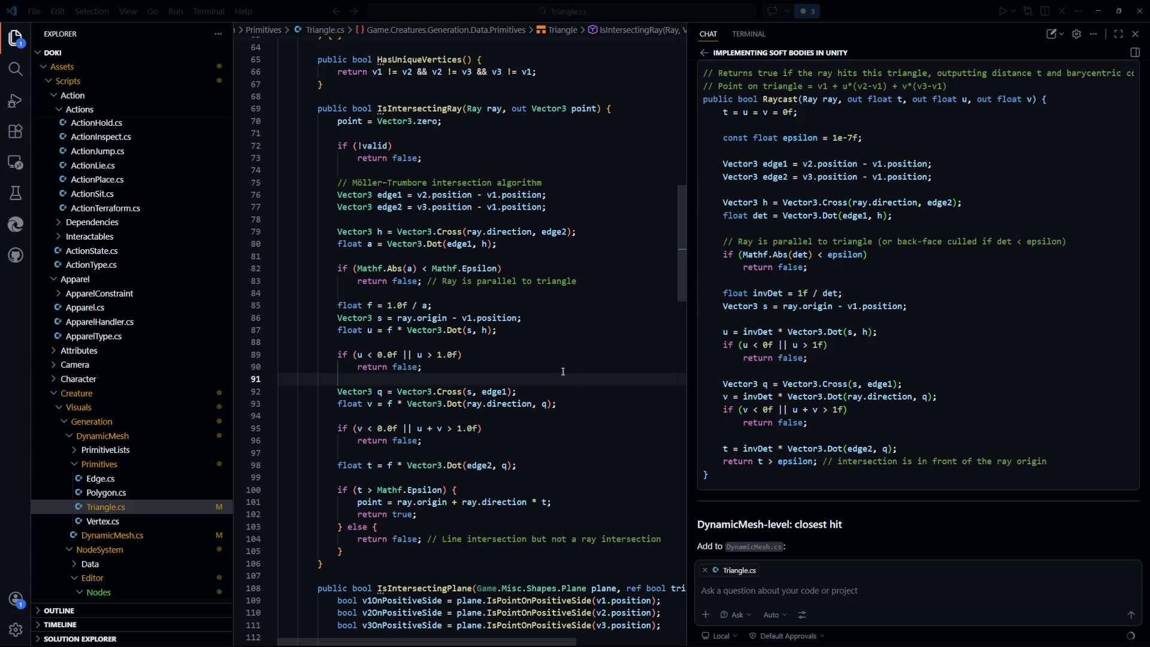
left_click(599, 330)
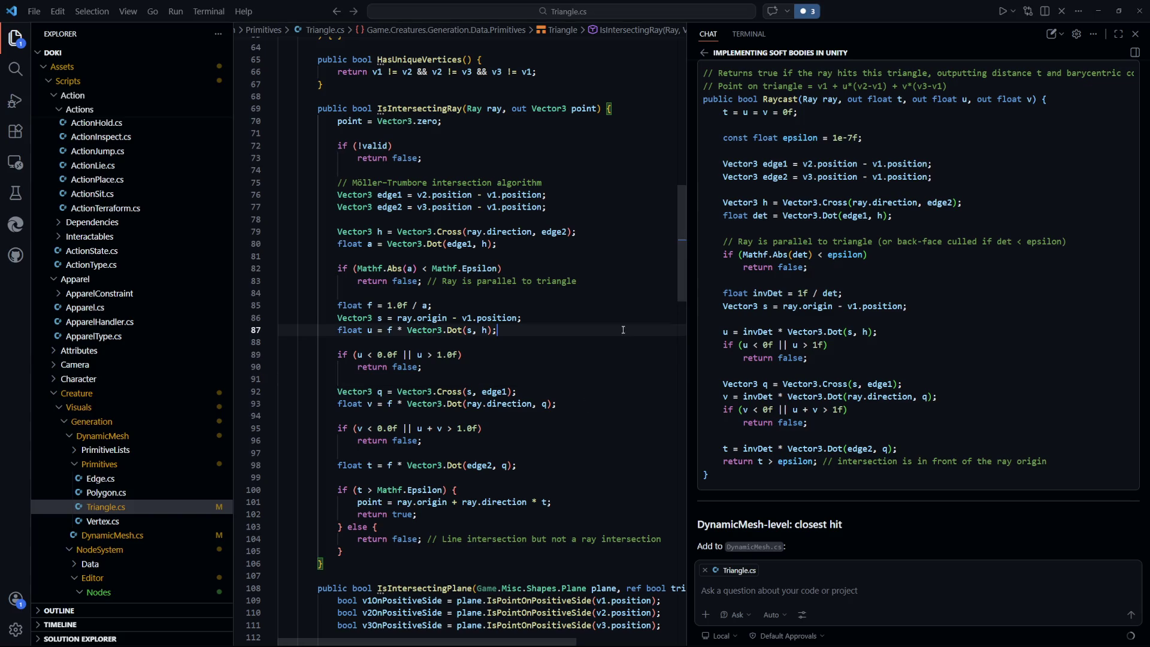
left_click(541, 355)
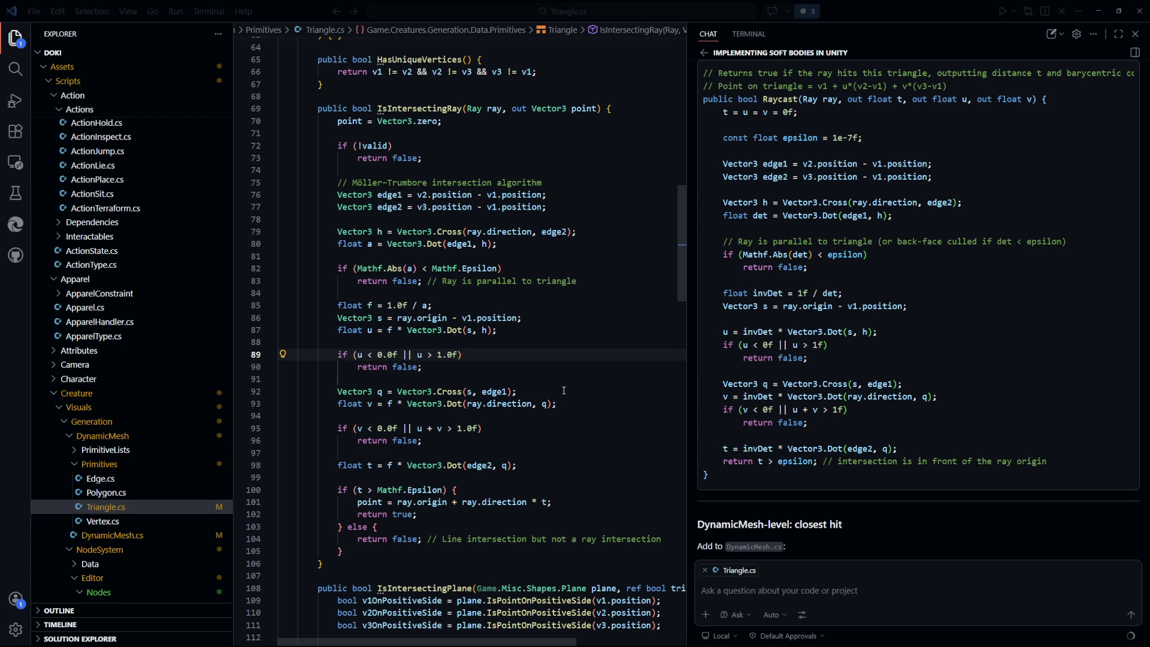
key("alt+Tab")
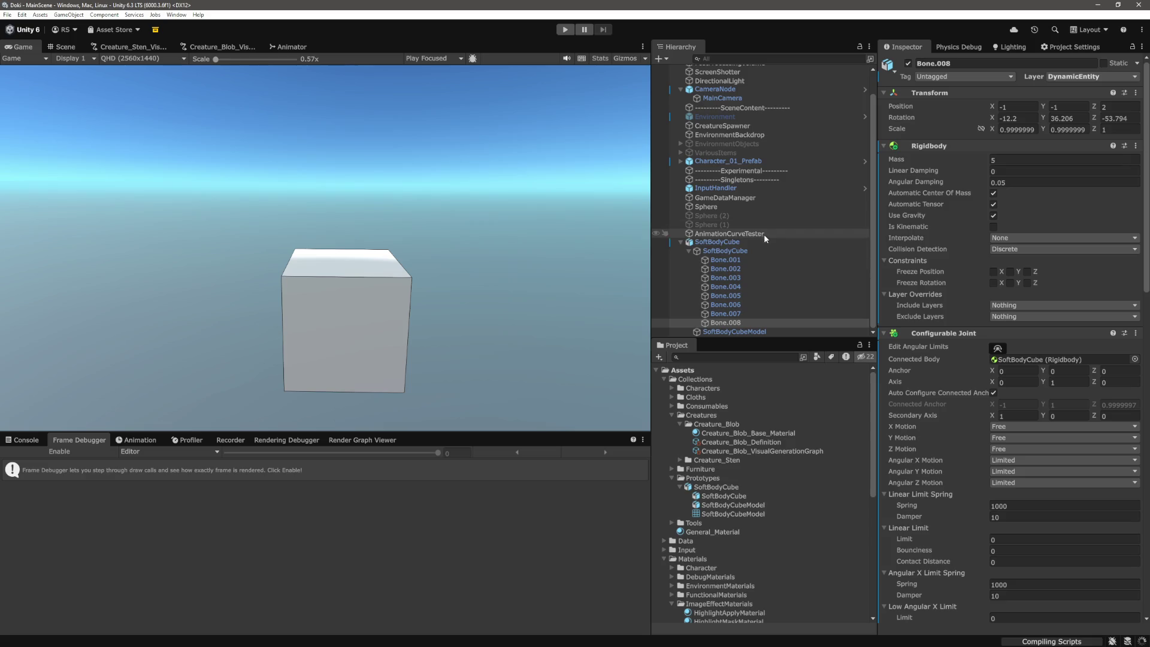
Step: Collapse the SoftBodyCube hierarchy, clear the selection and collapse all Assets folders
left_click(688, 250)
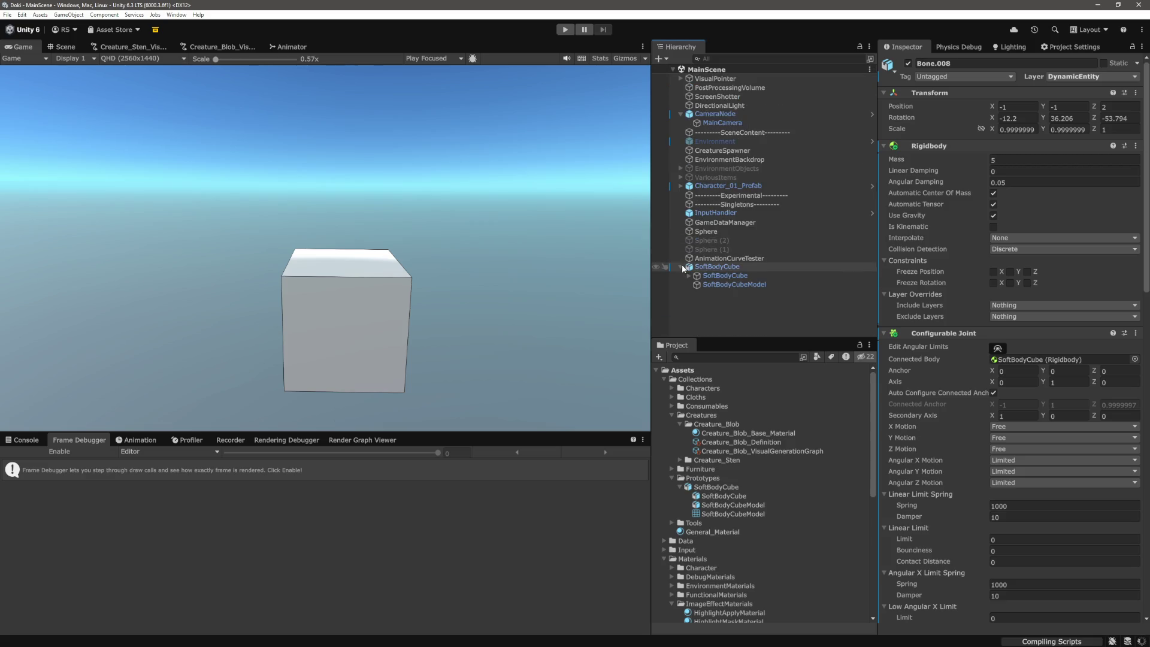
left_click(681, 266)
left_click(718, 302)
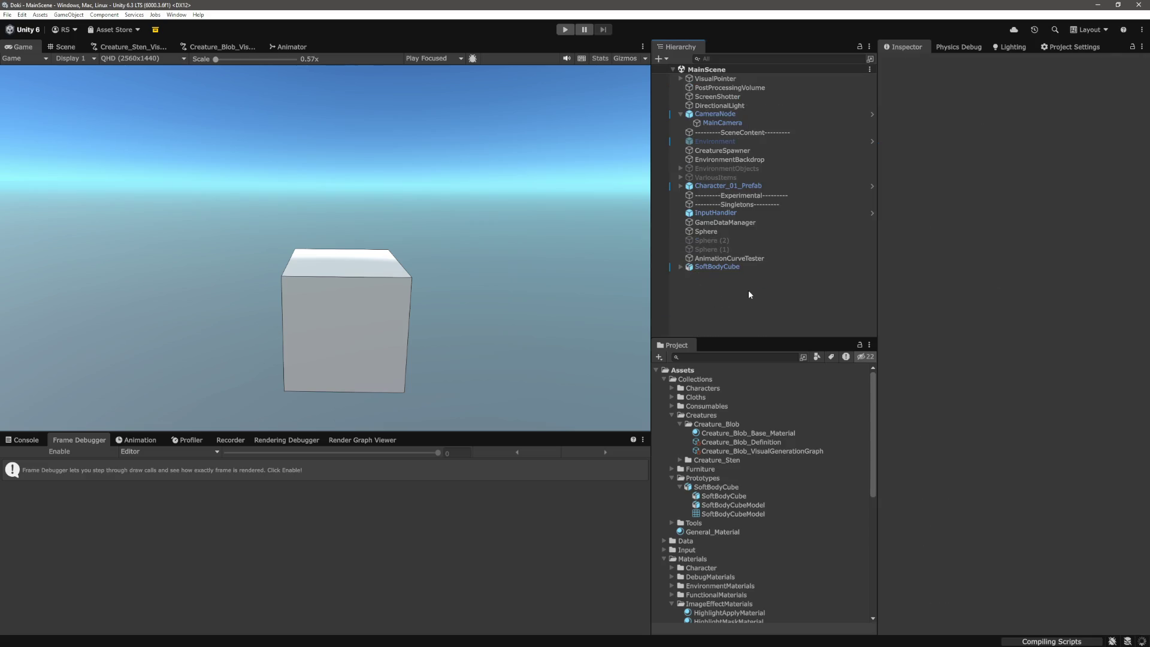
left_click(661, 370, "alt")
left_click(661, 370)
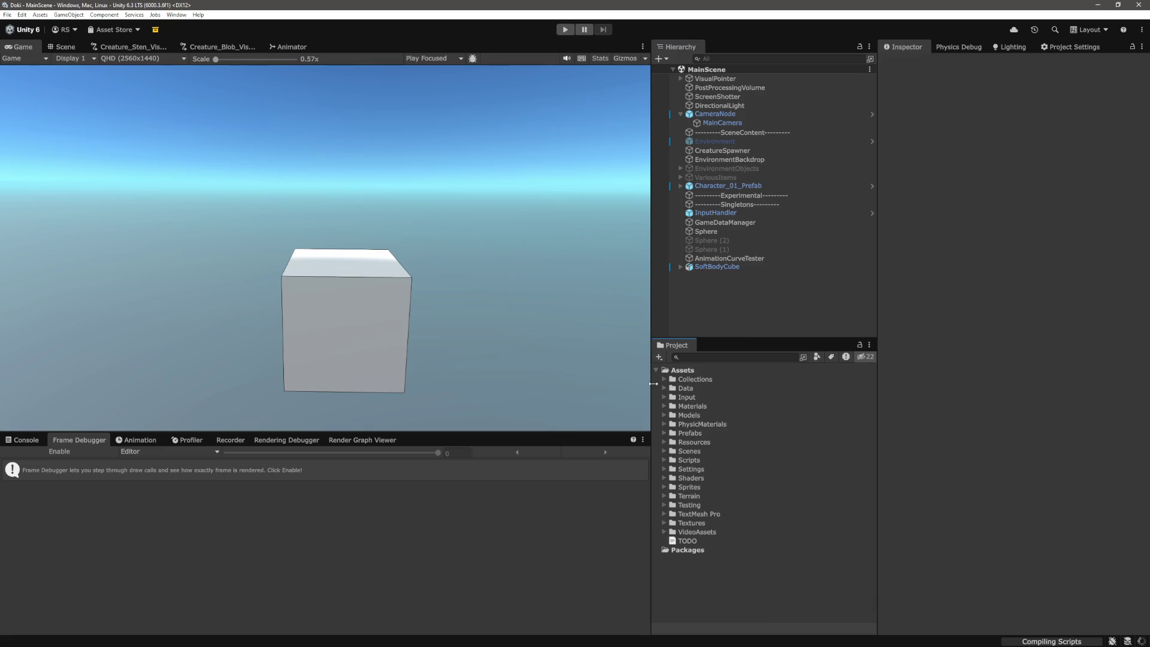
Step: Expand Scripts > Creature > Visuals > Generation, select the Test script and open it from its context menu
left_click(664, 460)
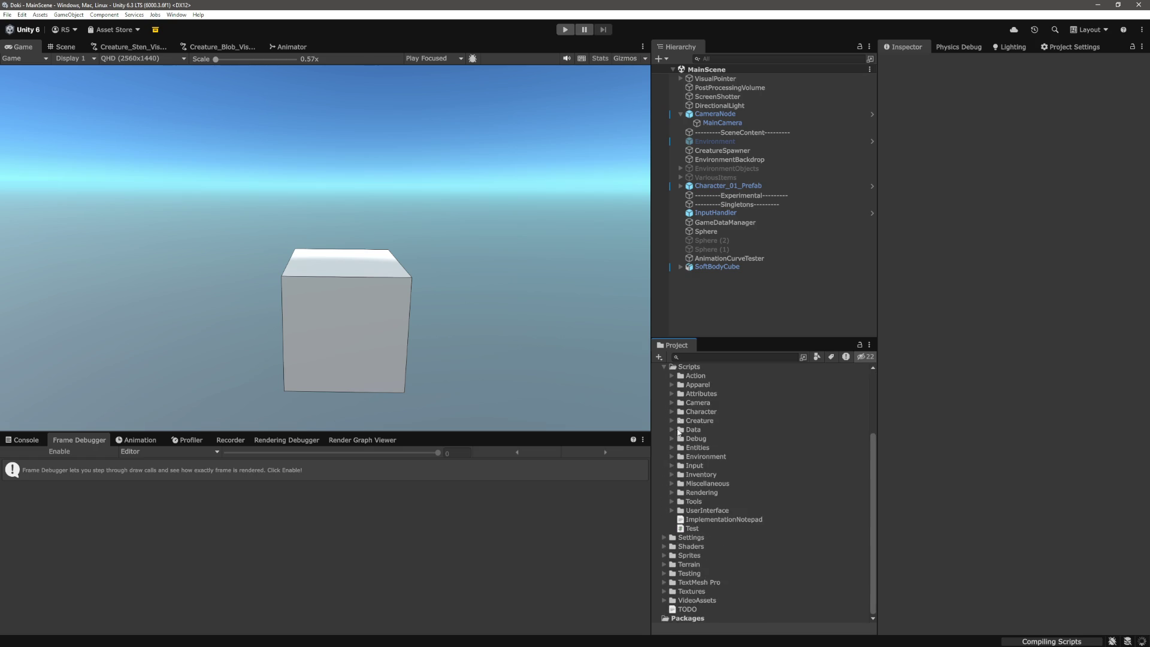
left_click(670, 420)
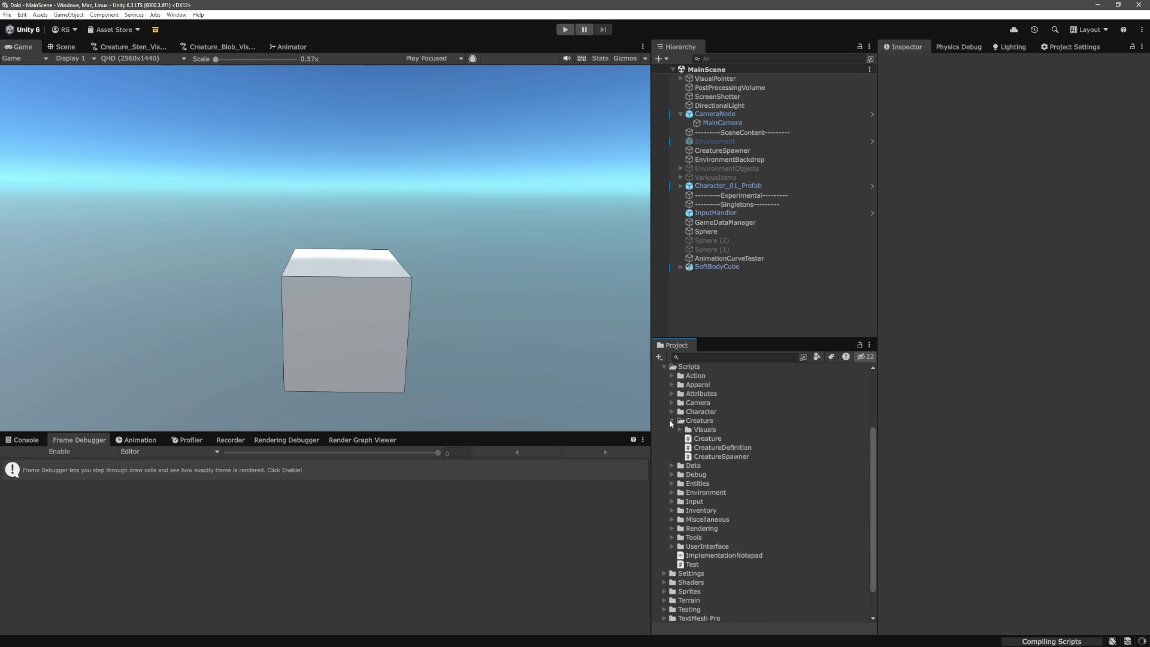
left_click(680, 429)
left_click(688, 438)
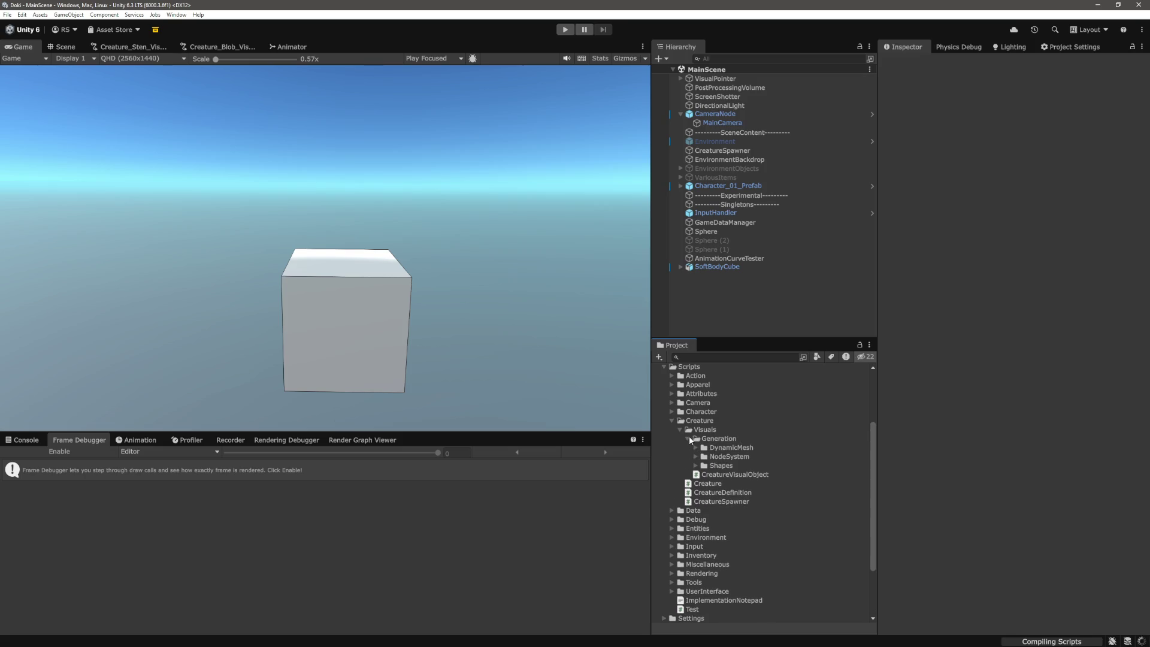
scroll(688, 437, "down", 1)
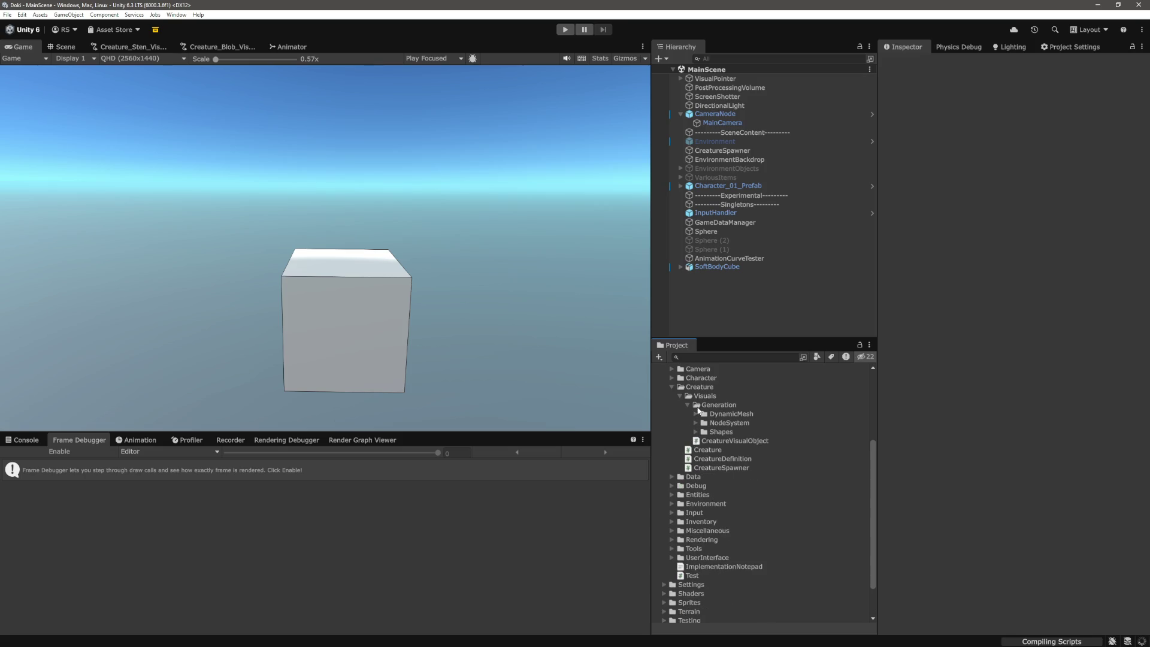
left_click(692, 576)
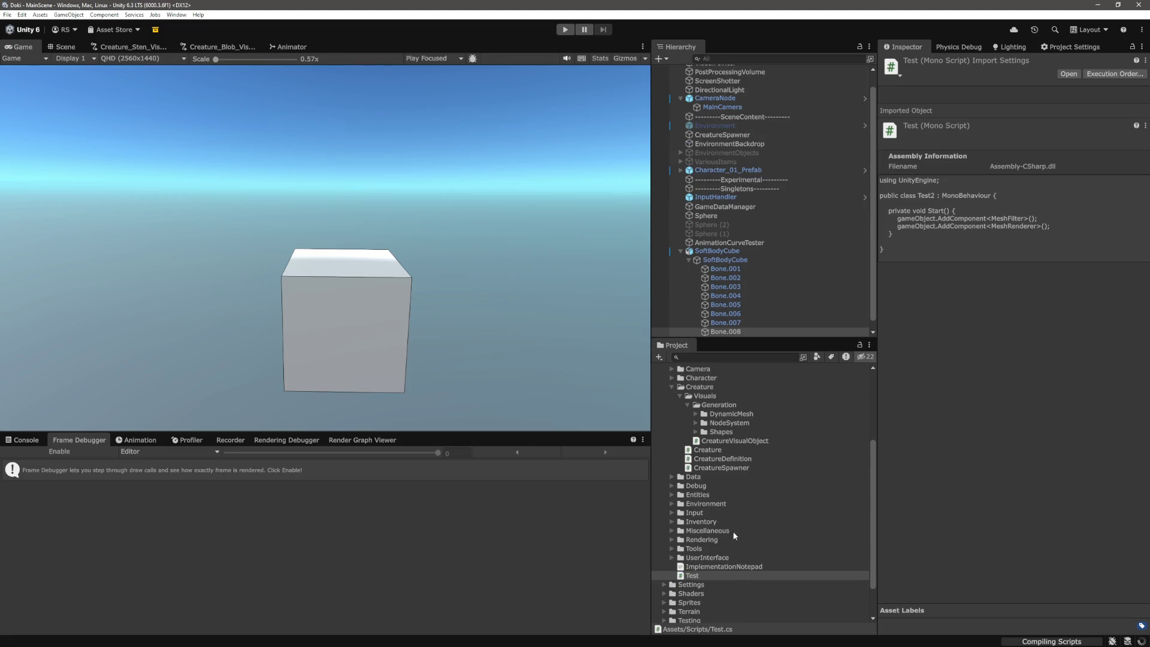
right_click(709, 574)
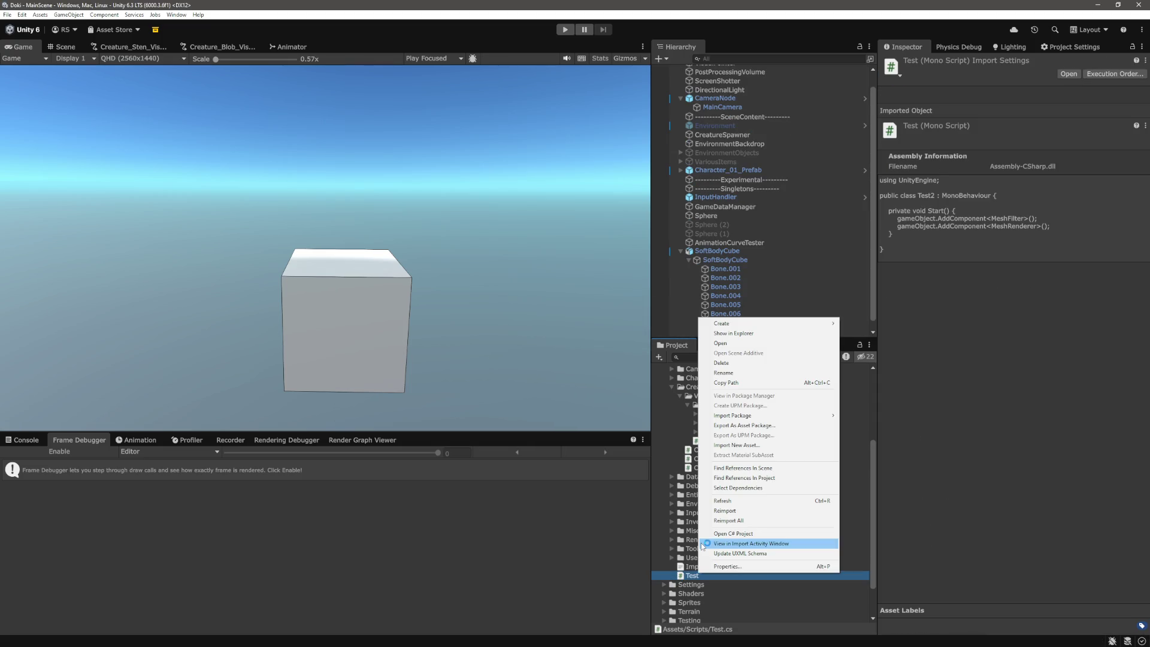
left_click(723, 373)
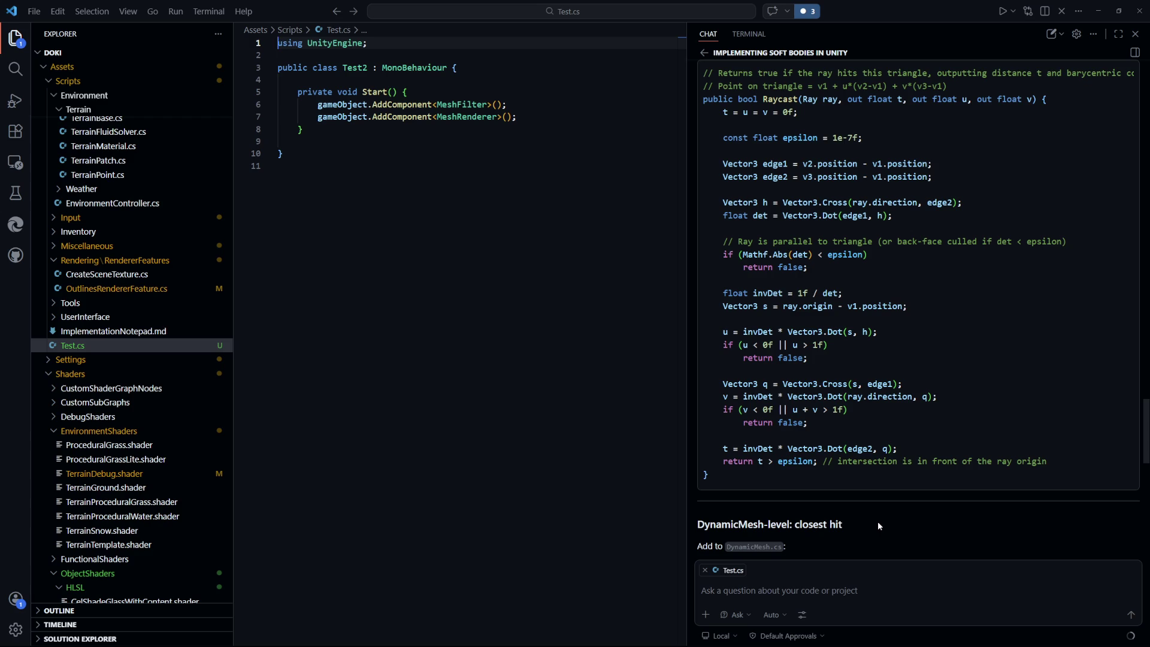
Step: Delete the Start method from the Test2 class in Test.cs
scroll(878, 522, "up", 3)
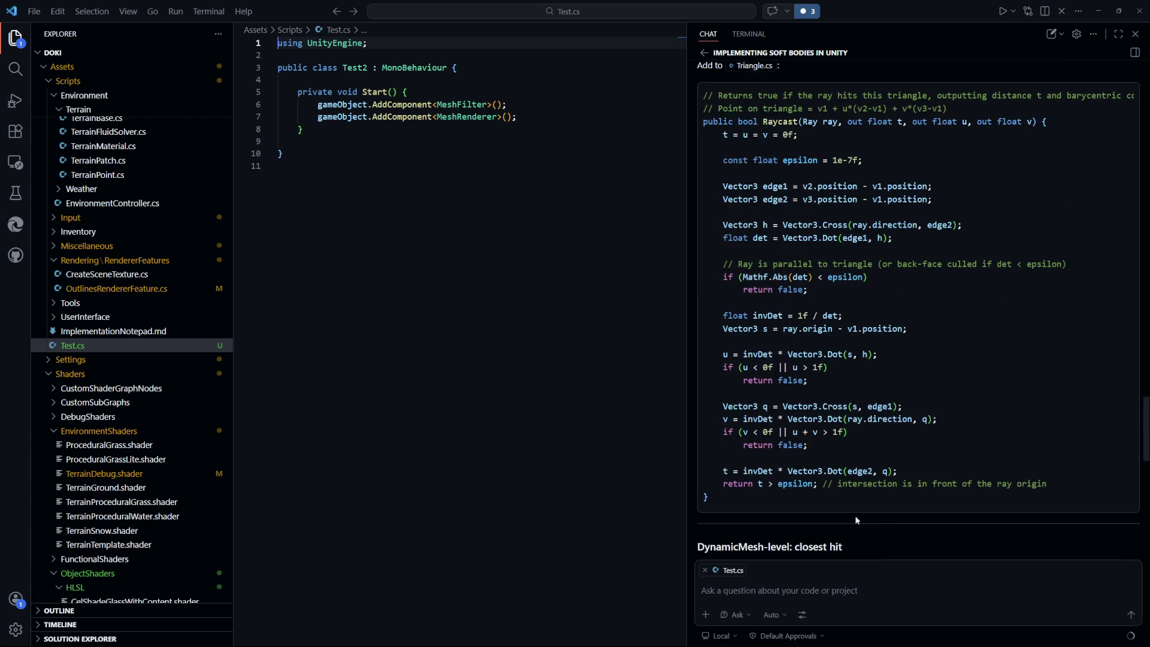
left_click(479, 227)
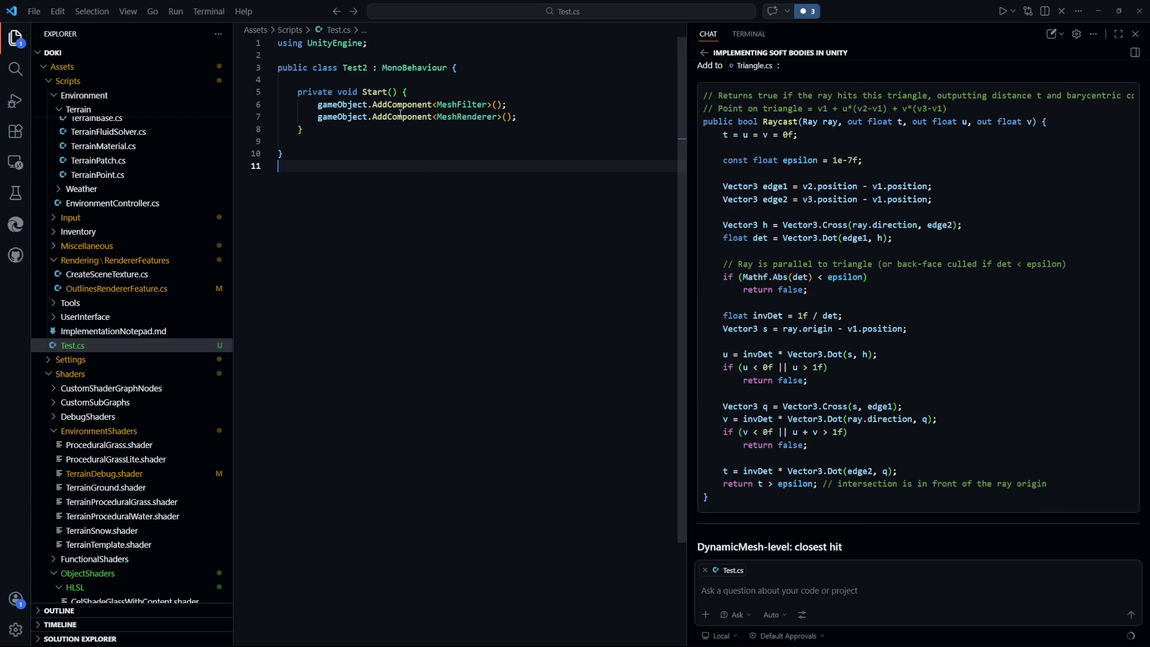
mouse_move(343, 129)
left_mouse_down()
mouse_move(300, 91)
mouse_move(281, 92)
left_mouse_up()
key("BackSpace")
Step: Add a commented-out [SerializeField] line, save Test.cs and return to Unity
type("[Ser")
key("Tab")
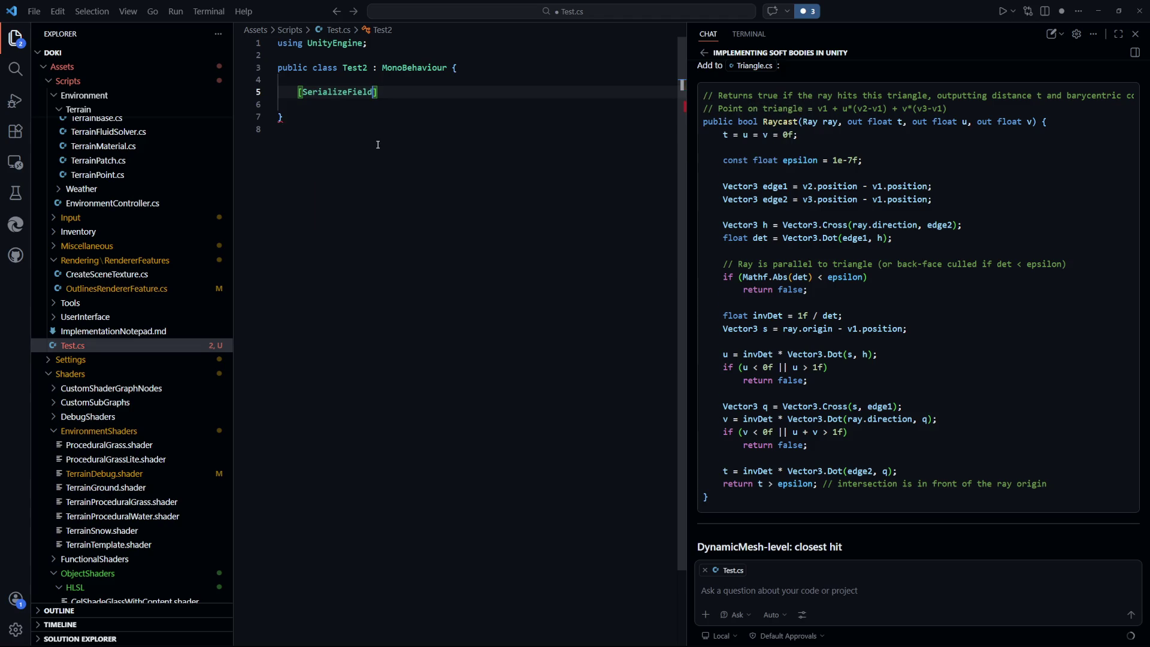
key("Return")
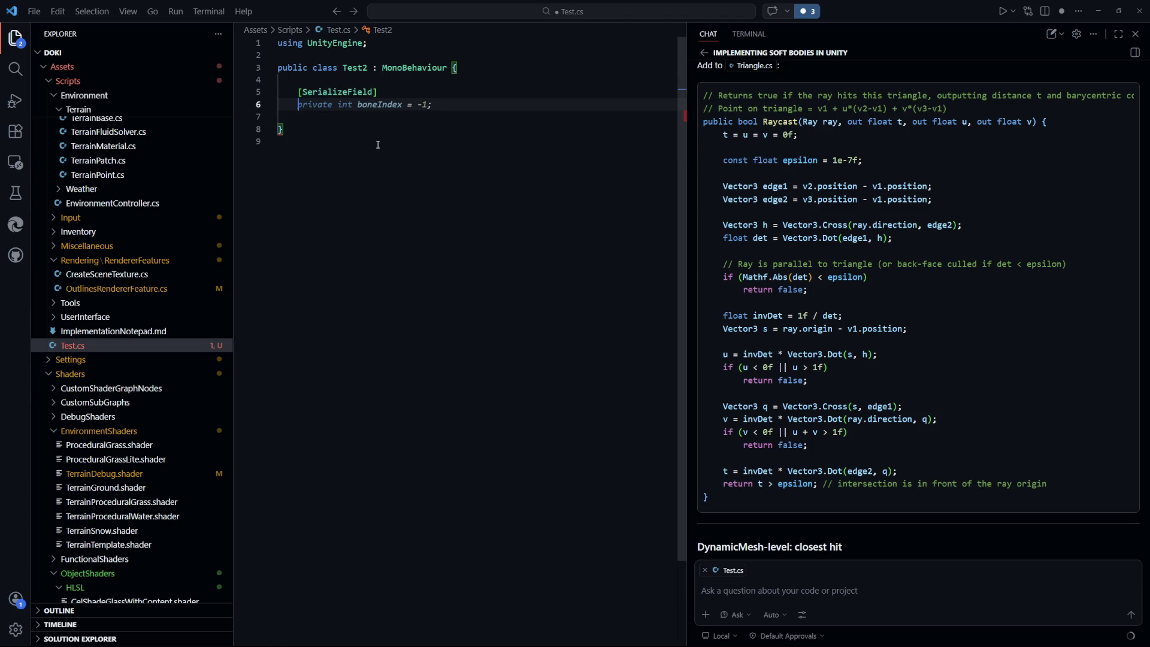
key("Up")
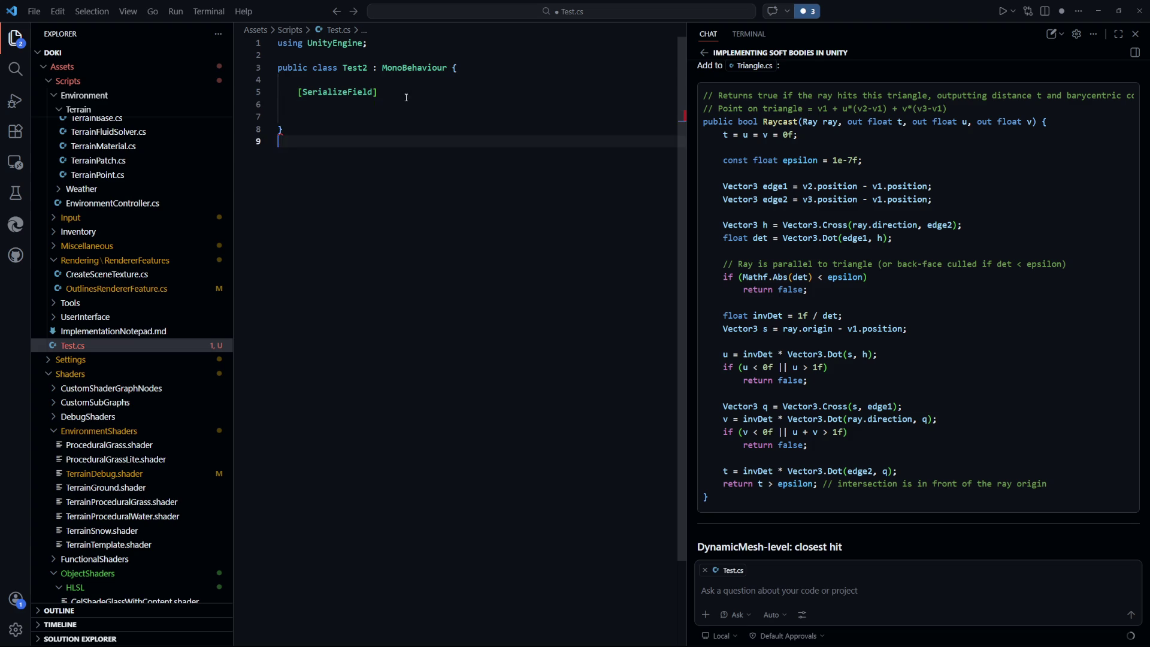
key("shift+End")
key("shift+alt+a")
key("ctrl+s")
key("alt+Tab")
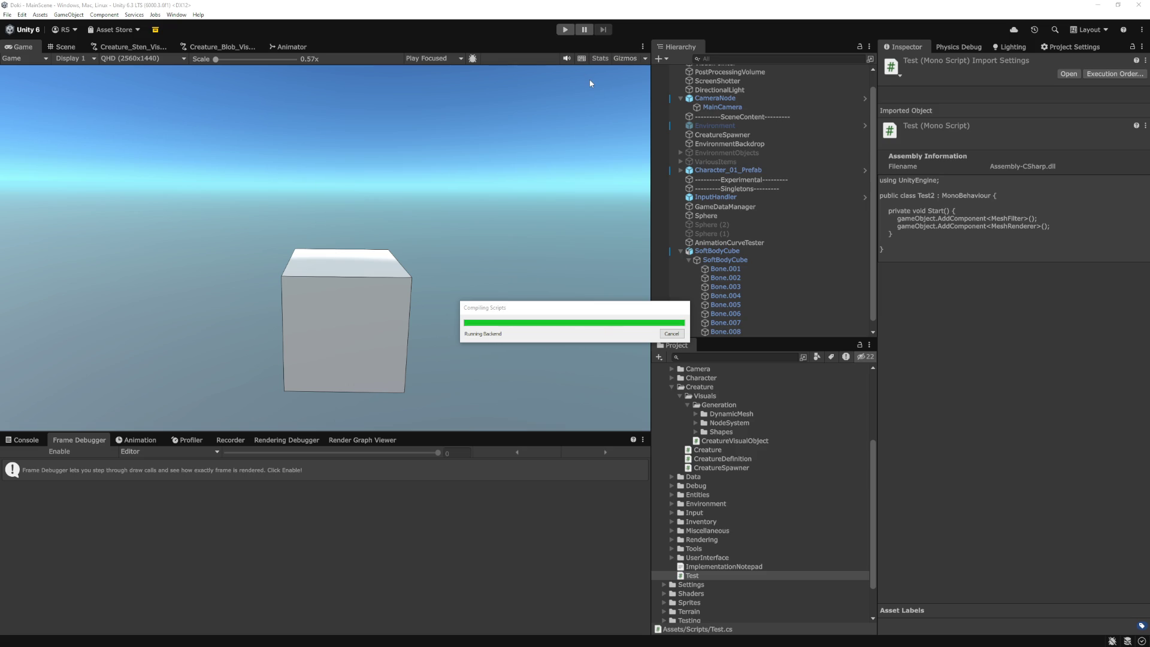
Step: Enter play mode and walk the character into the soft-body cube and the green blob
left_click(565, 30)
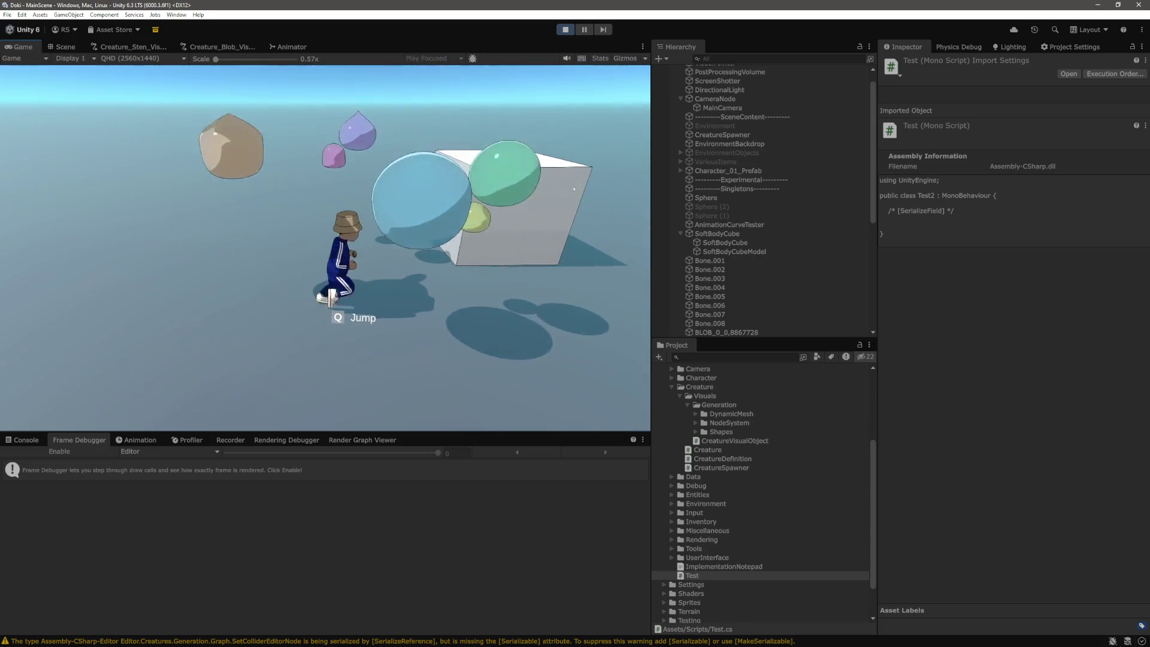
key("w")
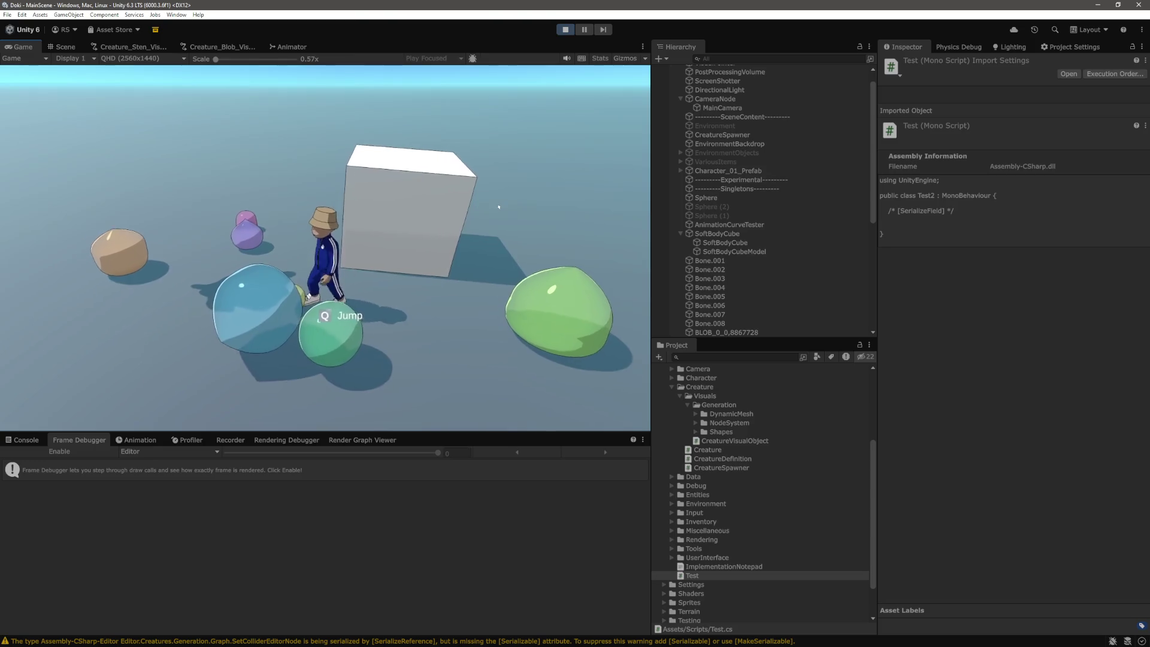
key("a")
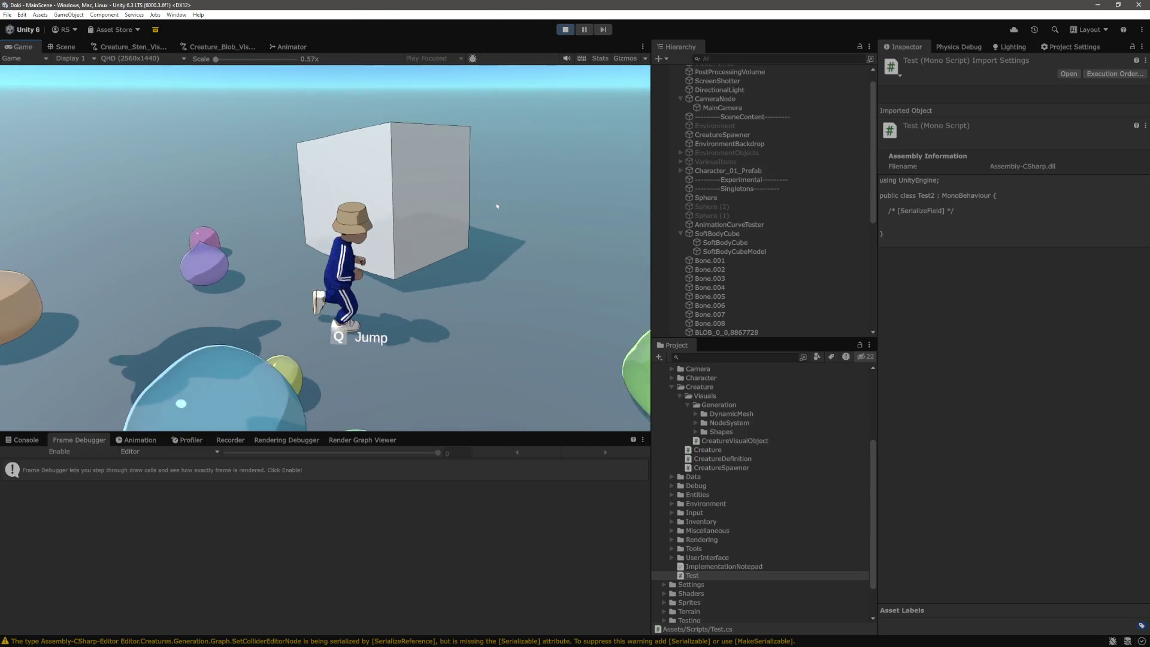
left_click_drag(497, 206, 359, 212)
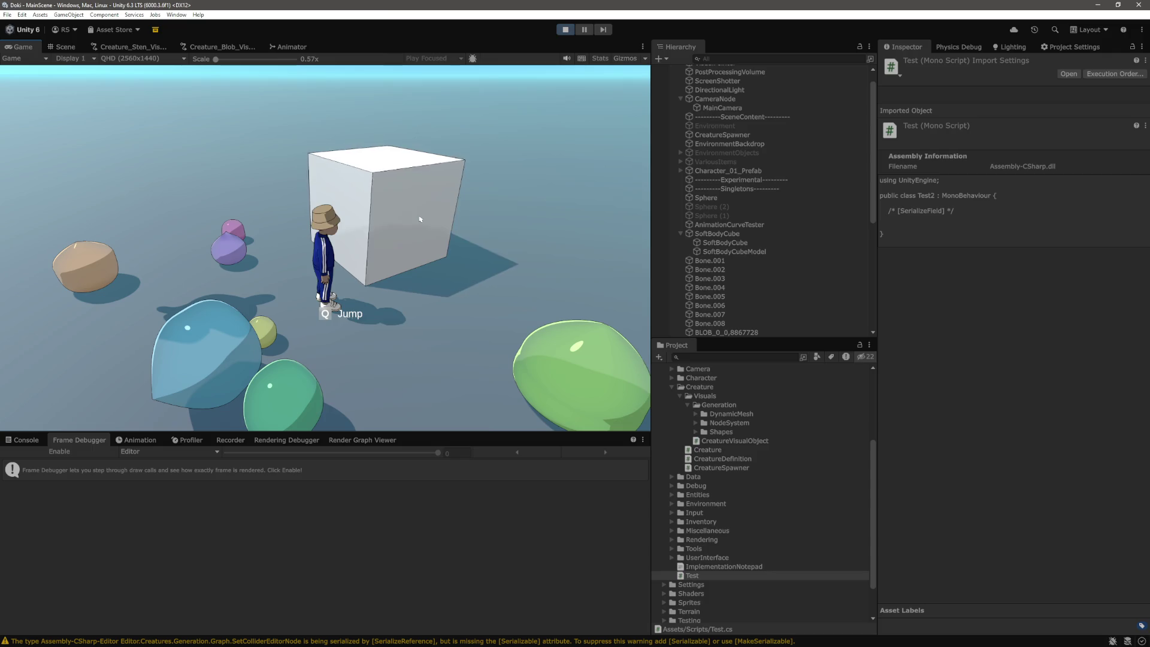
key("w")
key("a")
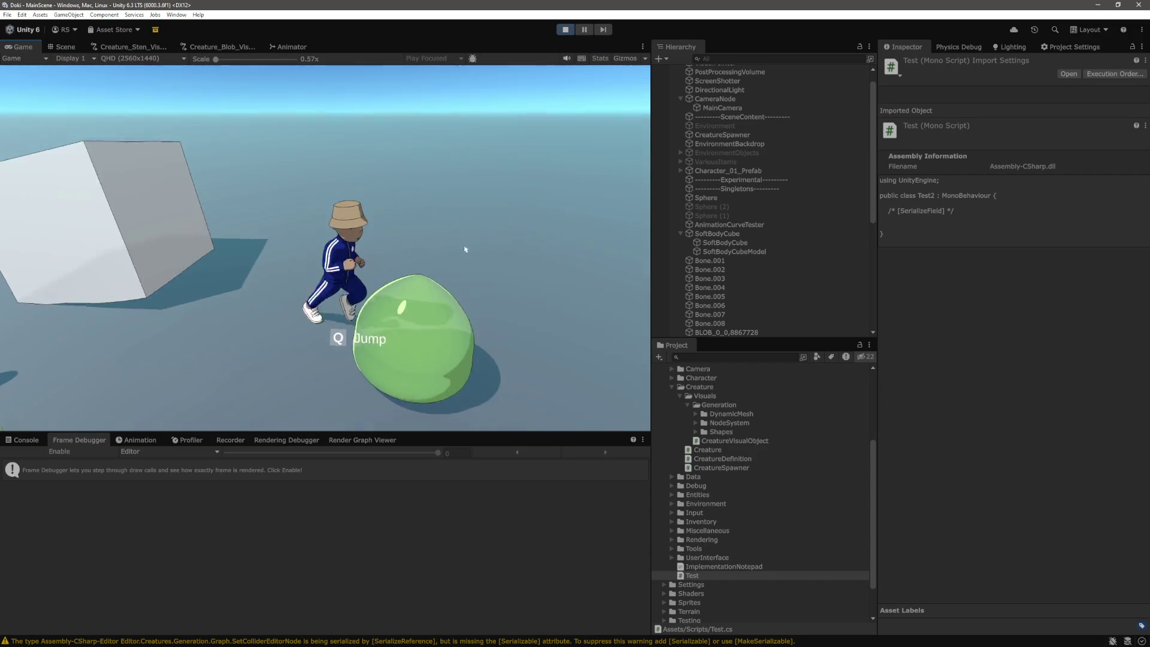
key("s")
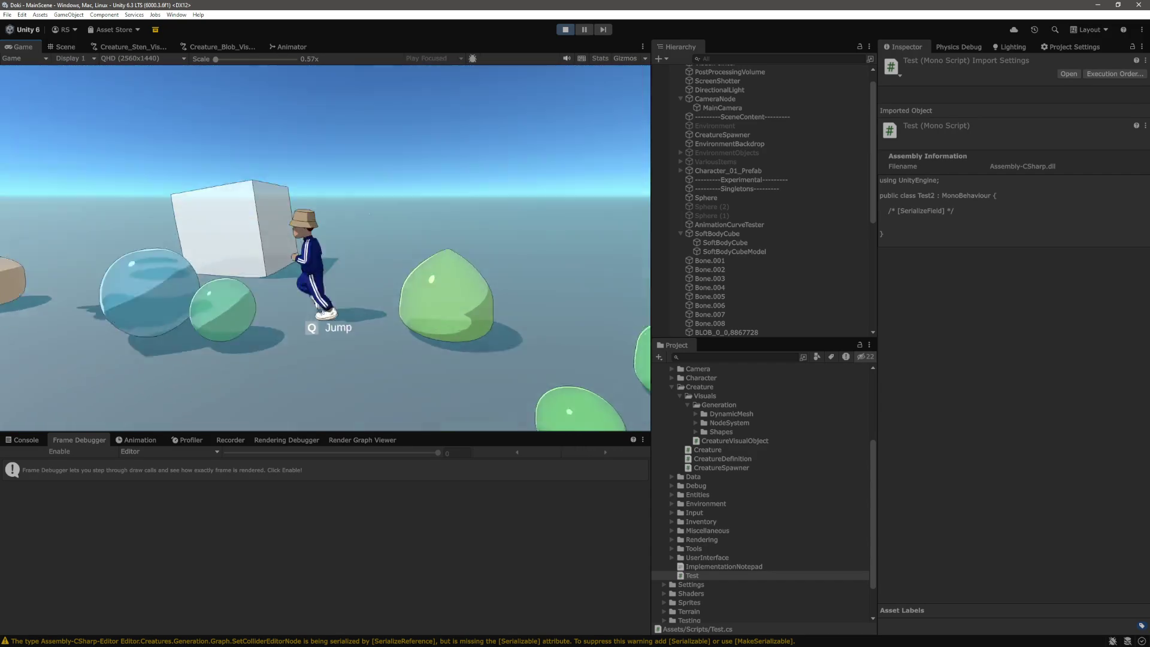
Step: Run the character back into the cube to tip it, then show the Scene view
key("w")
key("s")
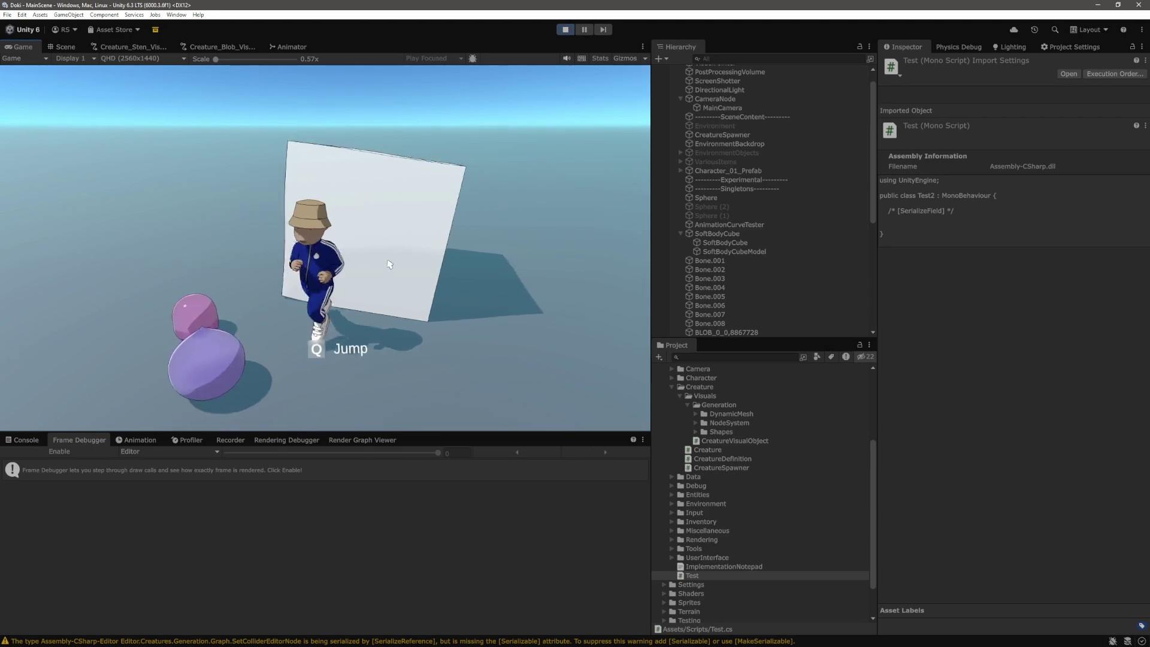
key("s")
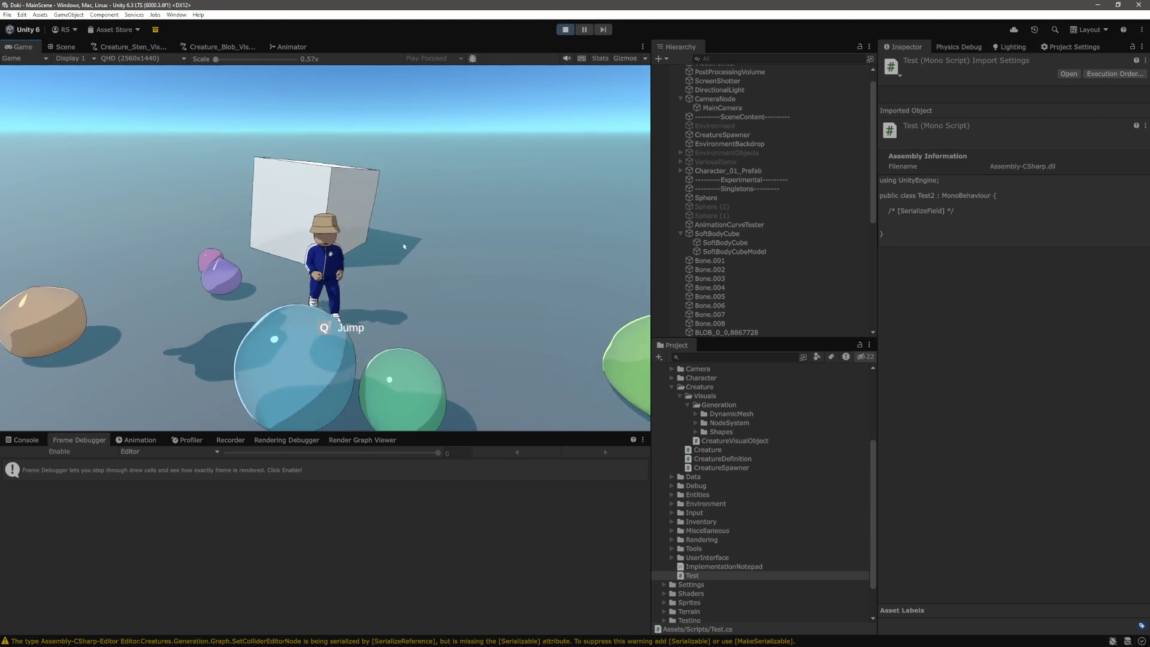
key("w")
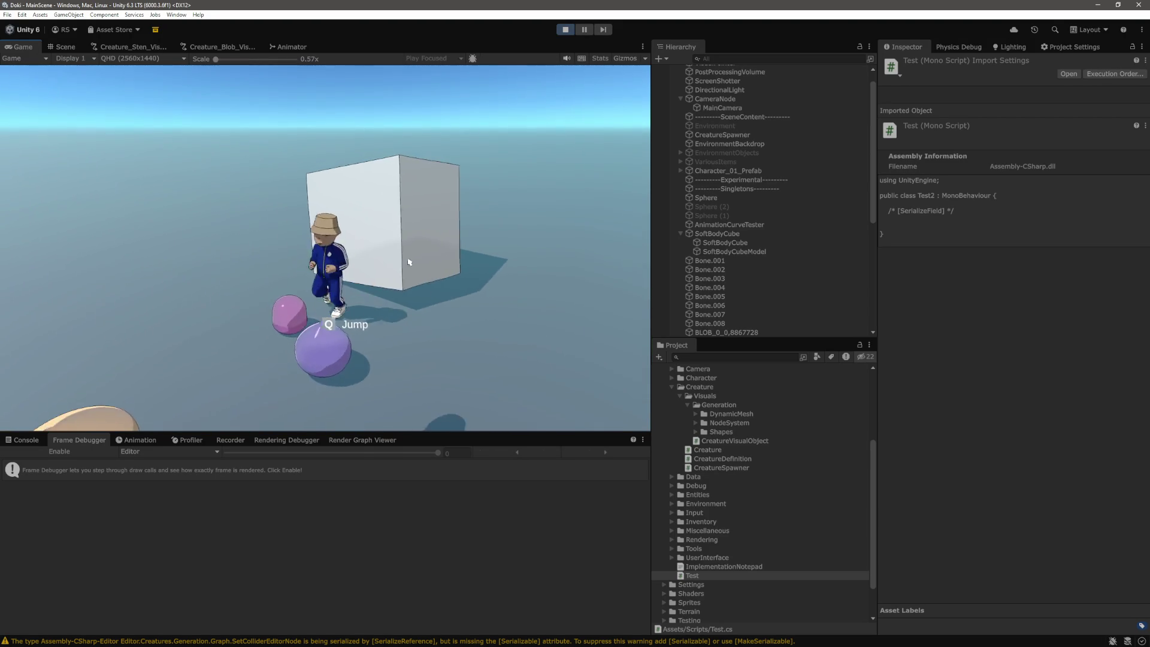
key("d")
key("w")
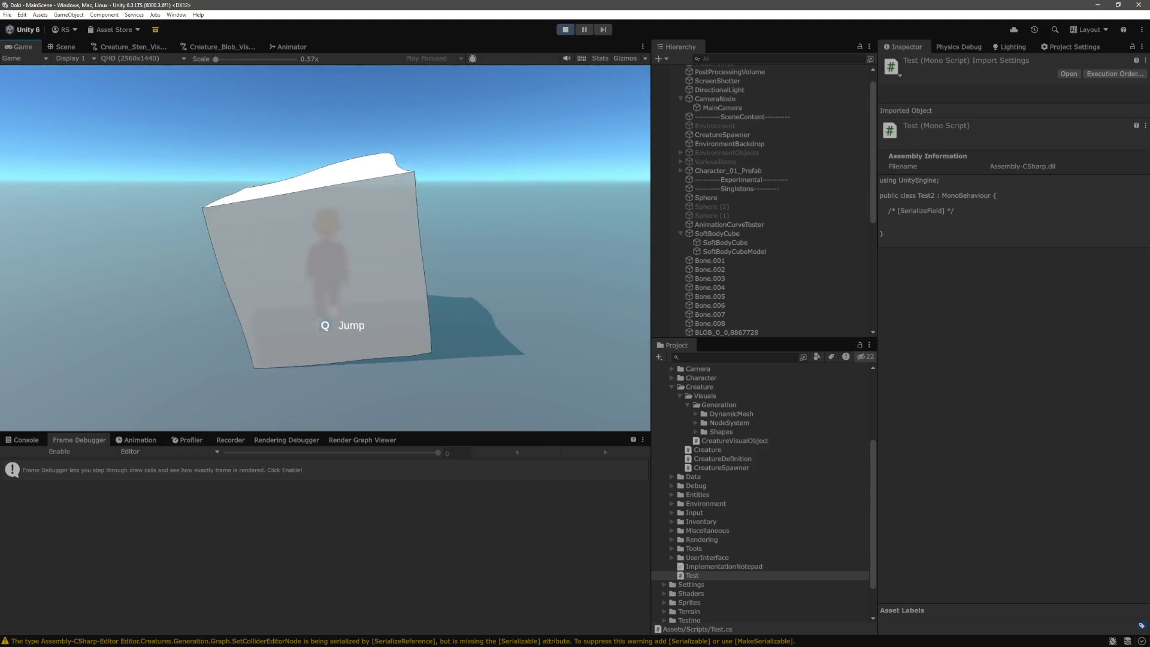
left_click(66, 47)
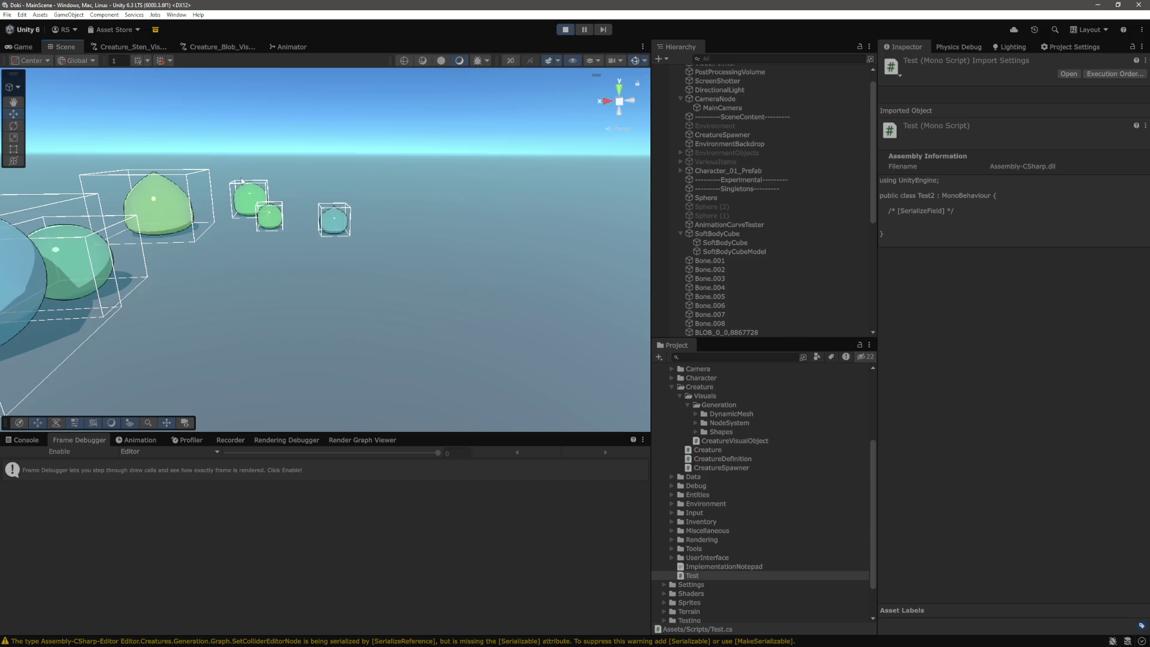
Step: Select and frame a green blob creature, then orbit the scene camera over to the cube
left_click(307, 279)
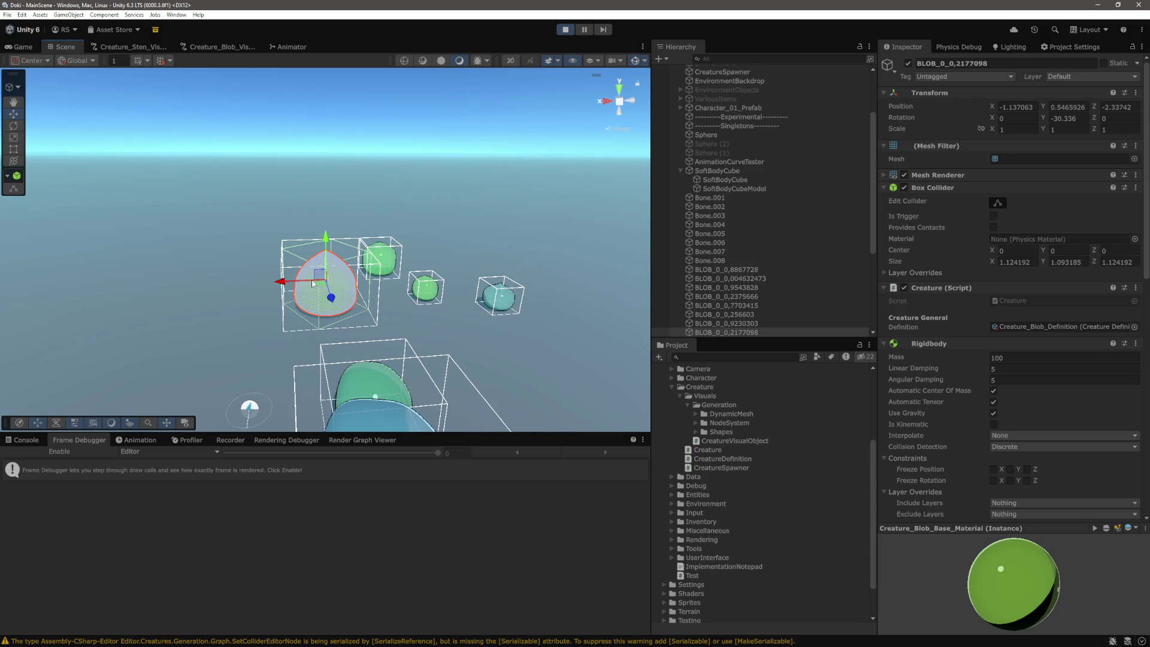
key("f")
scroll(415, 281, "up", 8)
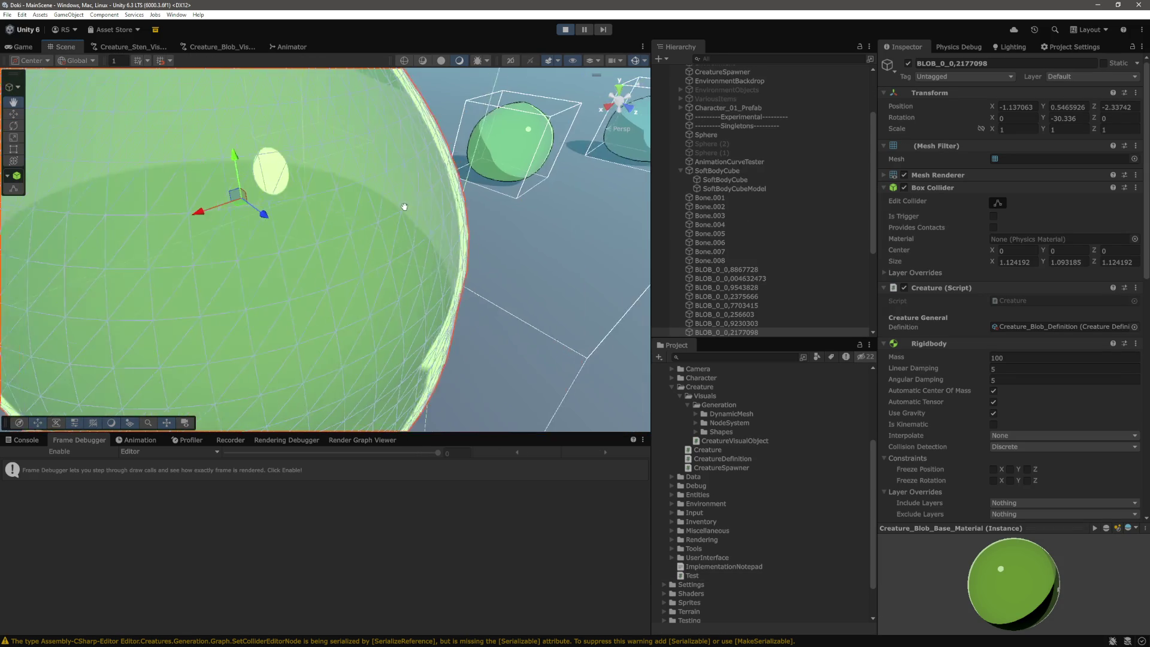
scroll(395, 191, "down", 6)
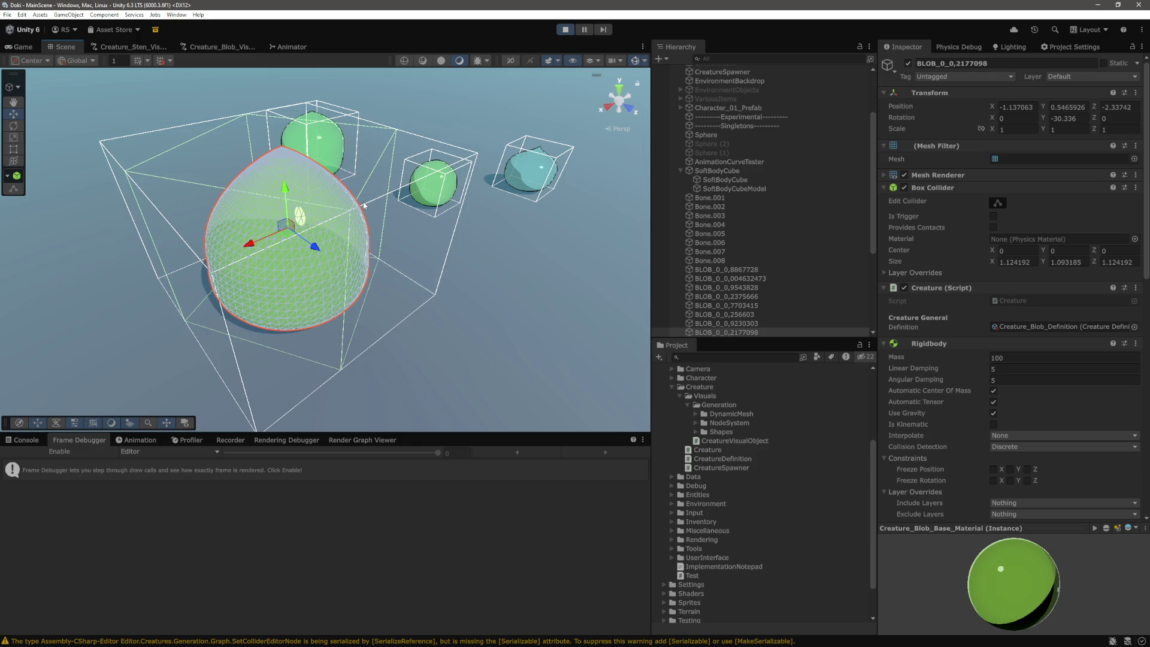
left_click_drag(507, 210, 479, 168)
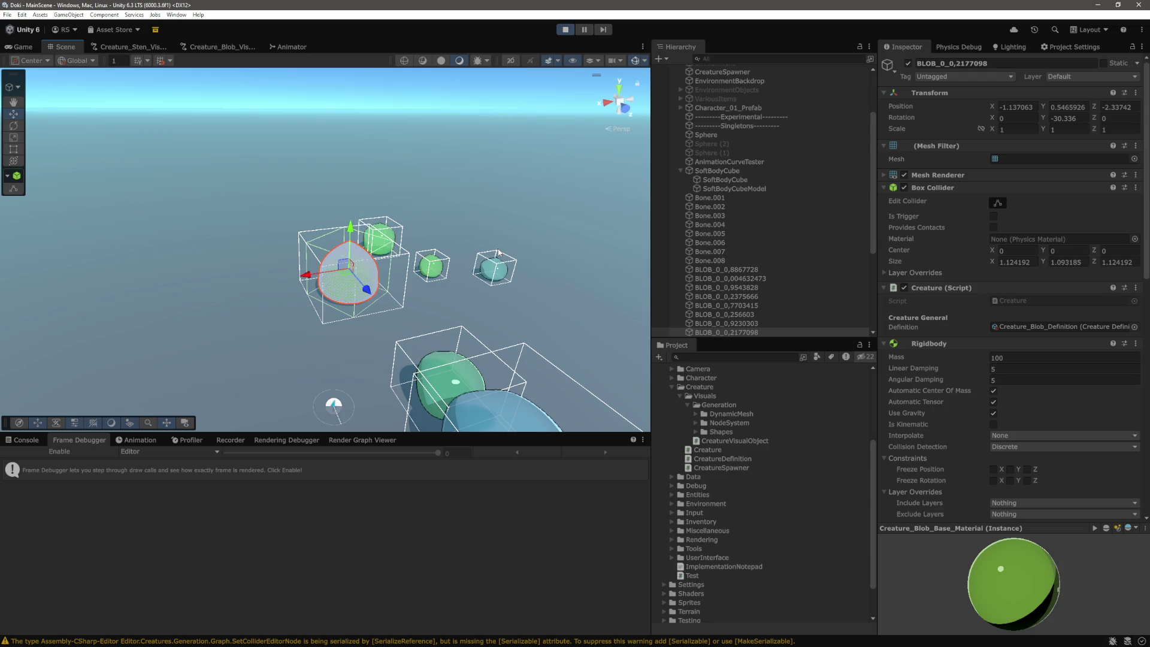
mouse_move(542, 182)
left_mouse_down()
mouse_move(253, 148)
mouse_move(400, 190)
mouse_move(448, 188)
left_mouse_up()
scroll(448, 188, "up", 5)
Step: In the Game view, drive the character into the soft-body cube repeatedly, then stop play mode
key("ctrl+2")
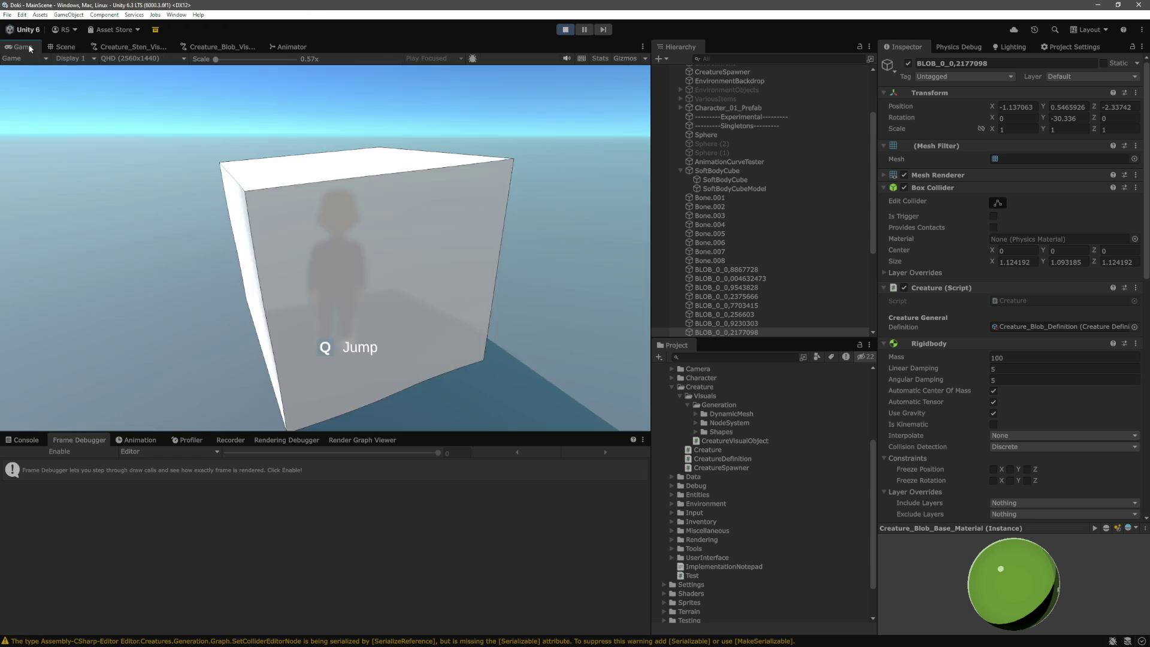
key("w")
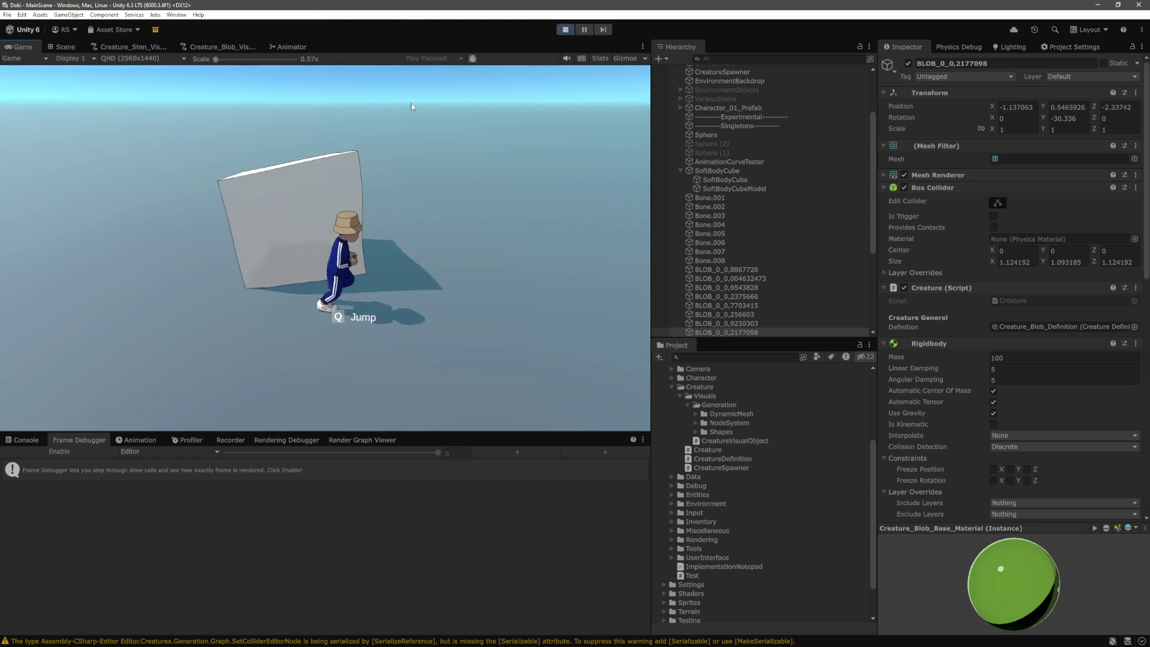
key("w")
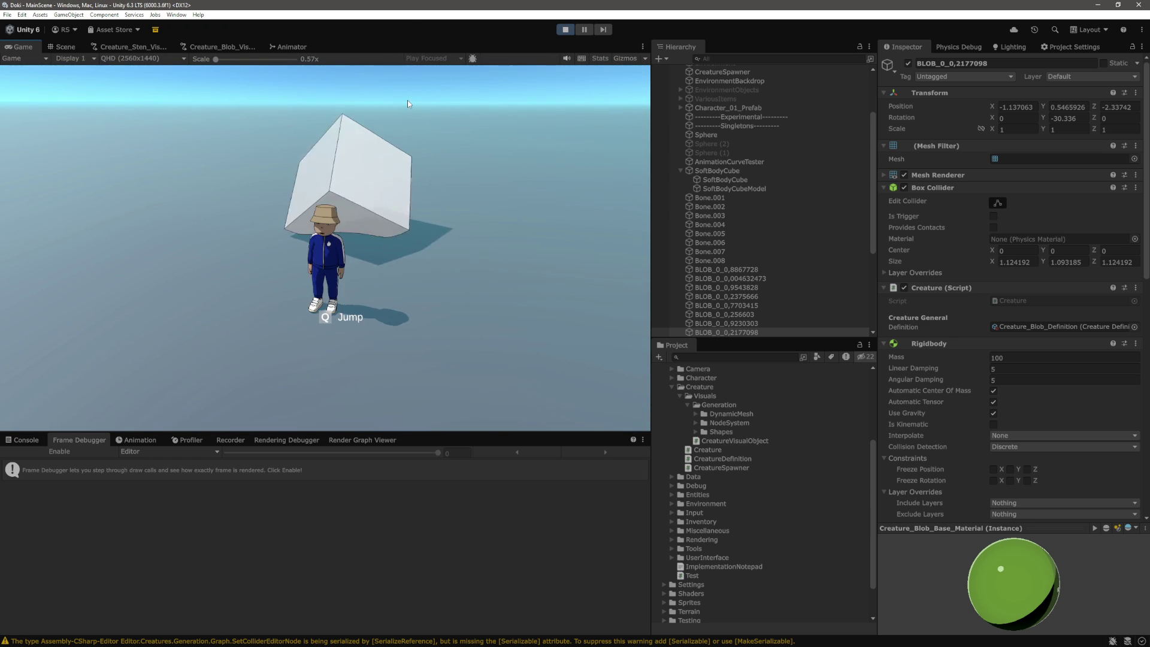
key("d")
key("w")
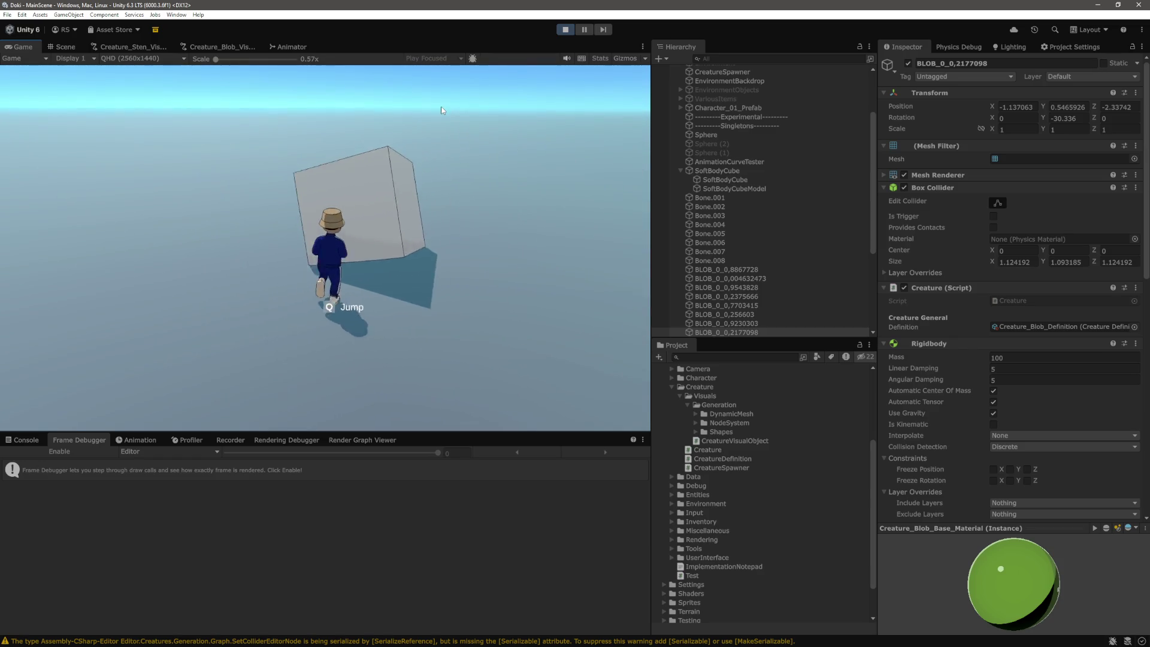
key("s")
key("d")
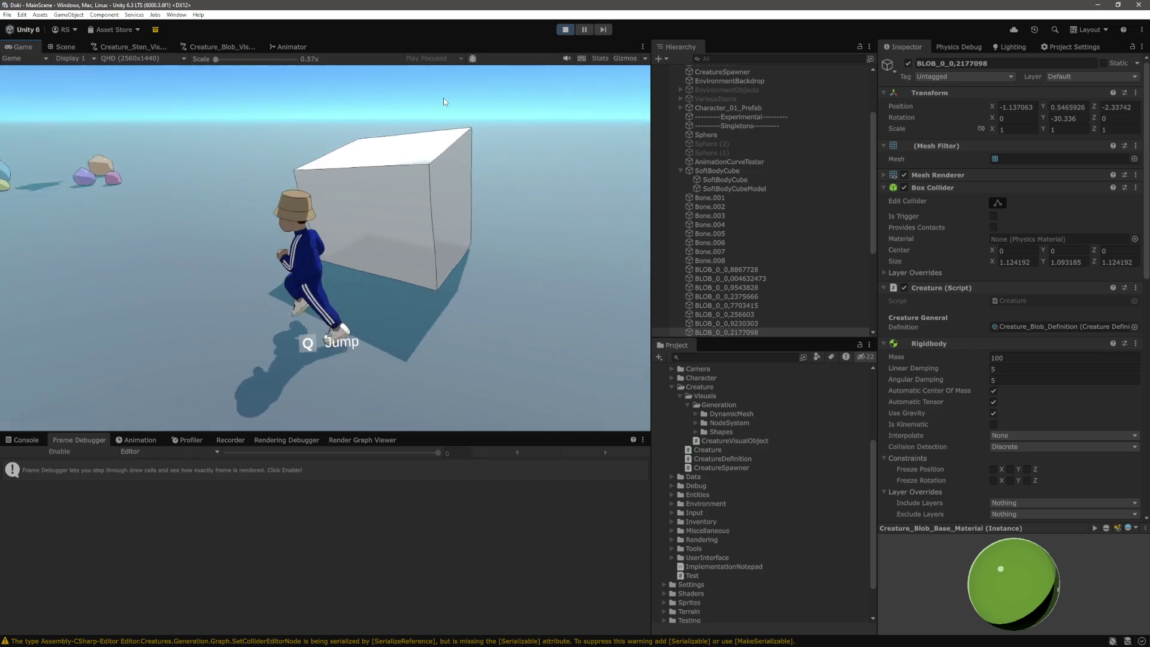
key("d")
key("ctrl+p")
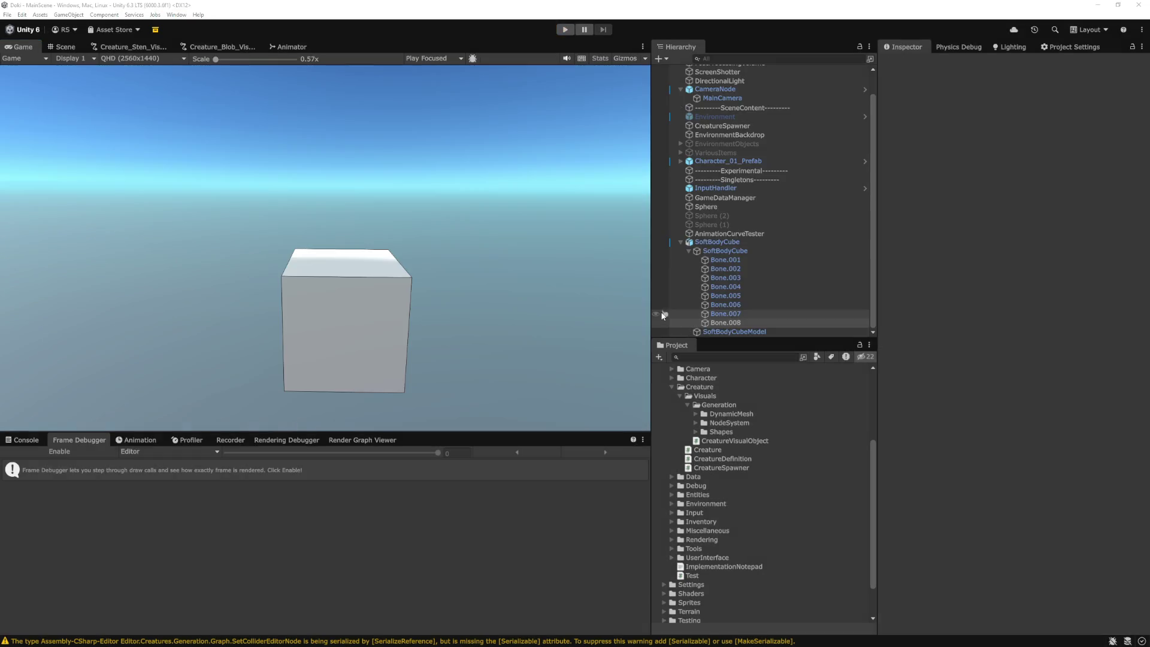
Step: Collapse the SoftBodyCube's list of bones in the Unity Inspector
key("alt+Tab")
key("alt+Tab")
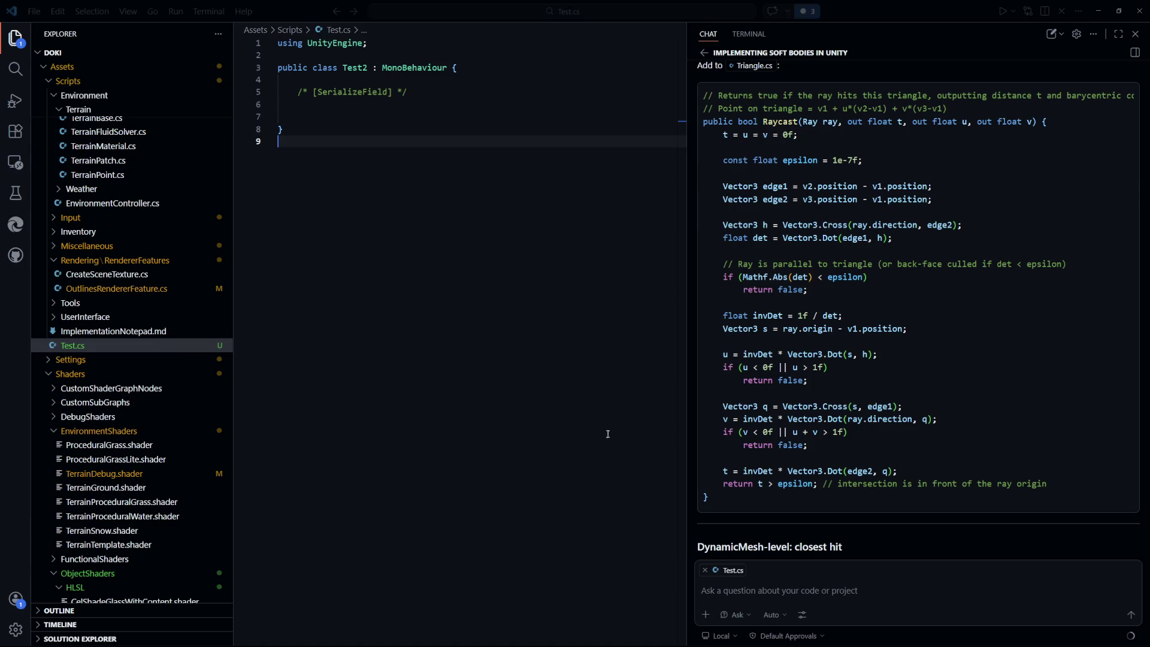
left_click(409, 106)
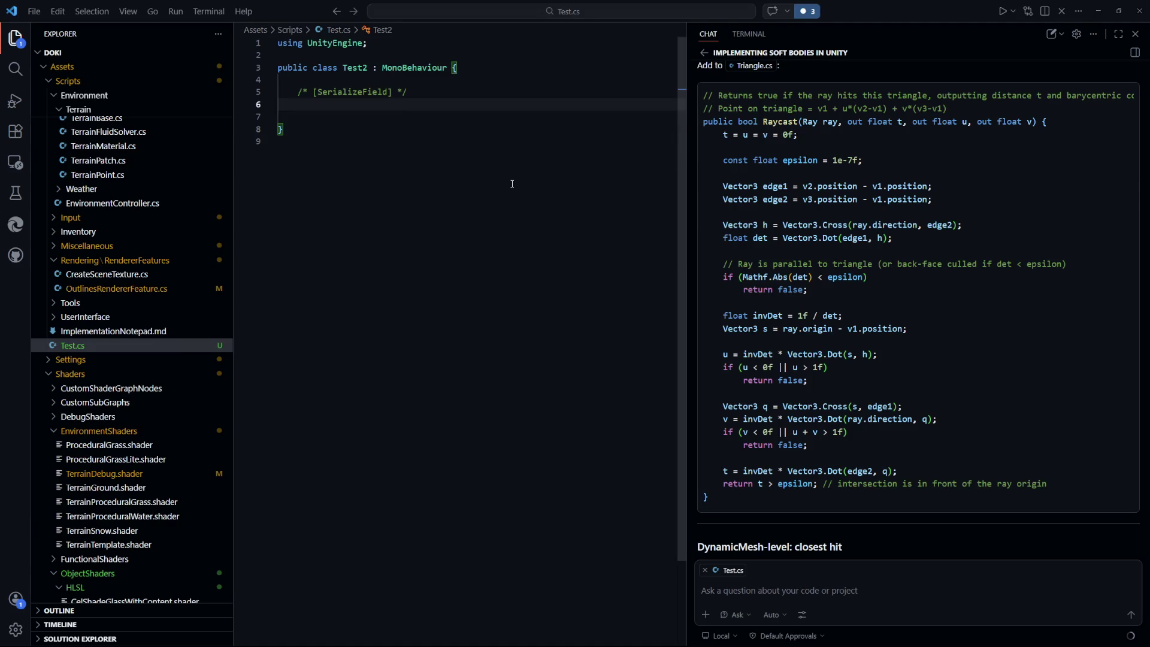
key("Escape")
key("alt+Tab")
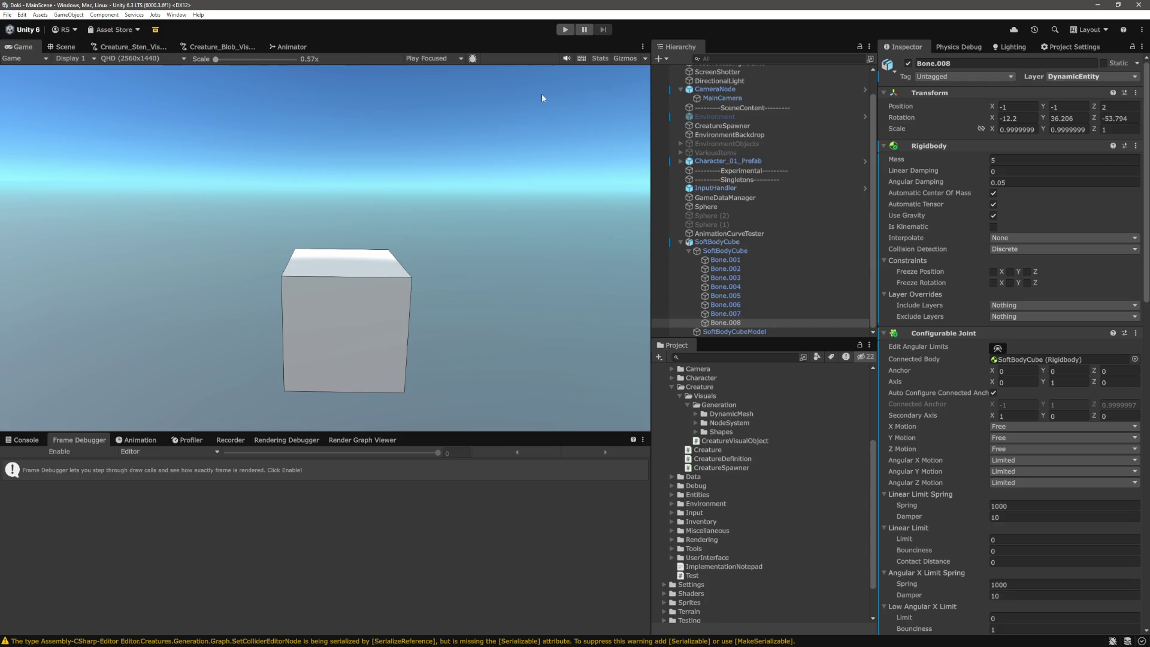
left_click(688, 250)
left_click(731, 315)
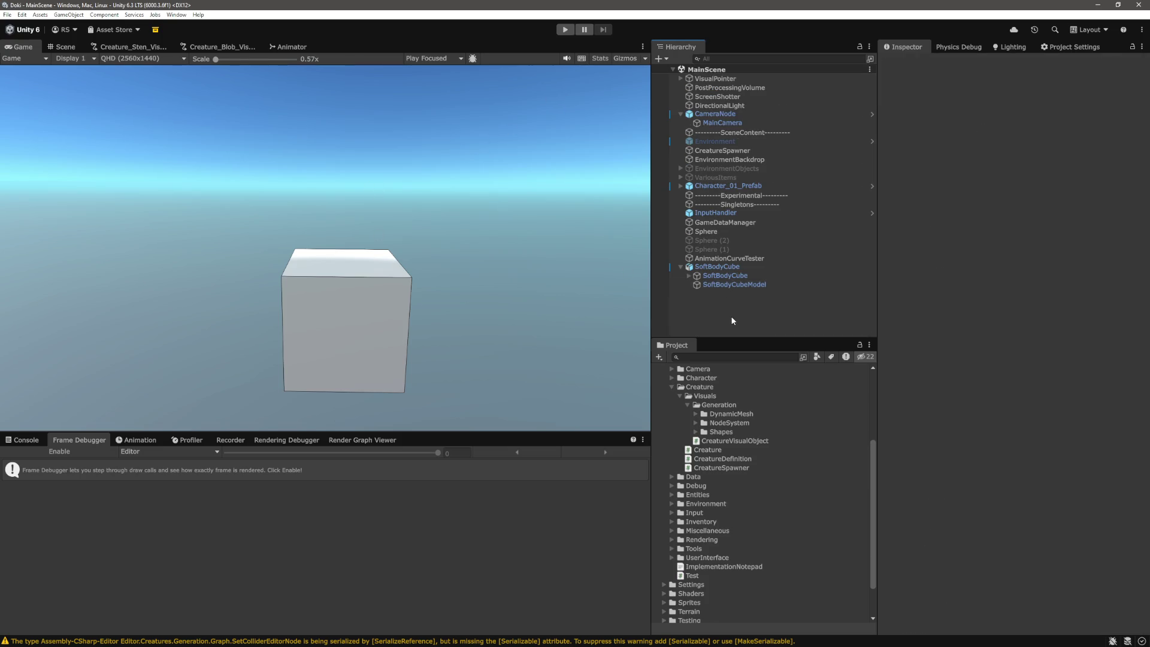
Step: Open Triangle.cs at its IsIntersectingRay method in VS Code
key("alt+Tab")
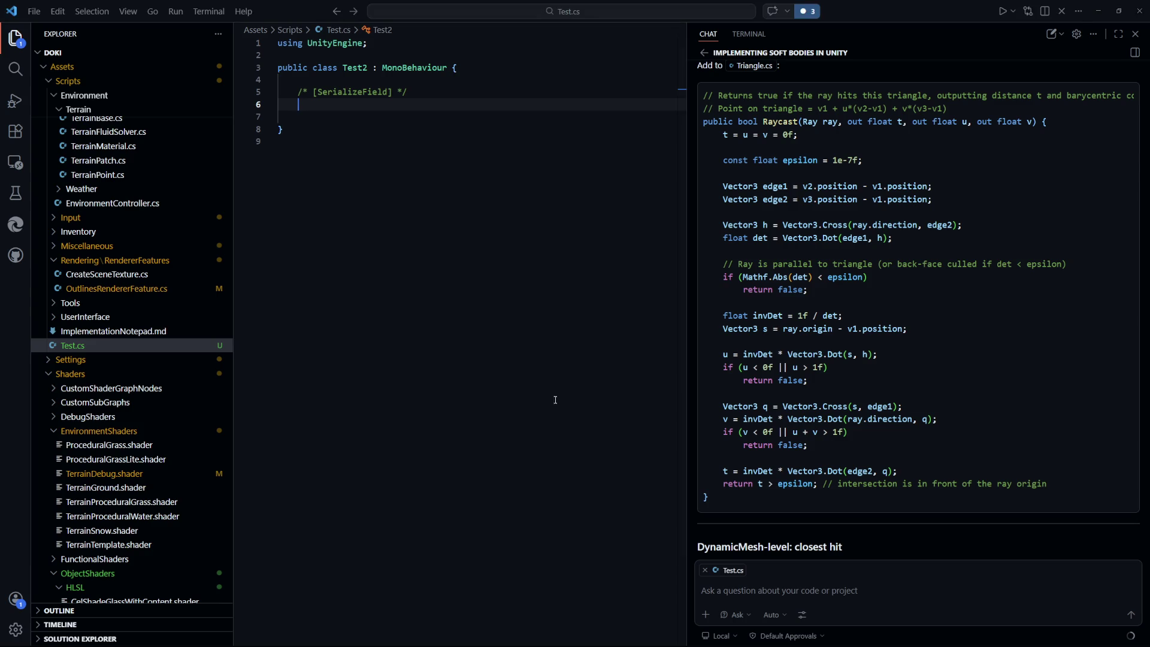
key("ctrl+p")
key("Return")
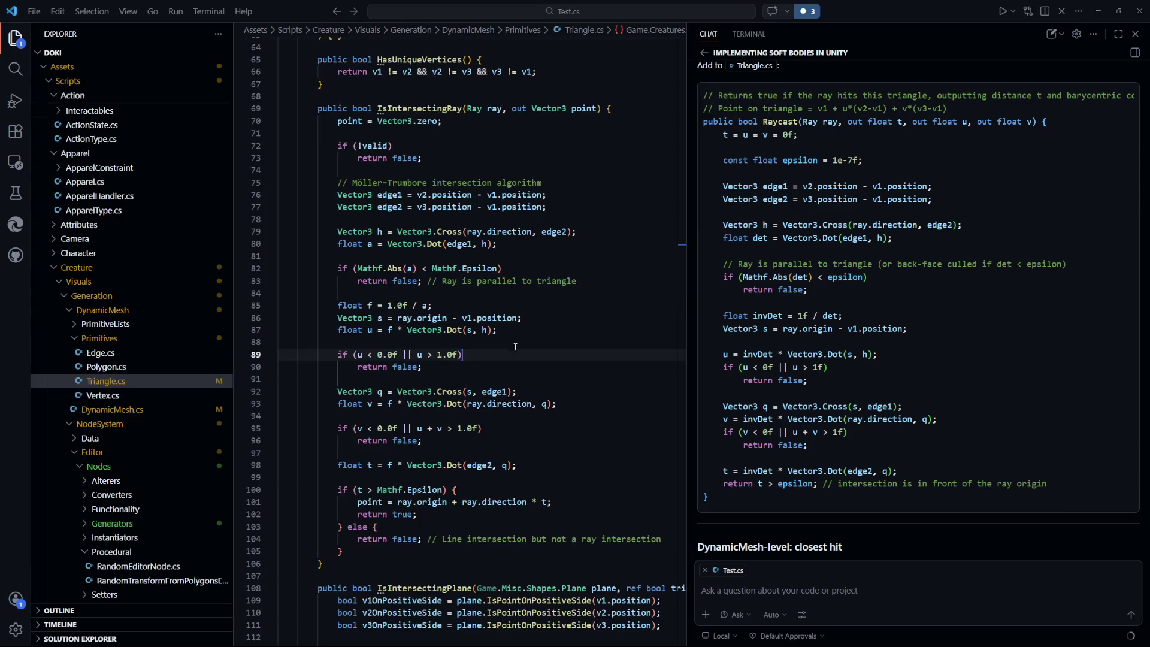
Step: Open DynamicMesh.cs and scroll to the latitude-curve loop in CreateUvSphere
left_click(540, 319)
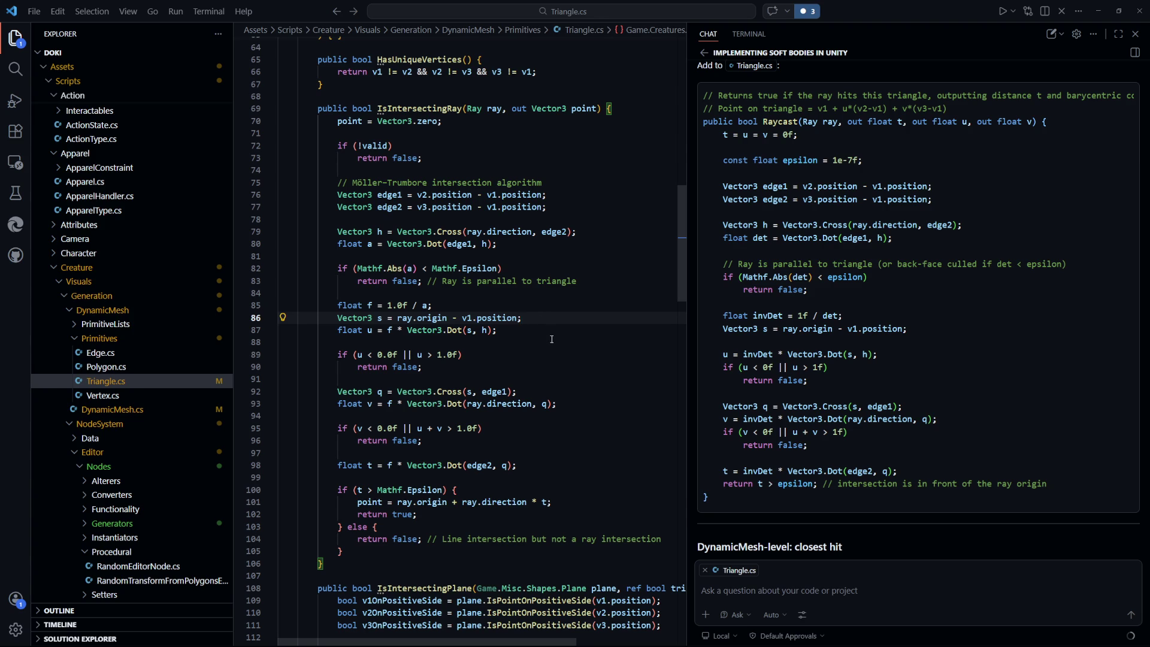
left_click(120, 410)
scroll(550, 369, "up", 5)
scroll(555, 370, "up", 20)
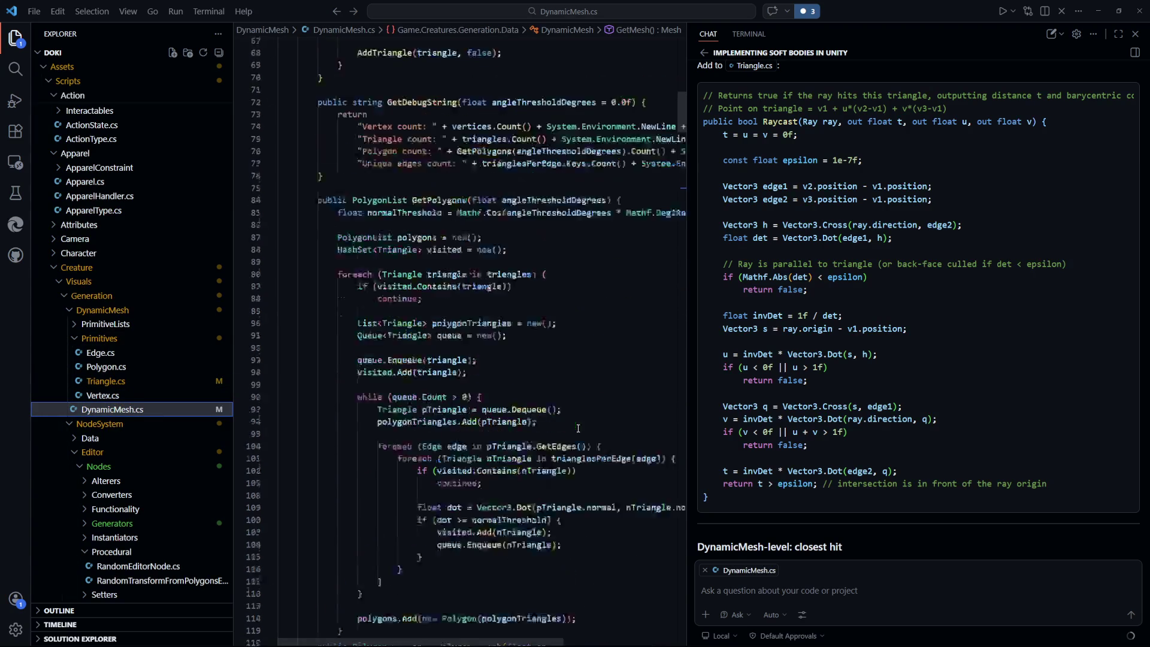
left_click(571, 422)
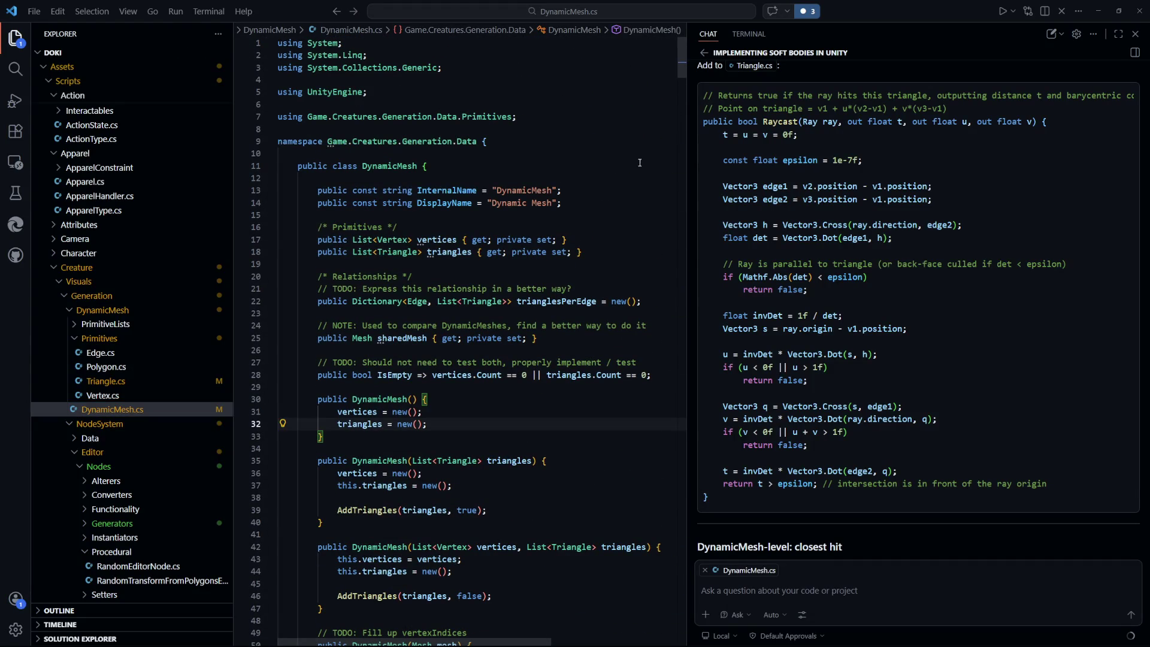
mouse_move(681, 59)
left_mouse_down()
mouse_move(709, 597)
mouse_move(681, 505)
mouse_move(691, 456)
left_mouse_up()
Step: Select the CreateUvSphere method name and review its AnimationCurve parameter and ring vertex count lines
left_click(548, 394)
double_click(482, 297)
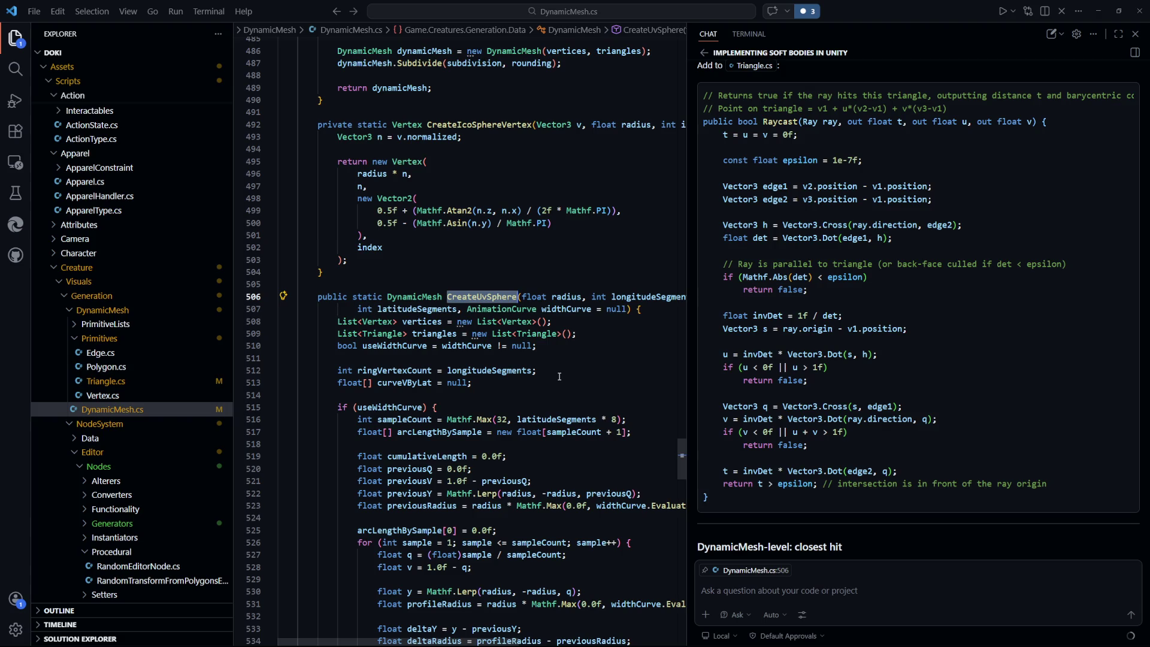
left_click(560, 376)
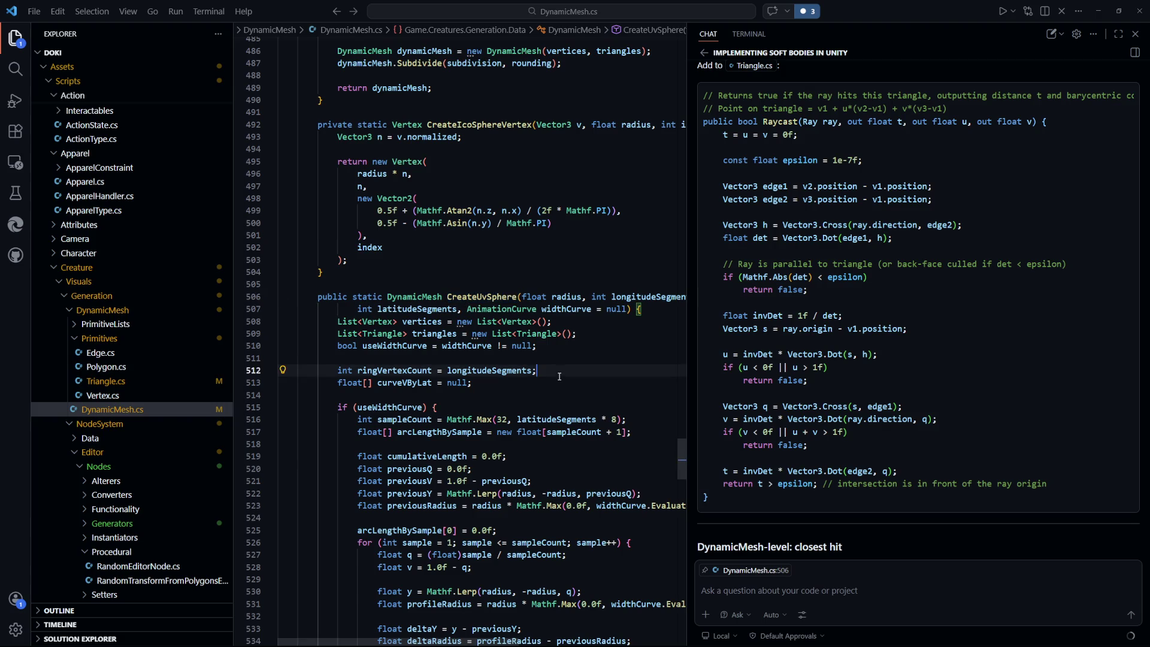
mouse_move(507, 306)
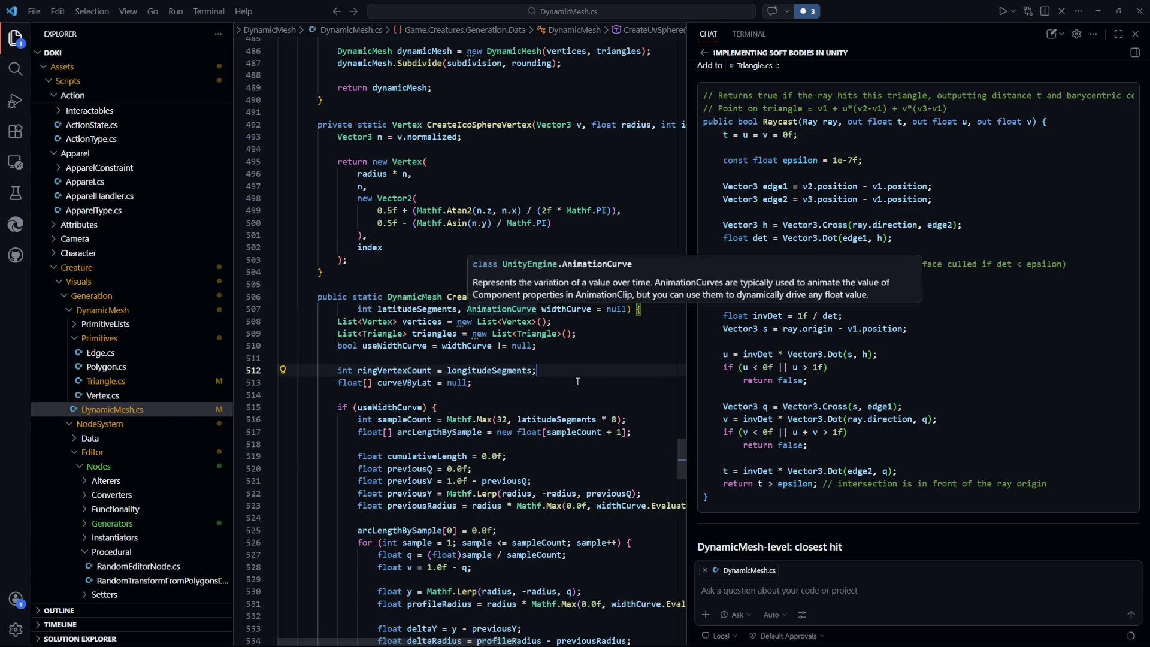
left_click(572, 358)
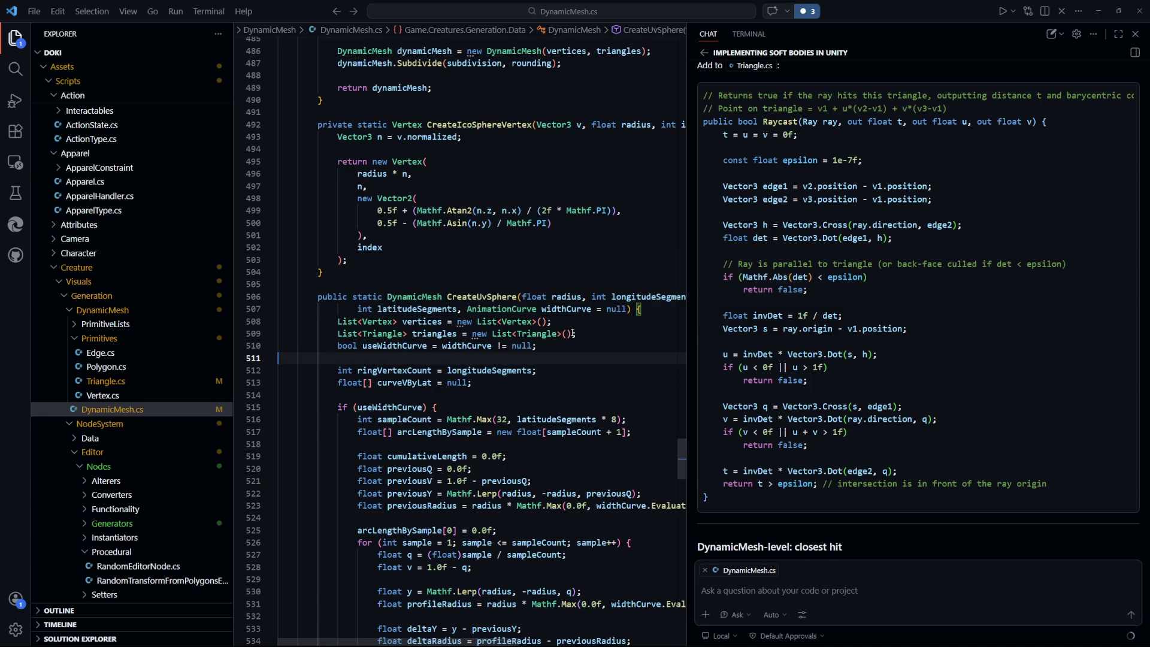
mouse_move(566, 330)
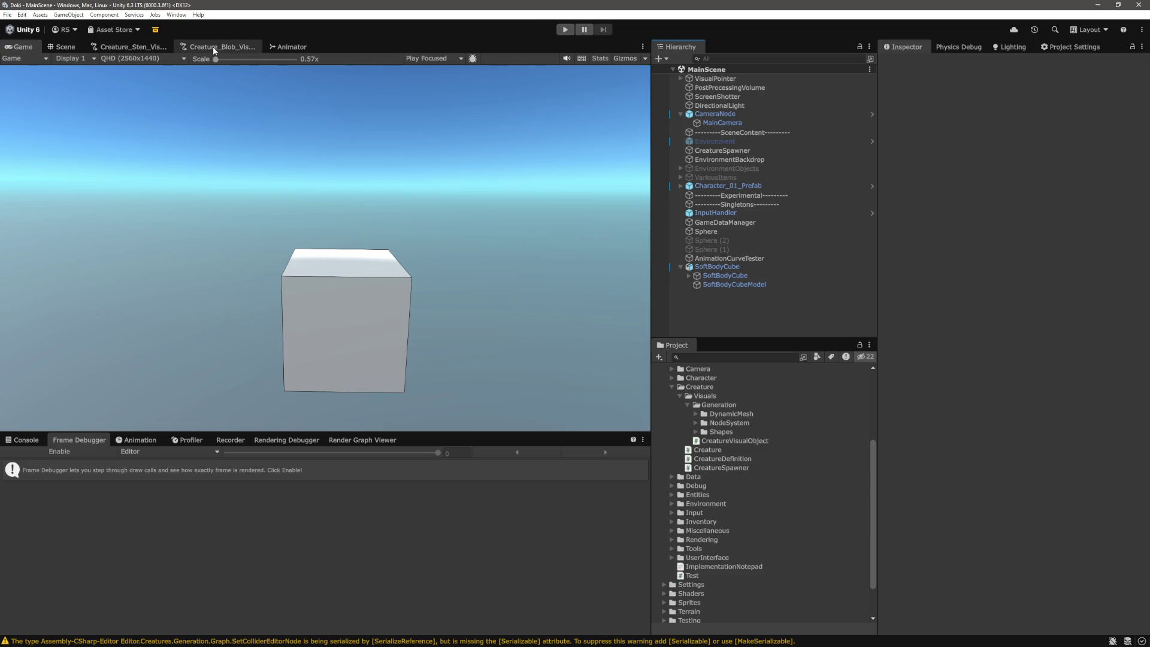
Step: In Creature_Blob_VisualGenerationGraph, duplicate the UV sphere generator node and place the copy below the original
left_click(213, 45)
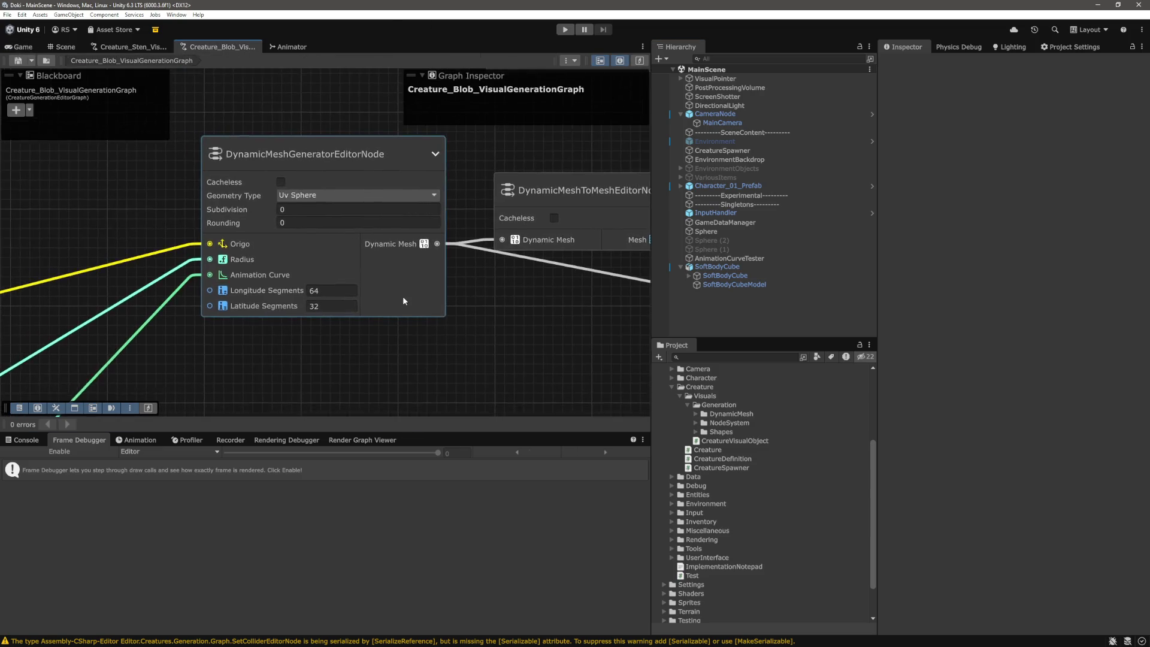
scroll(402, 297, "down", 2)
scroll(414, 314, "up", 2)
scroll(383, 319, "down", 3)
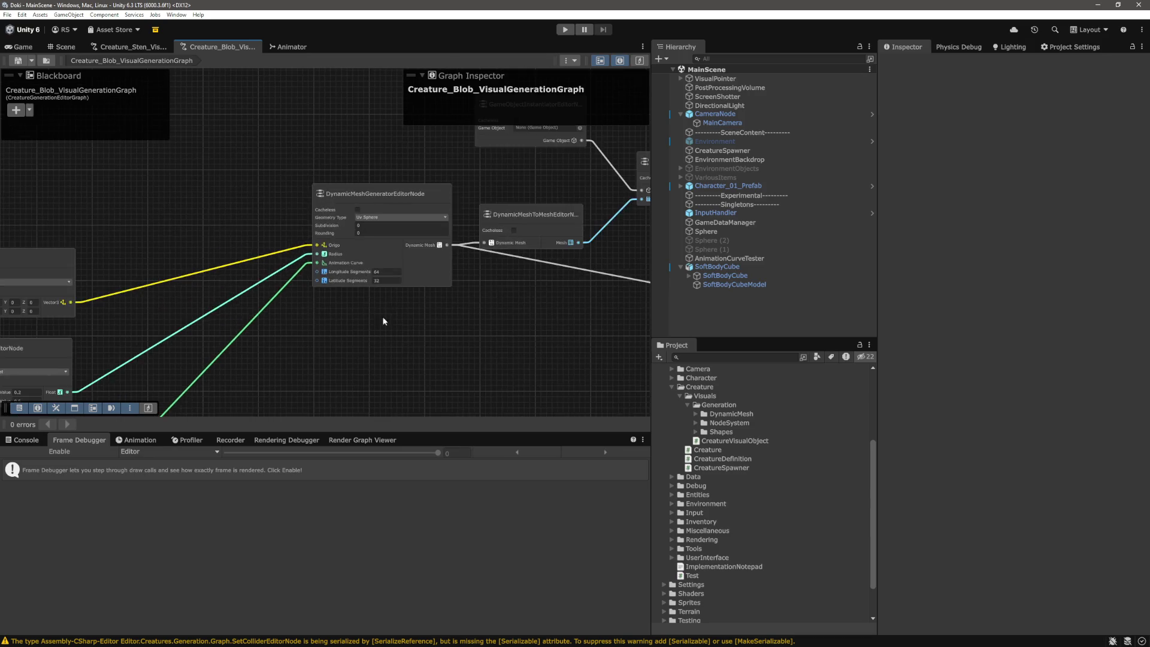
left_click(411, 261)
key("ctrl+d")
mouse_move(418, 208)
left_mouse_down()
mouse_move(400, 350)
mouse_move(395, 311)
left_mouse_up()
left_click(519, 328)
left_click_drag(518, 329, 521, 307)
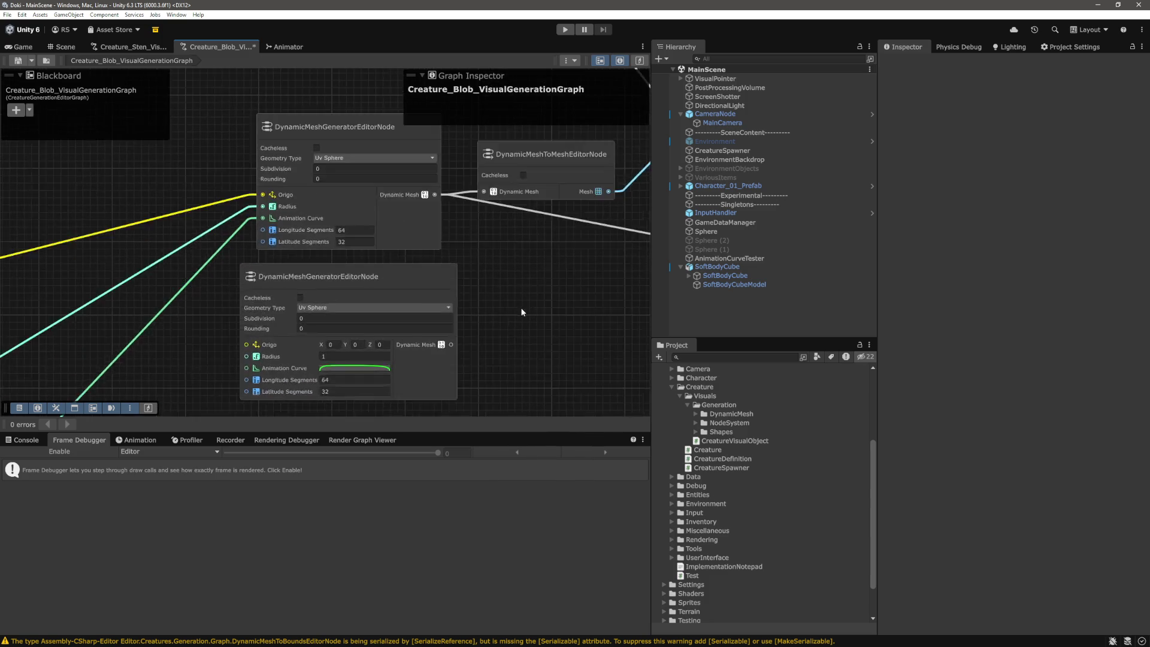
Step: Wire the AnimationCurve, random Vector3 Origo and random Float Radius into the copied generator
scroll(521, 307, "down", 3)
scroll(410, 316, "up", 3)
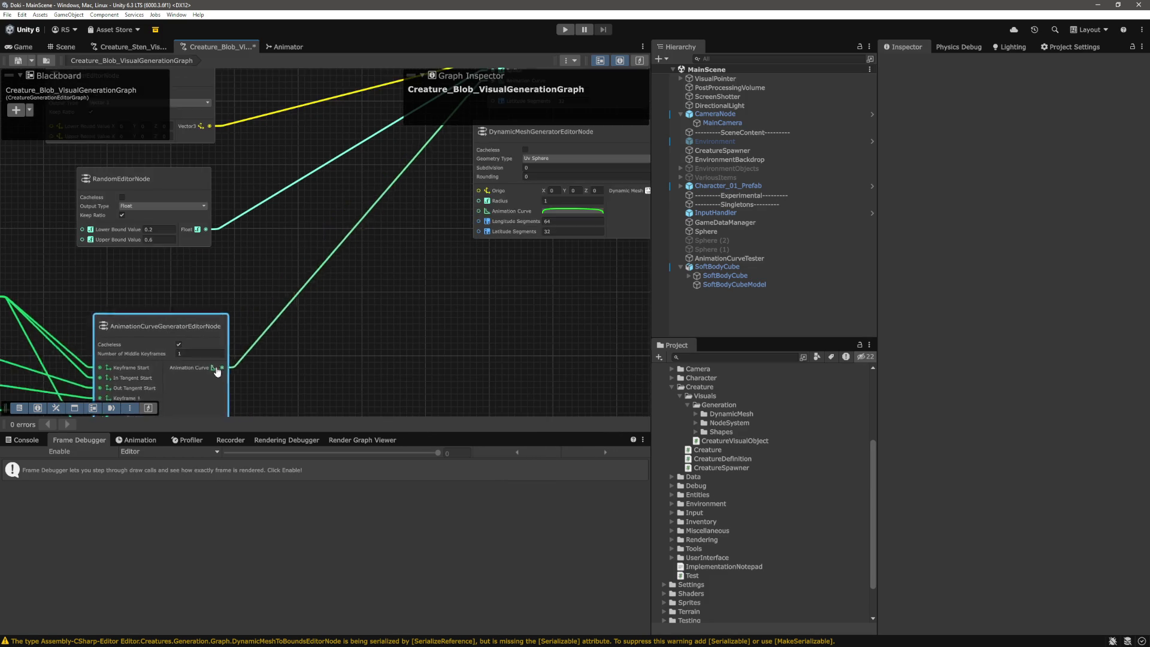
left_click(220, 365)
scroll(347, 347, "down", 5)
left_click(387, 329)
scroll(386, 325, "up", 5)
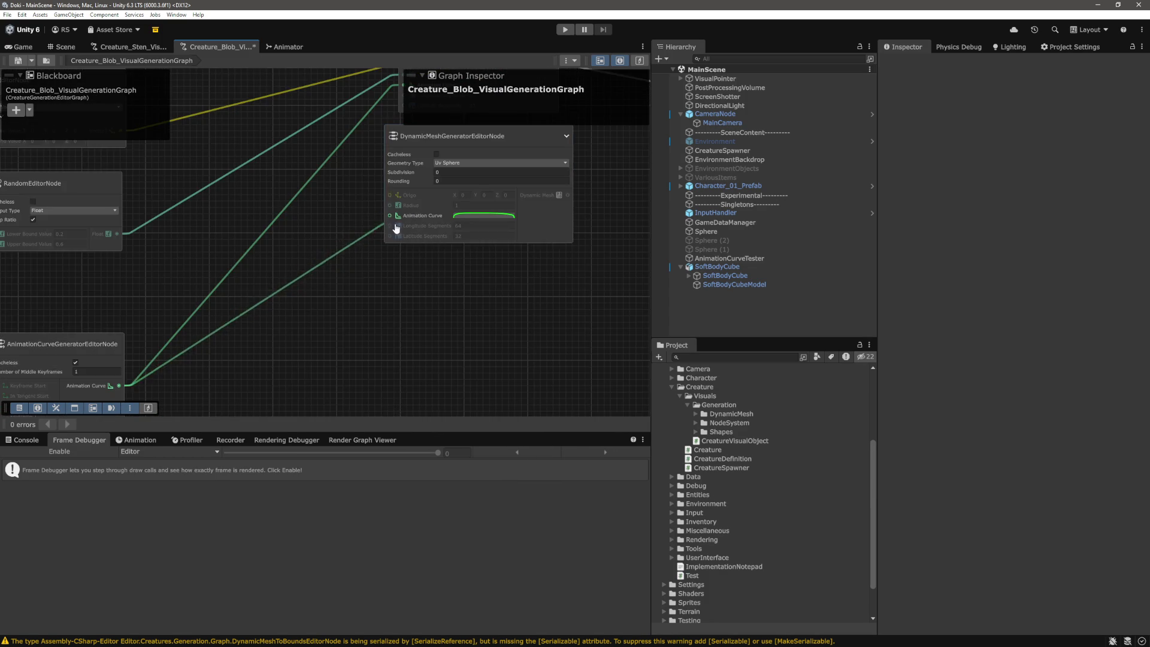
scroll(405, 304, "down", 5)
scroll(440, 318, "up", 4)
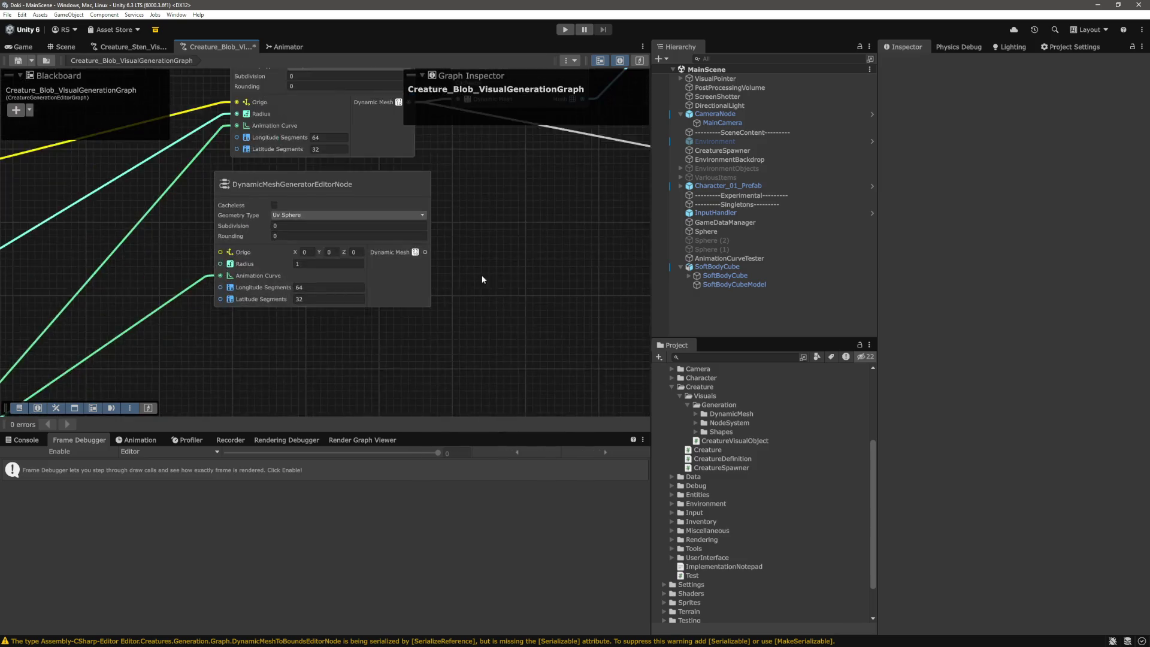
scroll(387, 302, "down", 1)
scroll(219, 226, "up", 3)
left_click_drag(185, 239, 494, 313)
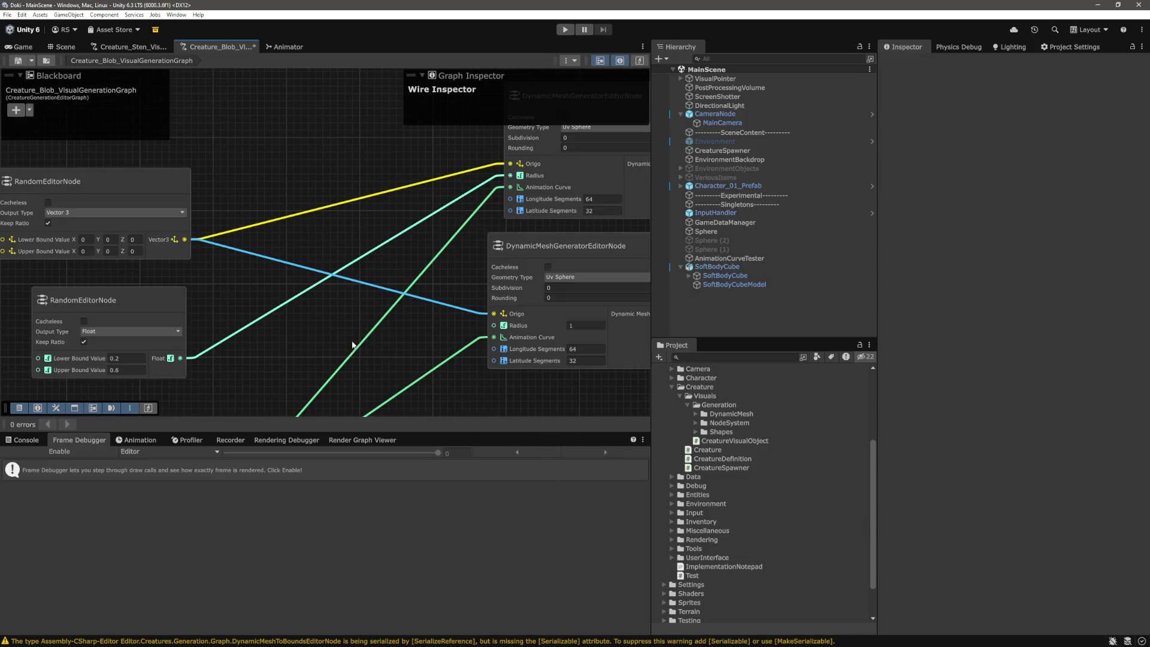
left_click_drag(180, 358, 494, 327)
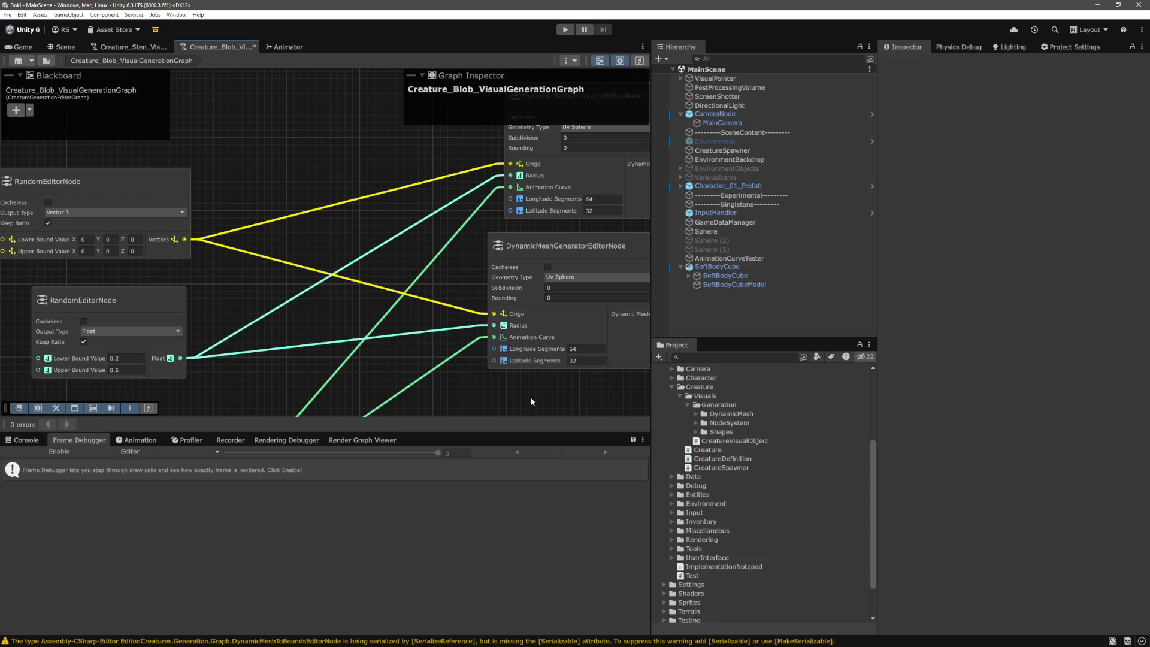
scroll(530, 396, "down", 3)
left_click_drag(404, 258, 414, 257)
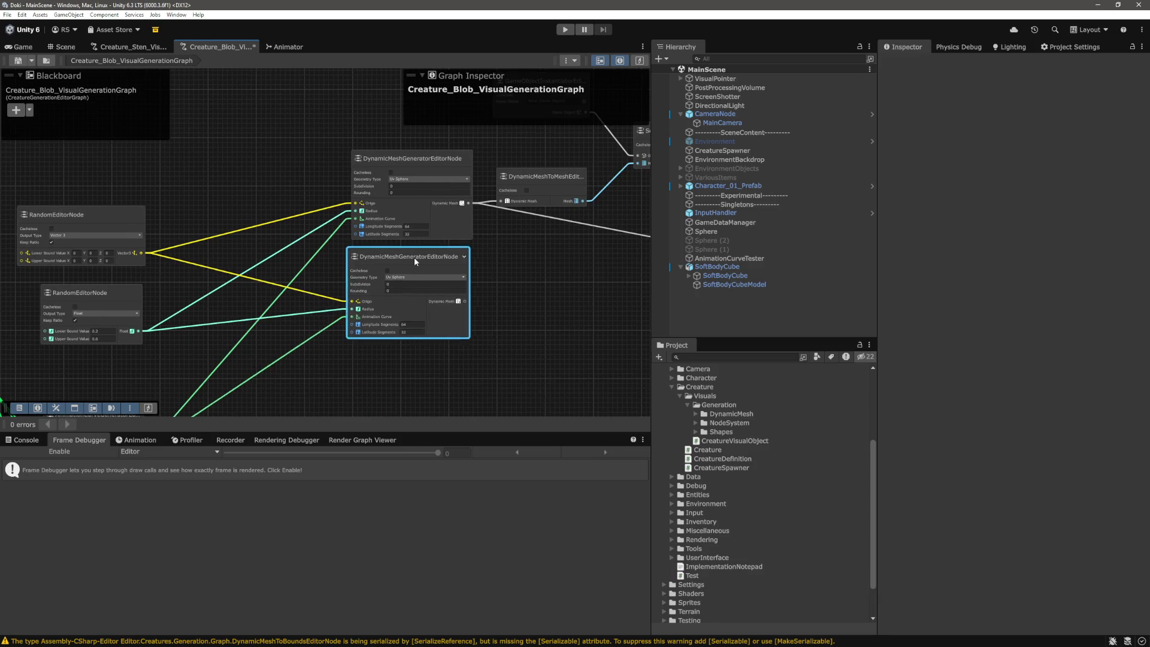
left_click(529, 303)
scroll(529, 304, "up", 3)
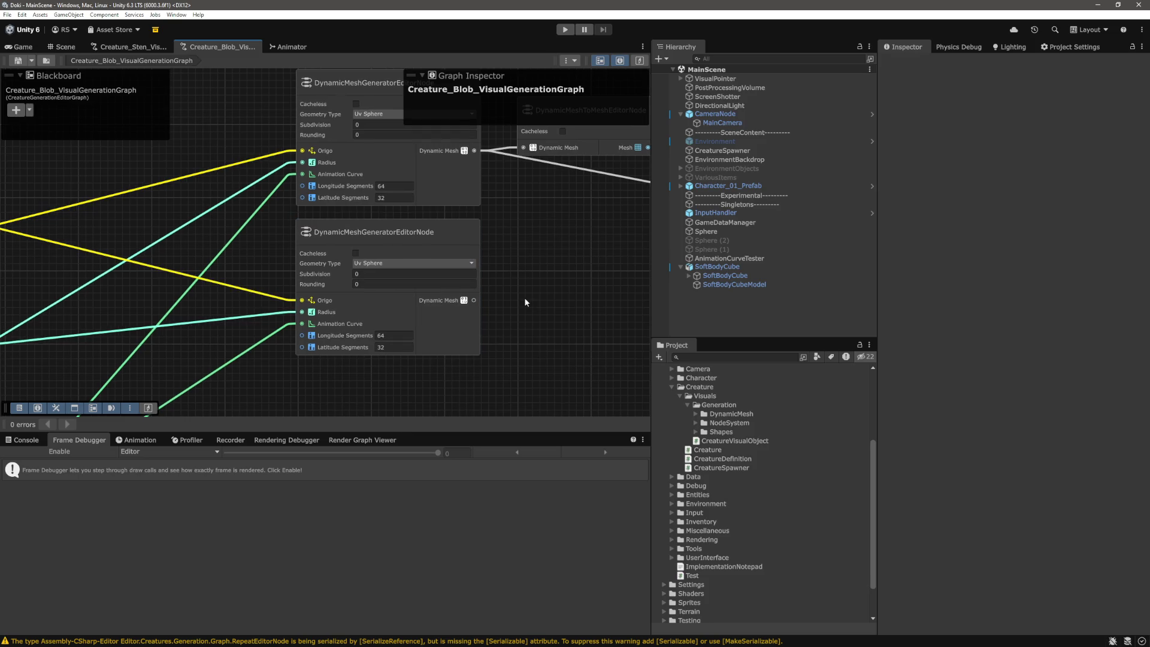
scroll(513, 298, "up", 2)
scroll(511, 297, "down", 2)
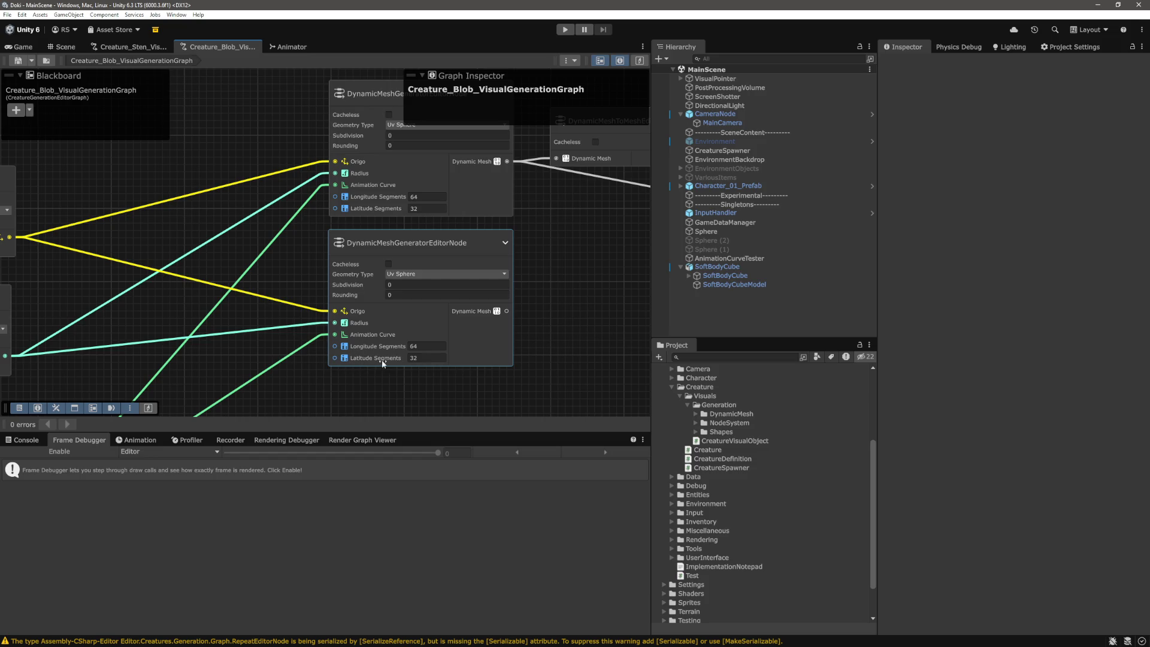
left_click_drag(569, 361, 565, 358)
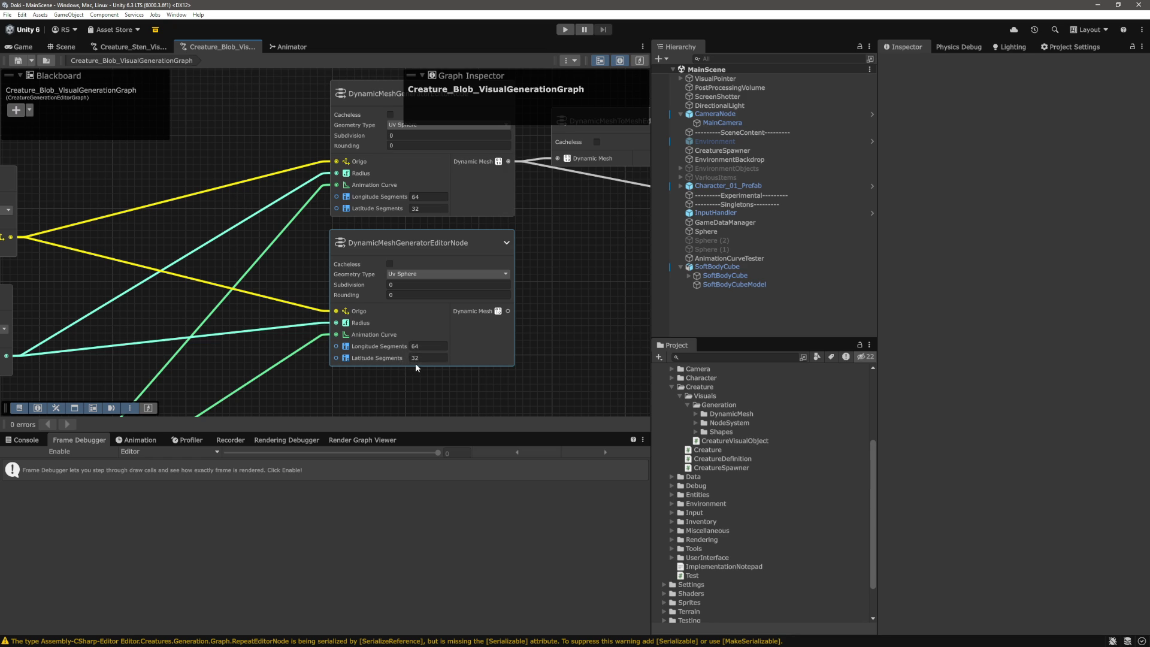
scroll(397, 360, "down", 5)
mouse_move(539, 359)
left_mouse_down()
mouse_move(231, 313)
mouse_move(441, 331)
left_mouse_up()
scroll(374, 314, "up", 6)
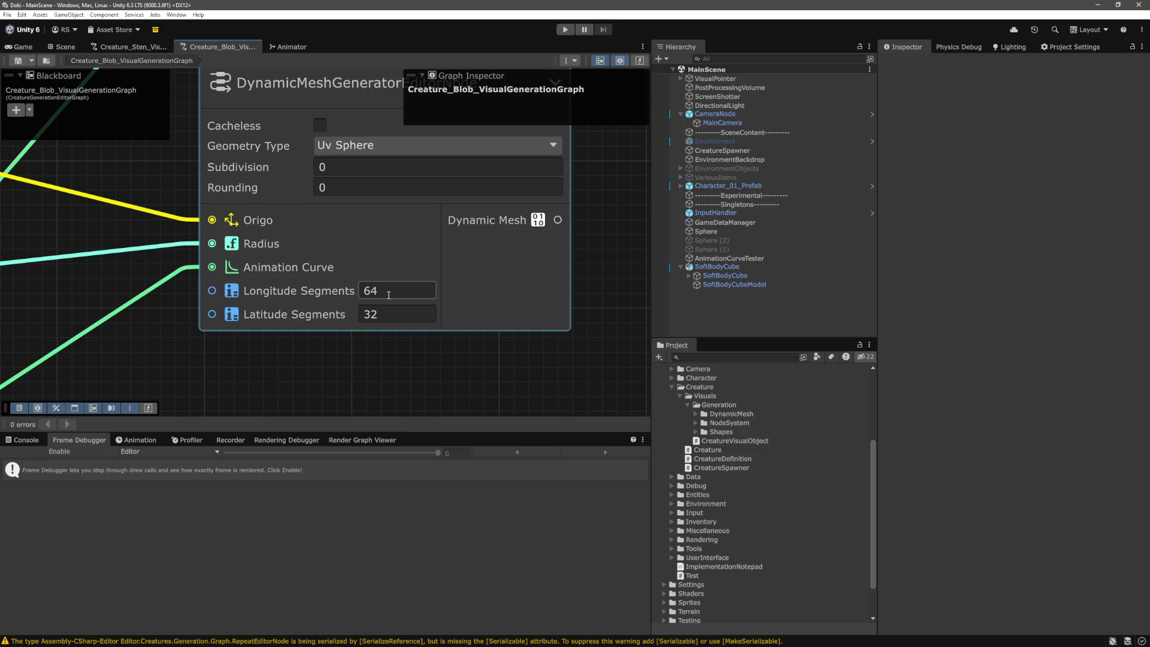
Step: Set the copied generator's Longitude Segments to 4 and Latitude Segments to 2
left_click(388, 294)
type("4")
key("Tab")
type("2")
left_click(404, 348)
Step: Pan around the graph over the downstream mesh and material nodes, then re-centre the two generators
scroll(417, 381, "down", 4)
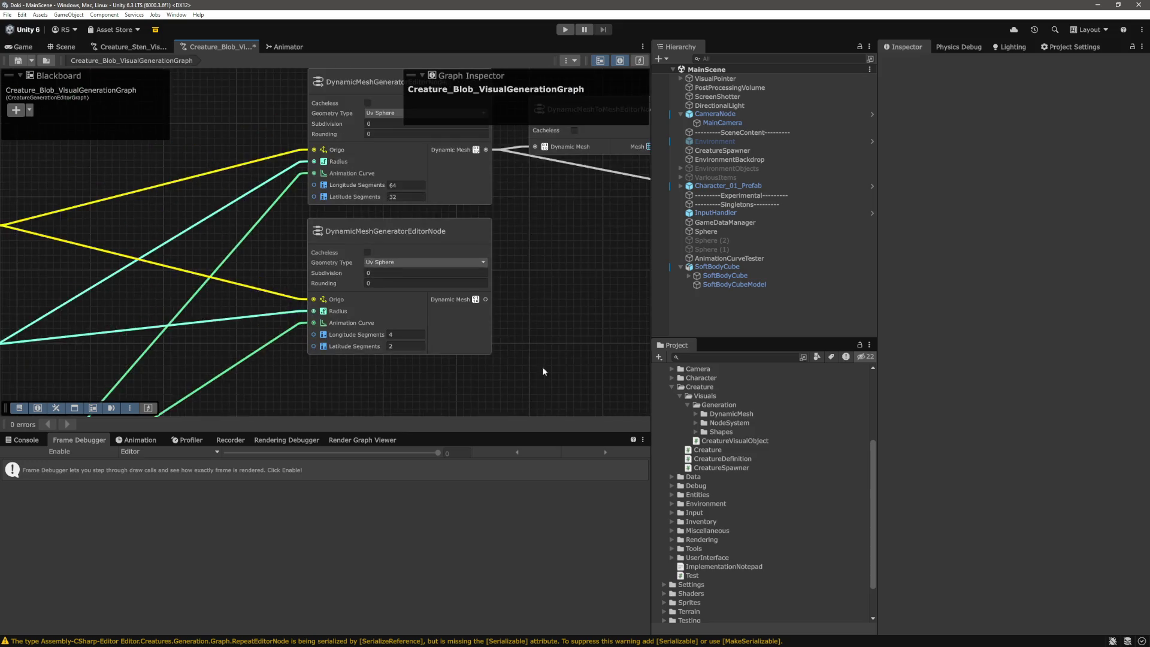
scroll(520, 320, "down", 2)
left_click_drag(515, 319, 458, 304)
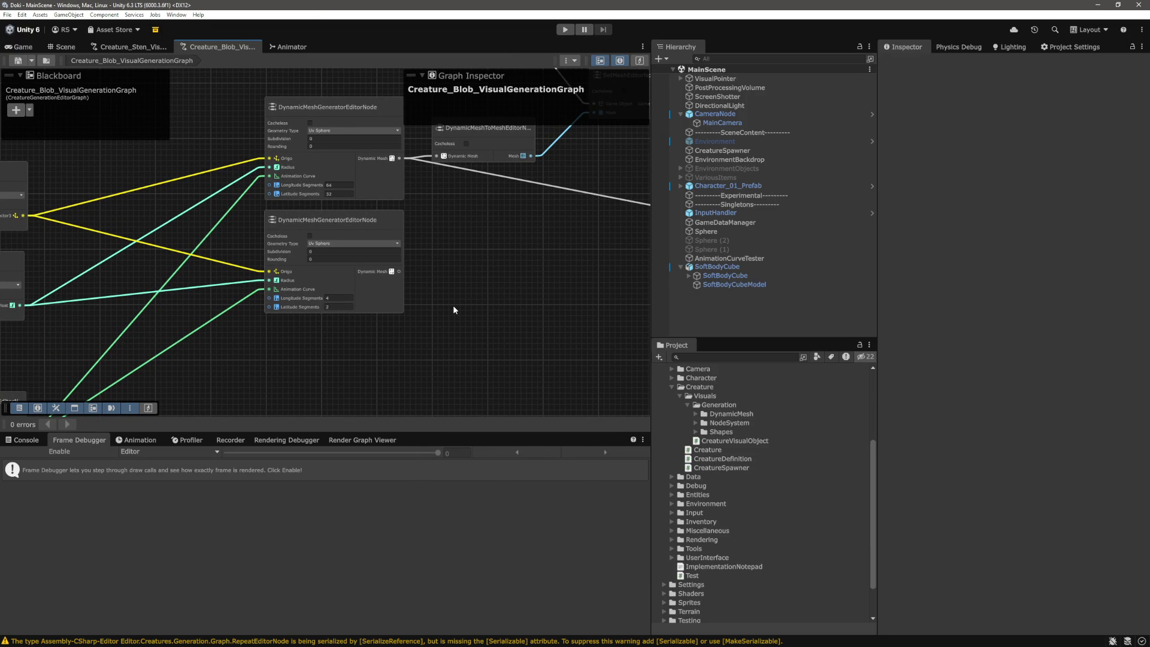
mouse_move(448, 307)
left_mouse_down()
mouse_move(473, 293)
mouse_move(466, 366)
mouse_move(431, 384)
mouse_move(415, 321)
mouse_move(486, 315)
left_mouse_up()
scroll(473, 293, "up", 2)
scroll(466, 365, "down", 3)
scroll(447, 331, "down", 1)
scroll(415, 320, "up", 5)
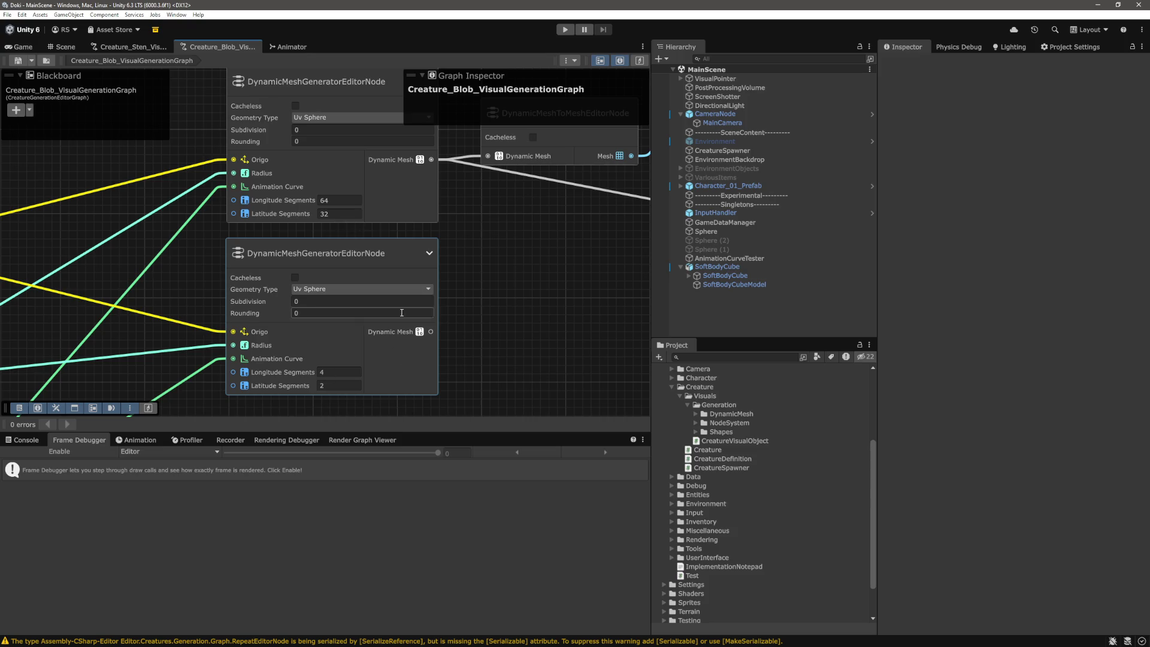
scroll(494, 335, "down", 3)
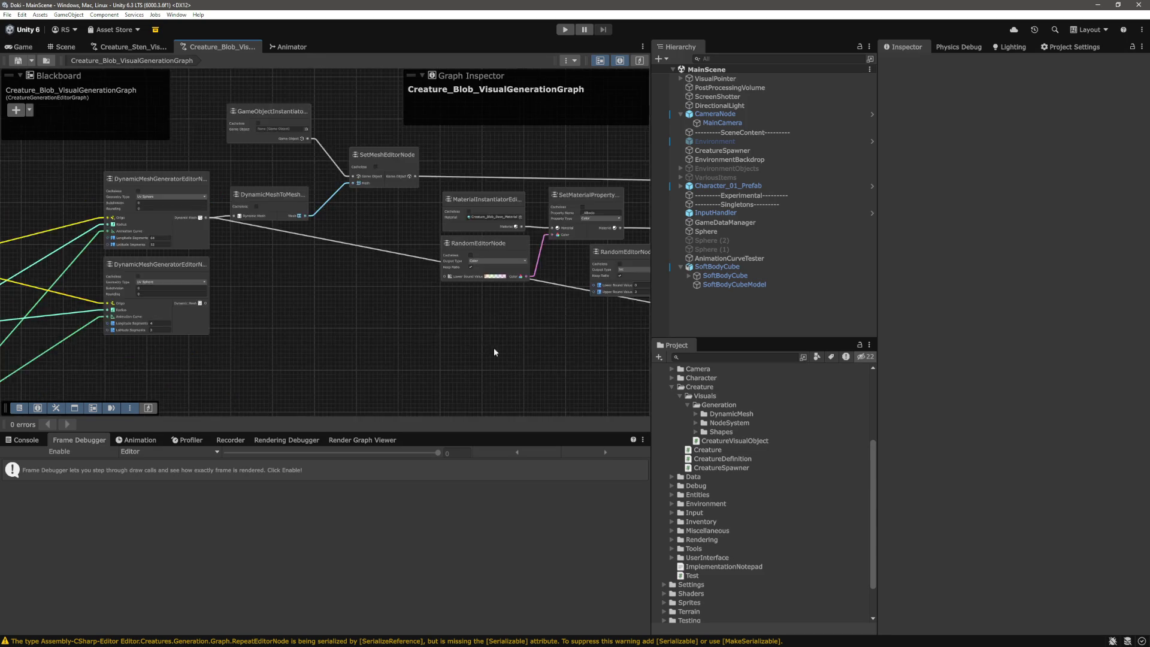
scroll(350, 322, "up", 3)
left_click_drag(350, 322, 435, 320)
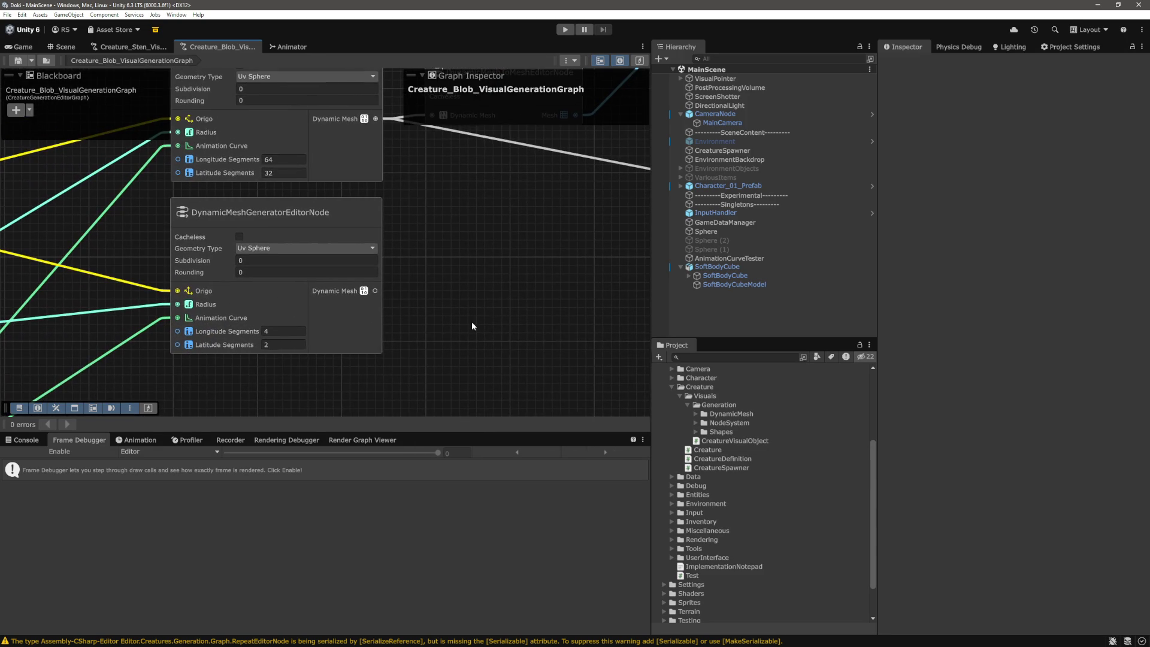
scroll(472, 321, "down", 2)
left_click_drag(474, 272, 481, 339)
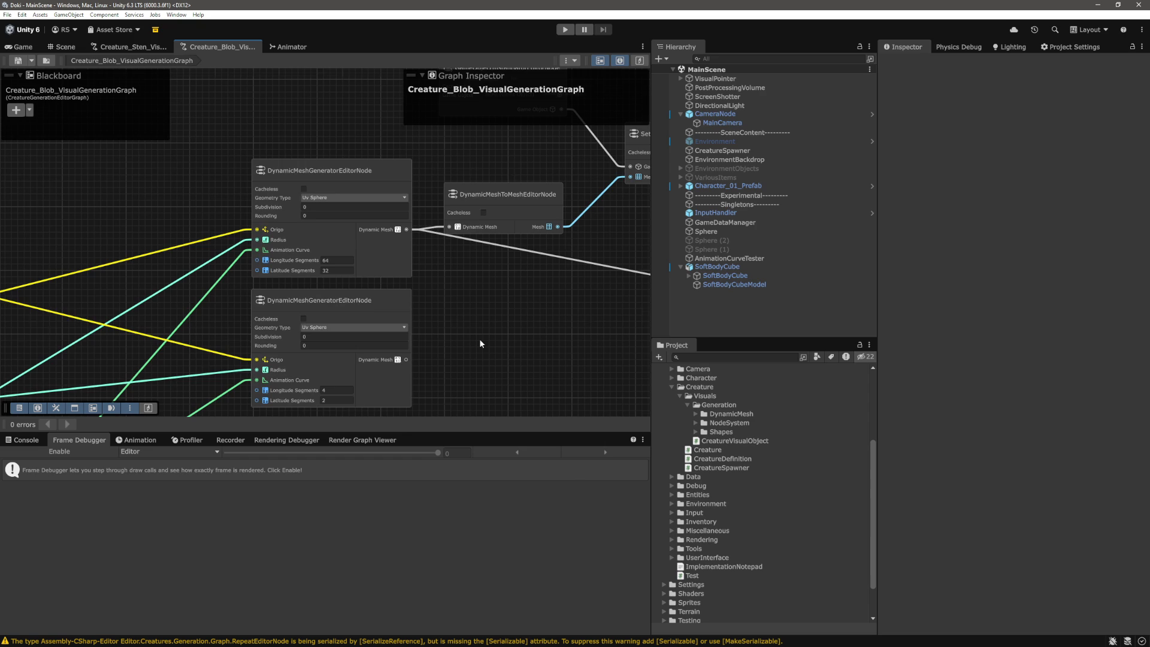